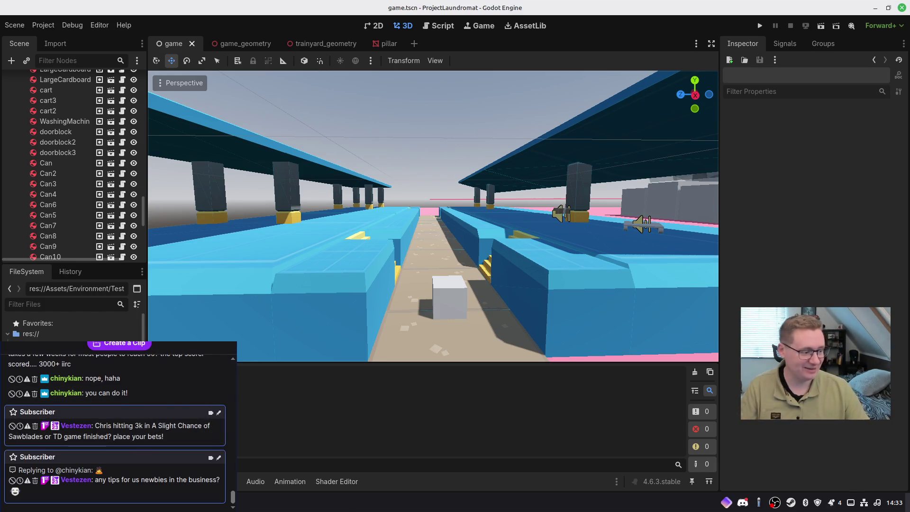
Orbit over the walkway and blue roof, select the Geometry node, then switch to trainyard_geometry
{"action": "right_click_drag", "start_coordinate": [544, 205], "coordinate": [544, 206]}
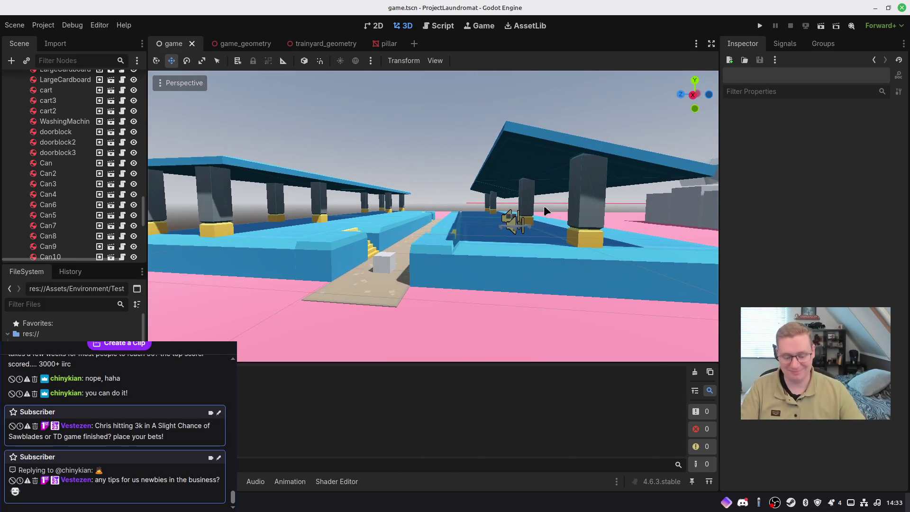
{"action": "right_click_drag", "start_coordinate": [472, 298], "coordinate": [378, 351]}
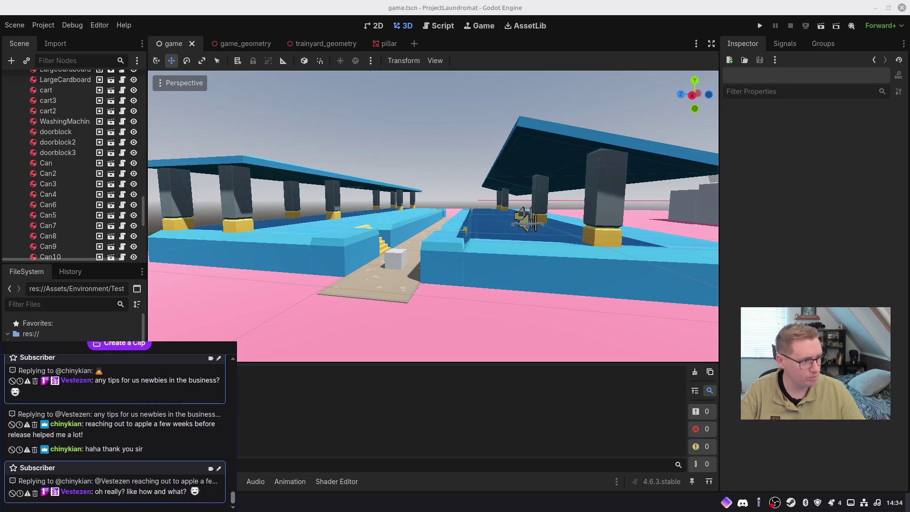
{"action": "mouse_move", "coordinate": [486, 191]}
{"action": "right_mouse_down"}
{"action": "mouse_move", "coordinate": [453, 199]}
{"action": "mouse_move", "coordinate": [503, 222]}
{"action": "right_mouse_up"}
{"action": "left_click", "coordinate": [496, 255]}
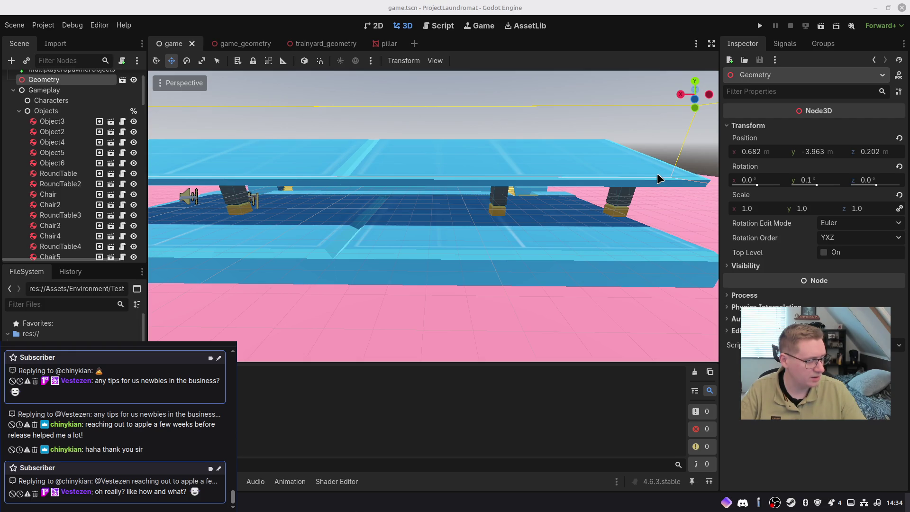
{"action": "mouse_move", "coordinate": [561, 180]}
{"action": "middle_mouse_down"}
{"action": "mouse_move", "coordinate": [626, 171]}
{"action": "mouse_move", "coordinate": [454, 253]}
{"action": "middle_mouse_up"}
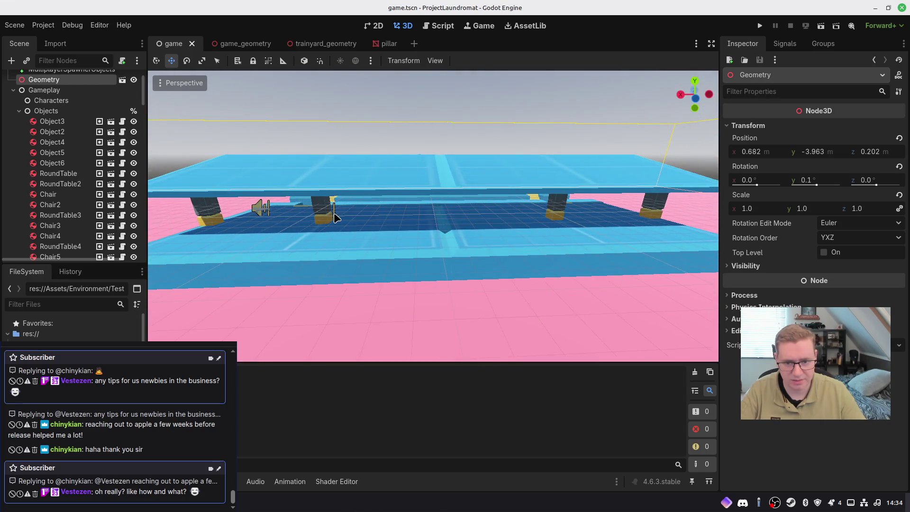
{"action": "left_click", "coordinate": [322, 43]}
{"action": "scroll", "coordinate": [433, 197], "scroll_direction": "up", "scroll_amount": 5}
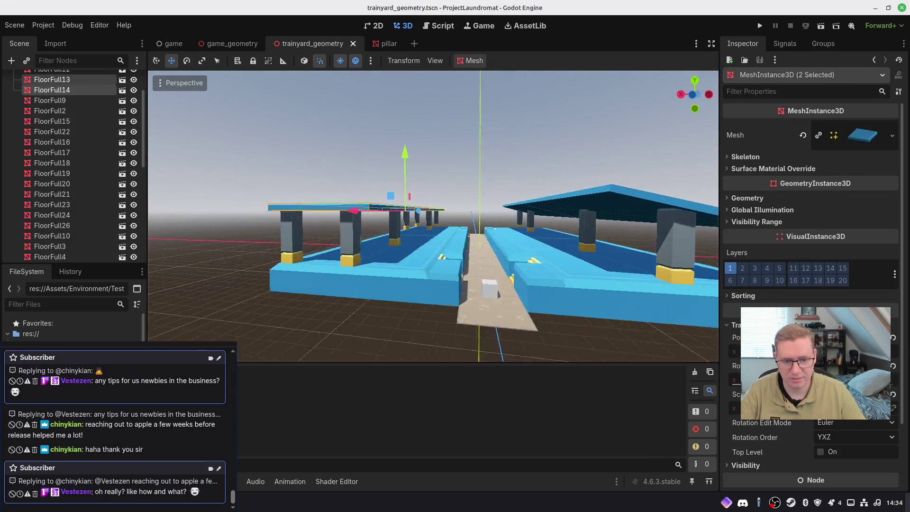
Slide the middle pillar, Pillar2, to the right along X
{"action": "left_click", "coordinate": [402, 230]}
{"action": "left_click_drag", "start_coordinate": [443, 243], "coordinate": [573, 245]}
{"action": "mouse_move", "coordinate": [574, 246]}
{"action": "middle_mouse_down"}
{"action": "mouse_move", "coordinate": [531, 241]}
{"action": "mouse_move", "coordinate": [512, 223]}
{"action": "mouse_move", "coordinate": [498, 237]}
{"action": "mouse_move", "coordinate": [560, 260]}
{"action": "middle_mouse_up"}
{"action": "left_click", "coordinate": [476, 235]}
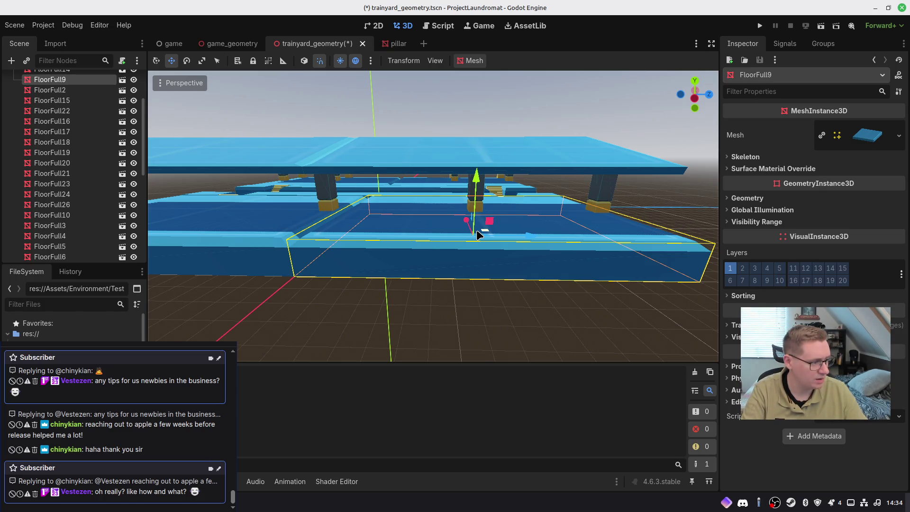
{"action": "mouse_move", "coordinate": [480, 231]}
{"action": "right_mouse_down"}
{"action": "mouse_move", "coordinate": [427, 237]}
{"action": "mouse_move", "coordinate": [427, 256]}
{"action": "mouse_move", "coordinate": [475, 252]}
{"action": "right_mouse_up"}
{"action": "mouse_move", "coordinate": [475, 252]}
{"action": "middle_mouse_down"}
{"action": "mouse_move", "coordinate": [487, 255]}
{"action": "mouse_move", "coordinate": [460, 226]}
{"action": "middle_mouse_up"}
Shorten the FloorFull3 and FloorFull4 slabs beside the path
{"action": "left_click", "coordinate": [468, 264]}
{"action": "left_click", "coordinate": [419, 205], "text": "shift"}
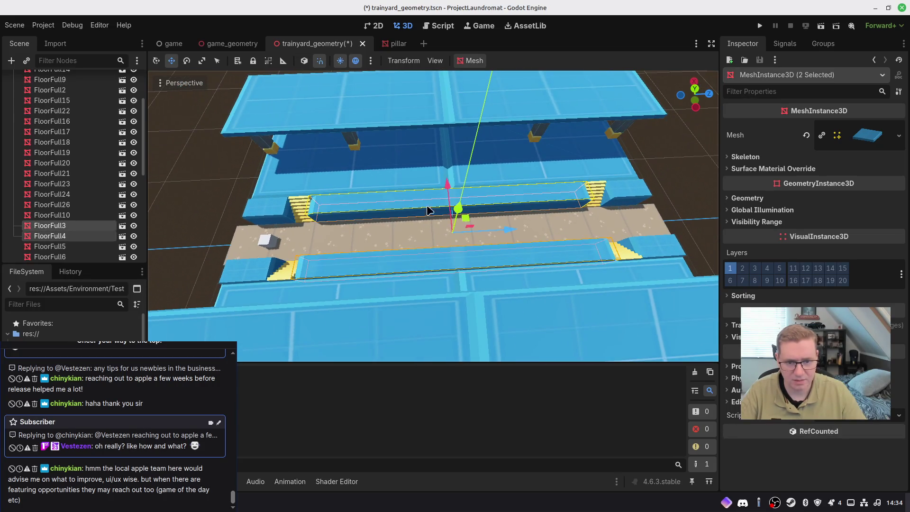
{"action": "left_click", "coordinate": [736, 325]}
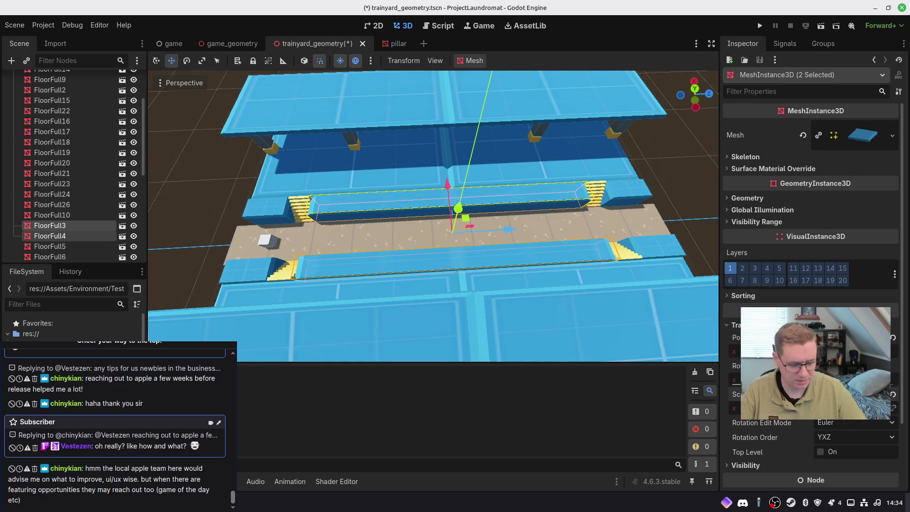
{"action": "key", "text": "ctrl+z"}
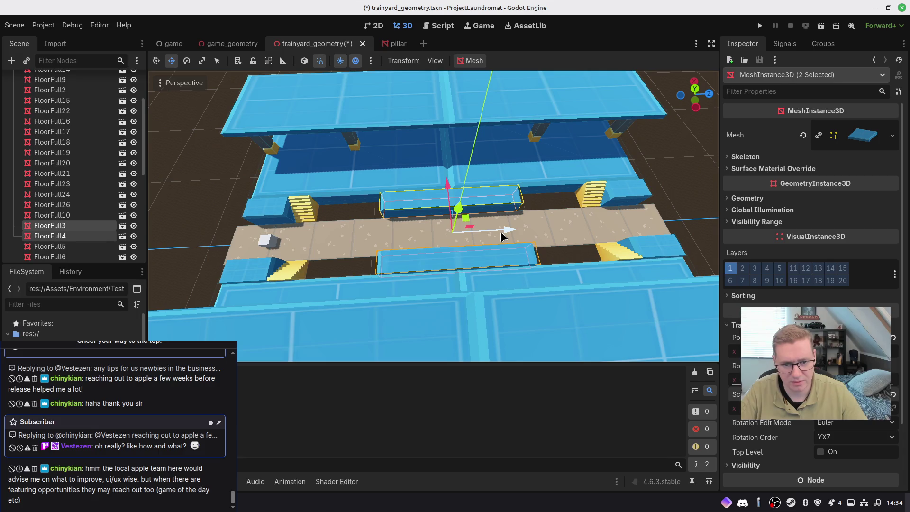
{"action": "scroll", "coordinate": [425, 237], "scroll_direction": "up", "scroll_amount": 5}
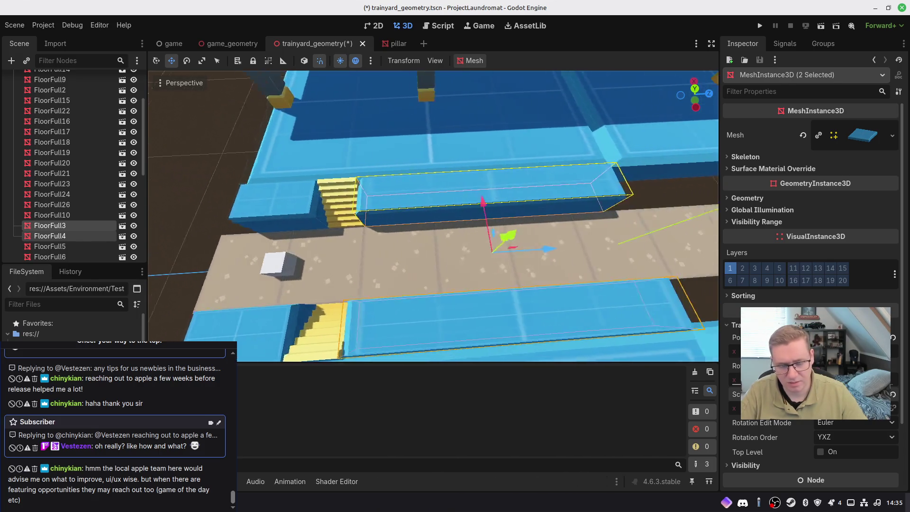
{"action": "right_click_drag", "start_coordinate": [427, 213], "coordinate": [379, 209]}
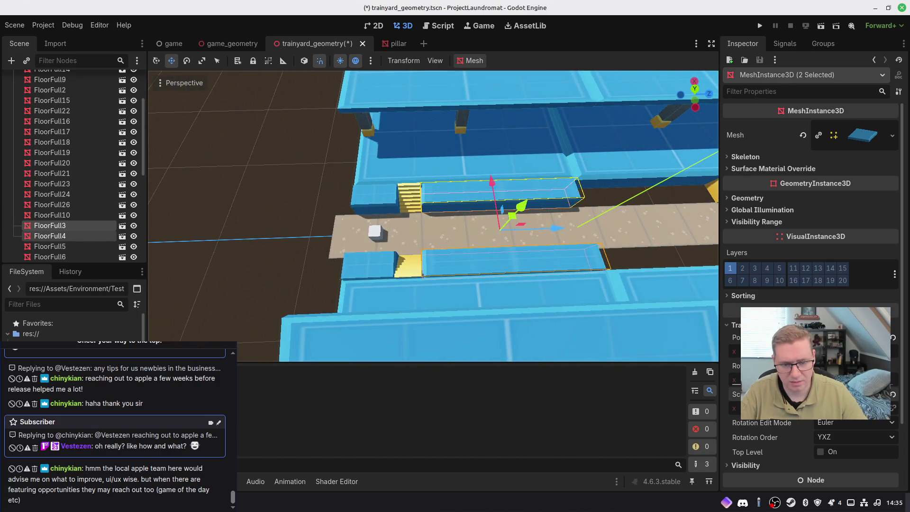
{"action": "right_click_drag", "start_coordinate": [474, 265], "coordinate": [469, 261]}
{"action": "right_click_drag", "start_coordinate": [433, 213], "coordinate": [441, 202]}
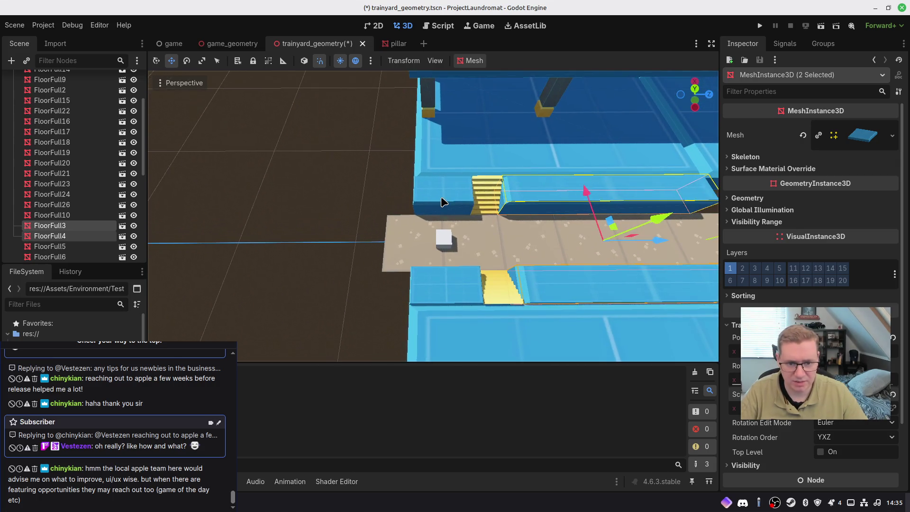
Reshape the FloorFull7 slab and delete the lower slab FloorFull8
{"action": "left_click", "coordinate": [441, 202]}
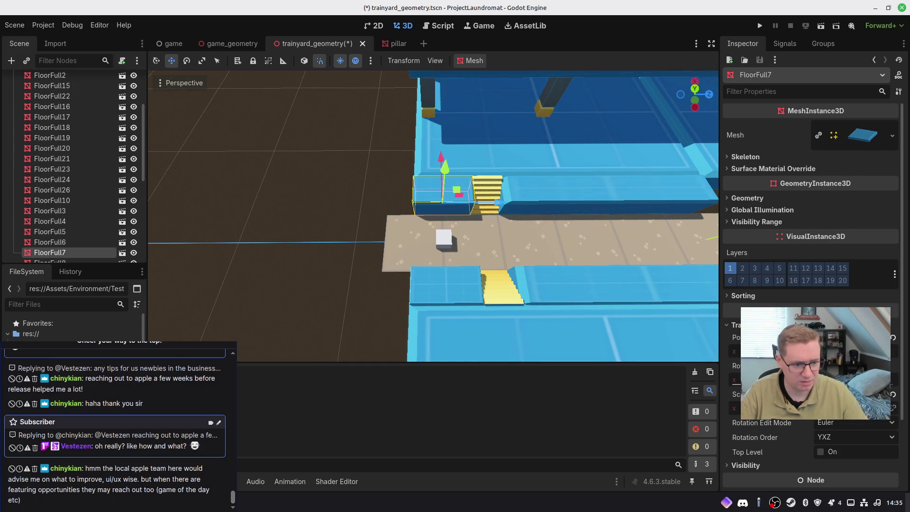
{"action": "key", "text": "ctrl+z"}
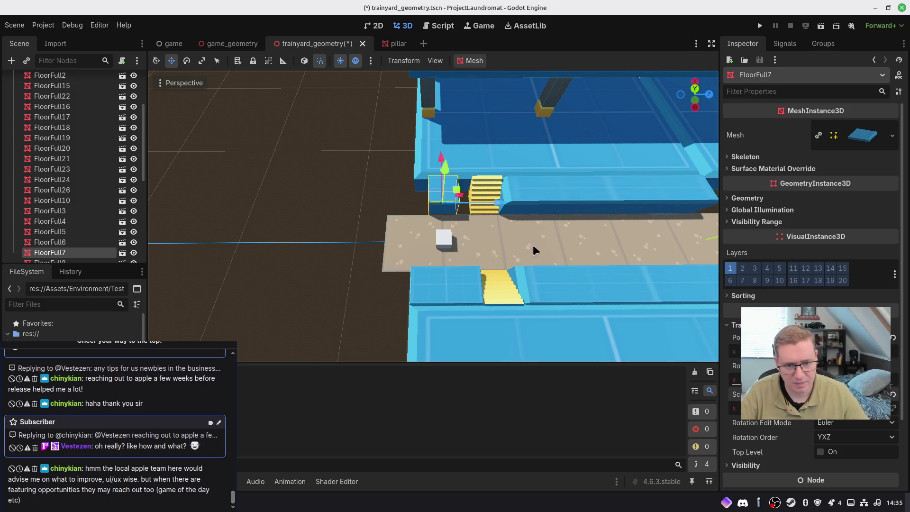
{"action": "key", "text": "ctrl+z"}
{"action": "left_click", "coordinate": [462, 290]}
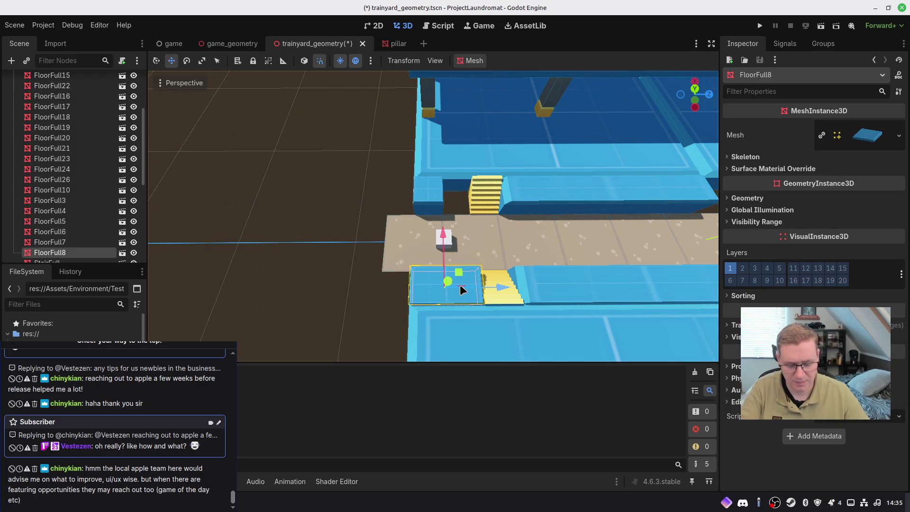
{"action": "key", "text": "Delete"}
{"action": "left_click", "coordinate": [479, 262]}
Slide StairFull3 and the upper stair to the left
{"action": "left_click", "coordinate": [431, 202]}
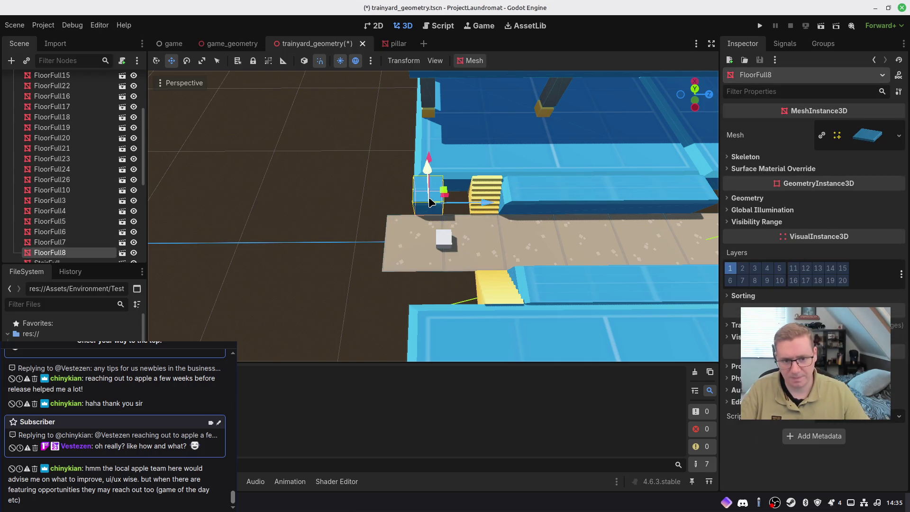
{"action": "mouse_move", "coordinate": [451, 163]}
{"action": "middle_mouse_down"}
{"action": "mouse_move", "coordinate": [385, 167]}
{"action": "mouse_move", "coordinate": [394, 270]}
{"action": "middle_mouse_up"}
{"action": "left_click", "coordinate": [393, 259]}
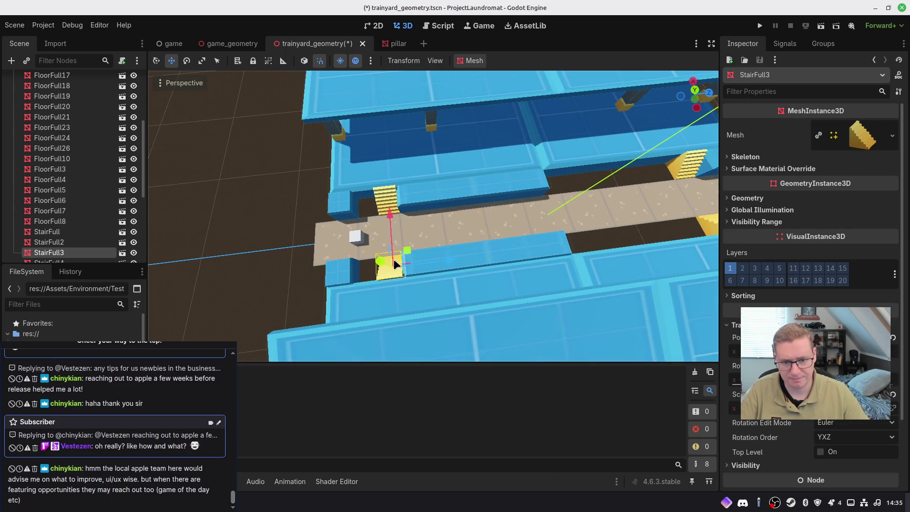
{"action": "left_click", "coordinate": [386, 199], "text": "shift"}
{"action": "left_click_drag", "start_coordinate": [430, 224], "coordinate": [421, 226]}
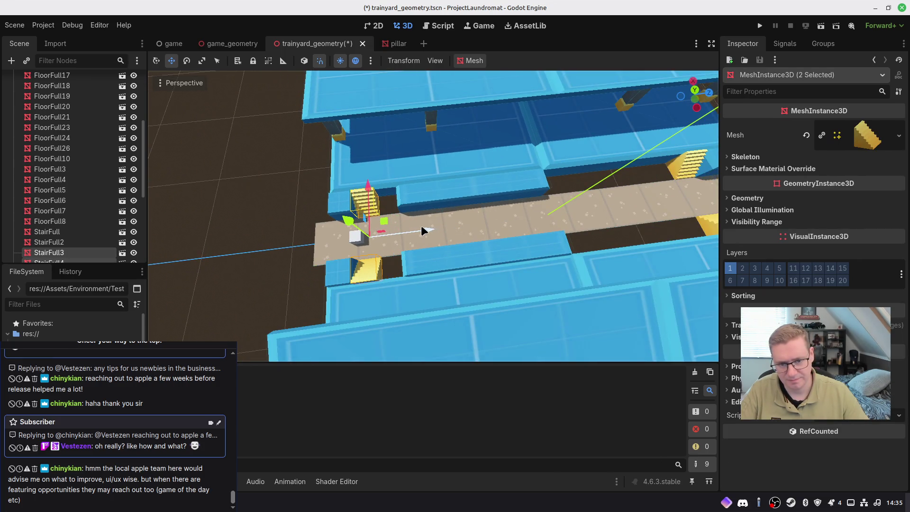
Slide the FloorFull3 and FloorFull4 slabs left against the stairs
{"action": "left_click", "coordinate": [470, 248]}
{"action": "left_click", "coordinate": [496, 237], "text": "shift"}
{"action": "left_click_drag", "start_coordinate": [533, 217], "coordinate": [514, 216]}
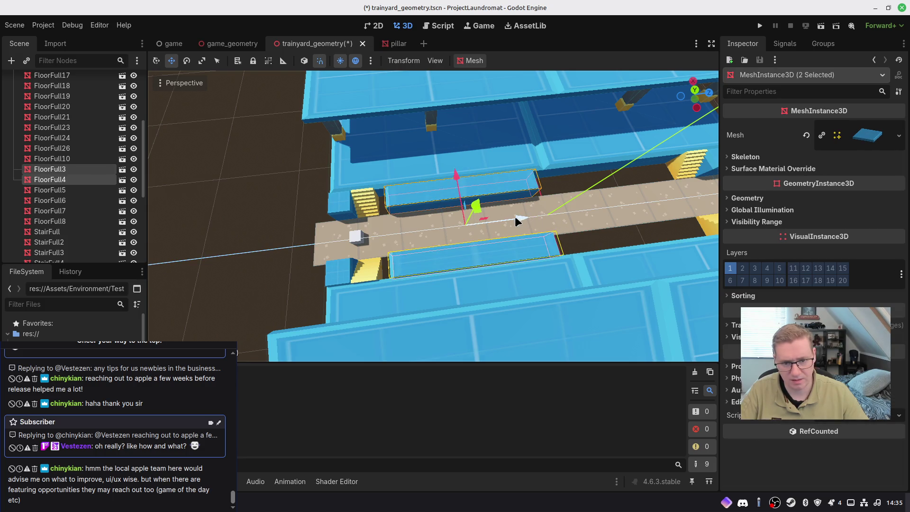
{"action": "middle_click_drag", "start_coordinate": [518, 217], "coordinate": [697, 284]}
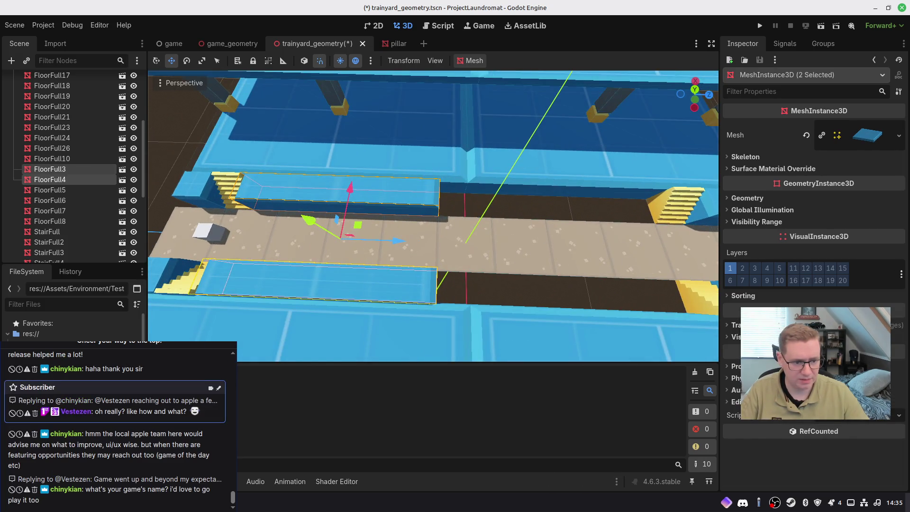
{"action": "left_click", "coordinate": [734, 325]}
Move StairFull and StairFull2 left along the walkway
{"action": "middle_click_drag", "start_coordinate": [450, 241], "coordinate": [562, 253]}
{"action": "left_click", "coordinate": [600, 191]}
{"action": "left_click", "coordinate": [634, 271], "text": "shift"}
{"action": "mouse_move", "coordinate": [664, 234]}
{"action": "left_mouse_down"}
{"action": "mouse_move", "coordinate": [443, 240]}
{"action": "mouse_move", "coordinate": [466, 253]}
{"action": "left_mouse_up"}
Box-select the five surplus walkway floor tiles
{"action": "middle_click_drag", "start_coordinate": [466, 254], "coordinate": [356, 224]}
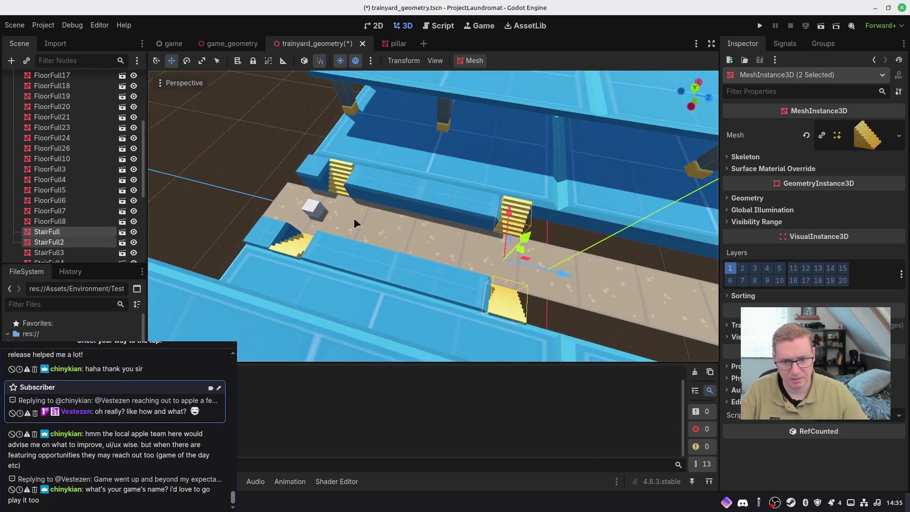
{"action": "left_click", "coordinate": [322, 172]}
{"action": "left_click", "coordinate": [276, 230], "text": "shift"}
{"action": "left_click", "coordinate": [559, 256]}
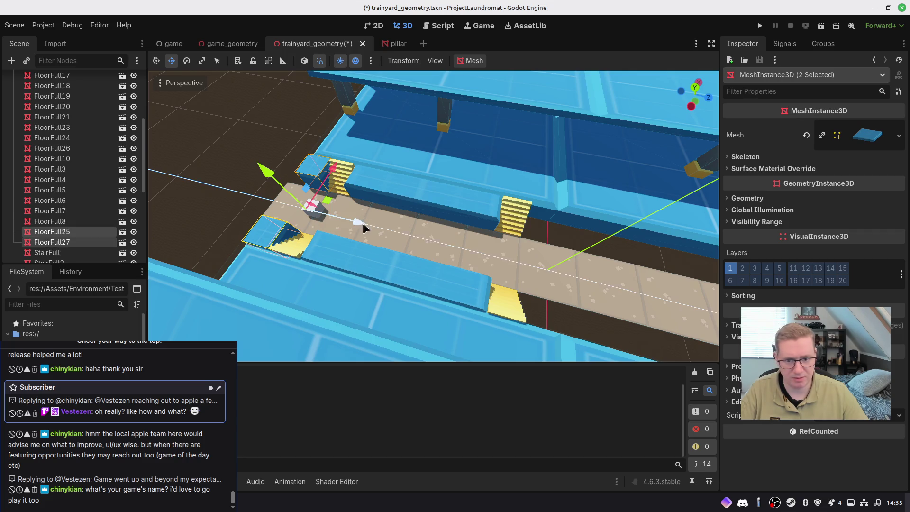
{"action": "left_click", "coordinate": [597, 256], "text": "shift"}
{"action": "mouse_move", "coordinate": [599, 257]}
{"action": "middle_mouse_down"}
{"action": "mouse_move", "coordinate": [522, 255]}
{"action": "mouse_move", "coordinate": [428, 154]}
{"action": "middle_mouse_up"}
{"action": "left_click_drag", "start_coordinate": [428, 154], "coordinate": [517, 299]}
Delete the five selected tiles plus FloorFull15 and FloorFull18
{"action": "key", "text": "Delete"}
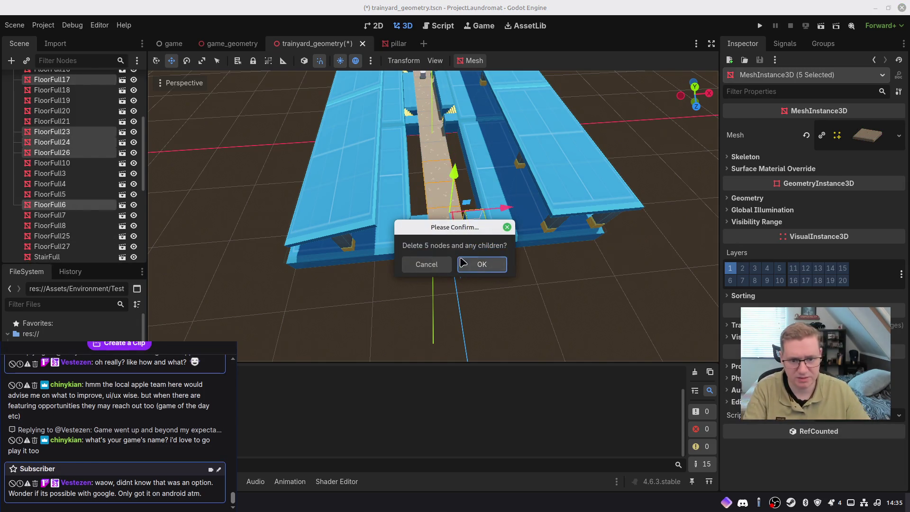
{"action": "left_click", "coordinate": [480, 262]}
{"action": "key", "text": "Delete"}
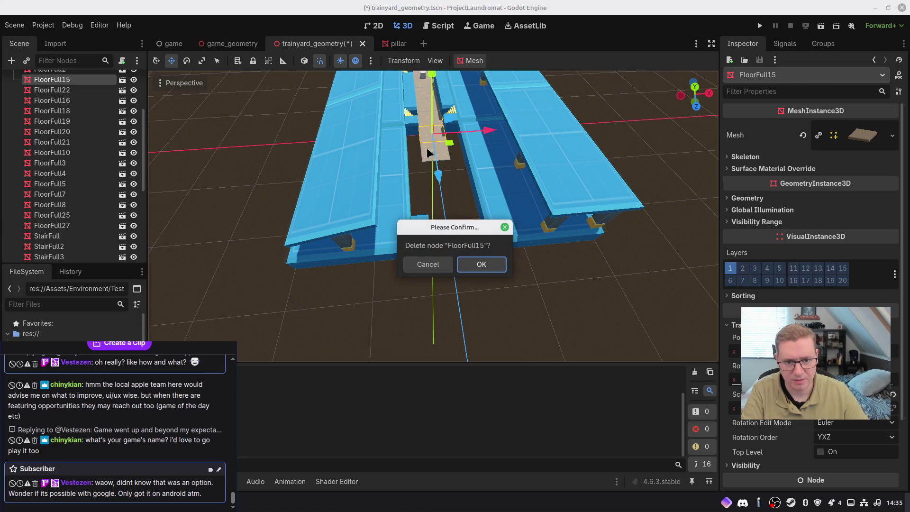
{"action": "left_click", "coordinate": [477, 261]}
{"action": "key", "text": "Delete"}
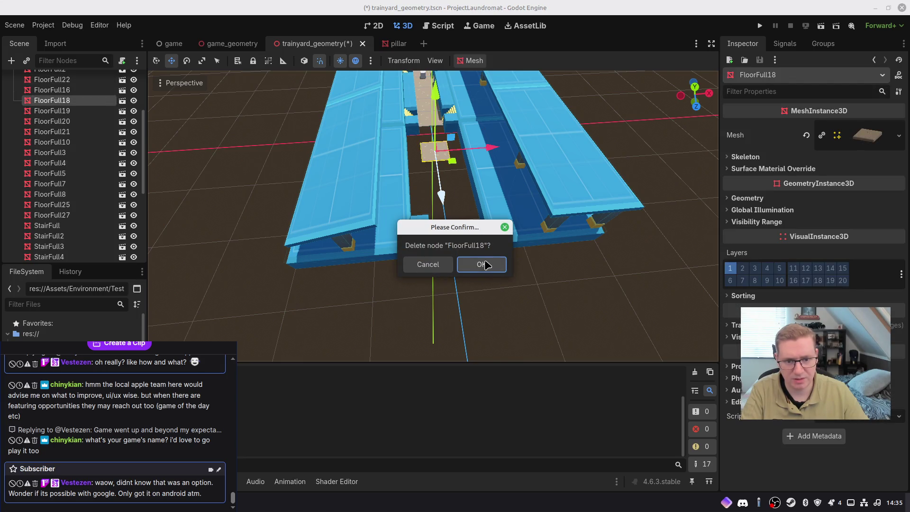
{"action": "left_click", "coordinate": [486, 264]}
Delete the six objects along the right side, the FloorFull9 strip and one more piece
{"action": "middle_click_drag", "start_coordinate": [481, 260], "coordinate": [502, 247]}
{"action": "left_click_drag", "start_coordinate": [356, 212], "coordinate": [713, 352]}
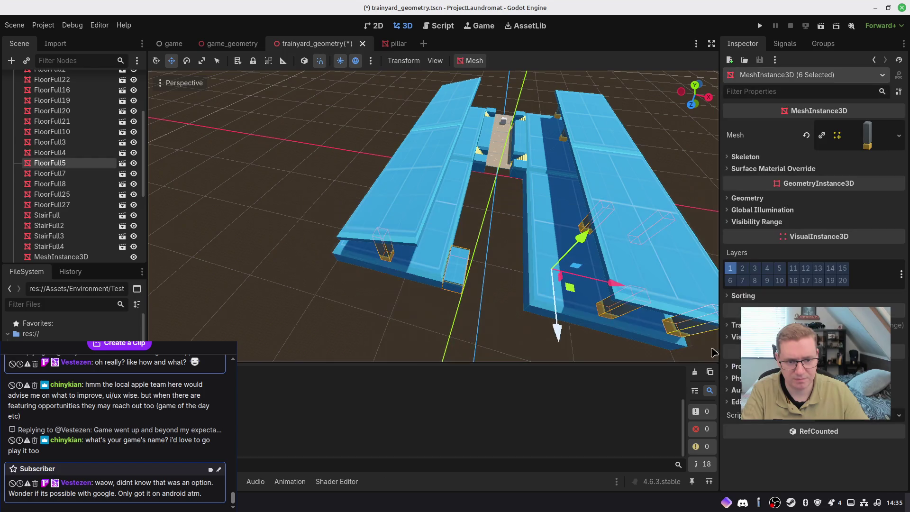
{"action": "key", "text": "Delete"}
{"action": "left_click", "coordinate": [479, 264]}
{"action": "middle_click_drag", "start_coordinate": [480, 264], "coordinate": [421, 249]}
{"action": "left_click", "coordinate": [420, 248]}
{"action": "key", "text": "Delete"}
{"action": "left_click", "coordinate": [481, 264]}
{"action": "left_click", "coordinate": [575, 254]}
{"action": "key", "text": "Delete"}
Delete the outer floor strips FloorFull13 and FloorFull12
{"action": "left_click", "coordinate": [653, 224]}
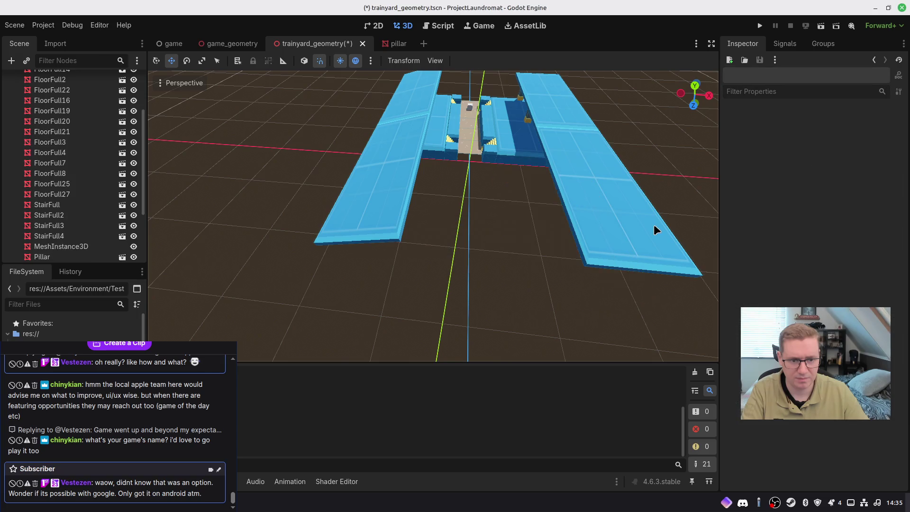
{"action": "key", "text": "Delete"}
{"action": "left_click", "coordinate": [481, 264]}
{"action": "left_click", "coordinate": [413, 209]}
{"action": "key", "text": "Delete"}
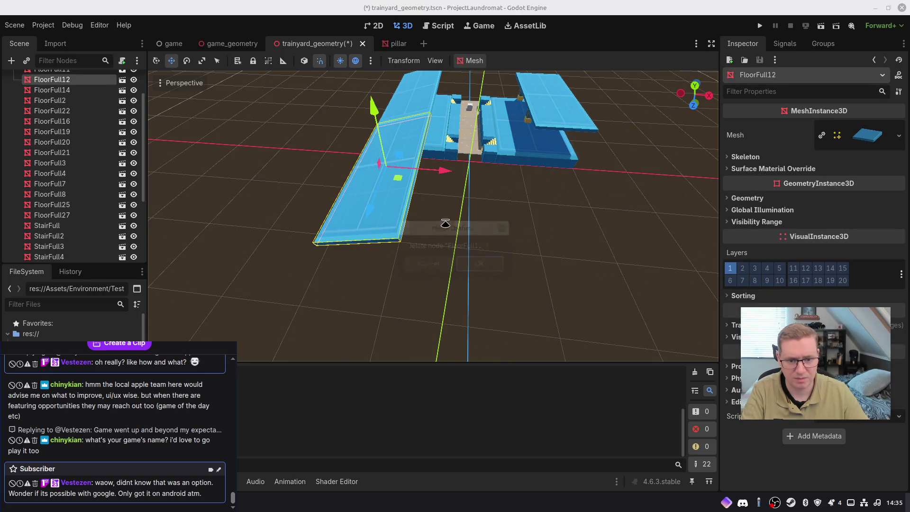
{"action": "left_click", "coordinate": [481, 264]}
Delete the stray Pillar and lower the view over the walkway
{"action": "left_click", "coordinate": [392, 186]}
{"action": "key", "text": "Delete"}
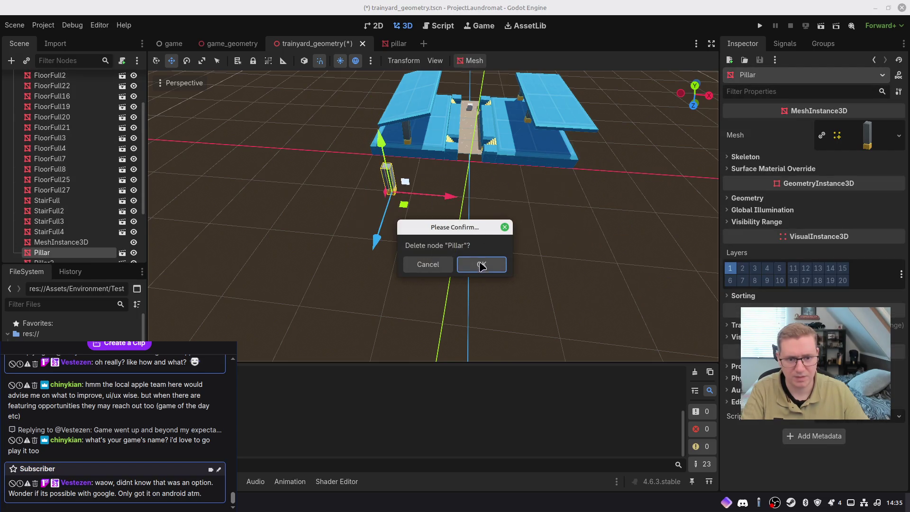
{"action": "left_click", "coordinate": [480, 264]}
{"action": "middle_click_drag", "start_coordinate": [479, 264], "coordinate": [455, 256]}
{"action": "key", "text": "w"}
{"action": "right_click_drag", "start_coordinate": [455, 256], "coordinate": [452, 182]}
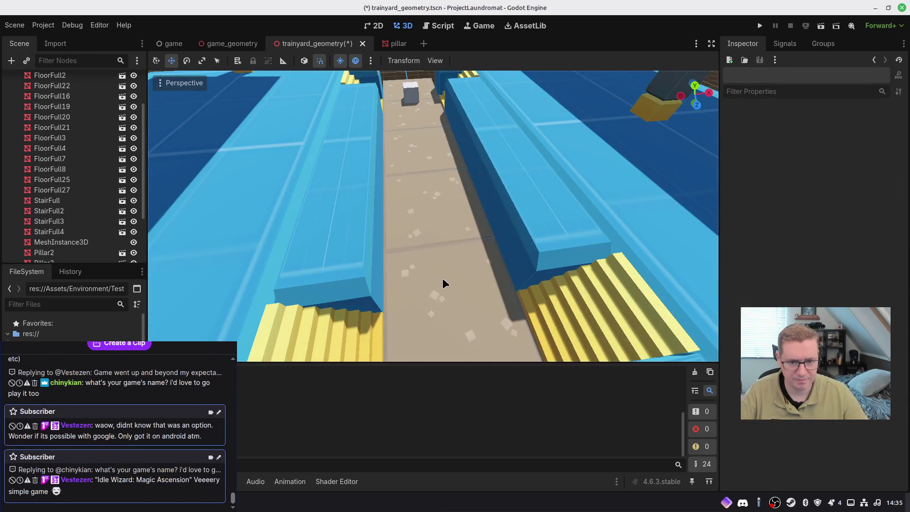
Select floor tiles FloorFull16 and FloorFull20 and save the trainyard_geometry scene
{"action": "left_click", "coordinate": [442, 278]}
{"action": "right_click_drag", "start_coordinate": [448, 237], "coordinate": [447, 249]}
{"action": "scroll", "coordinate": [448, 250], "scroll_direction": "down", "scroll_amount": 5}
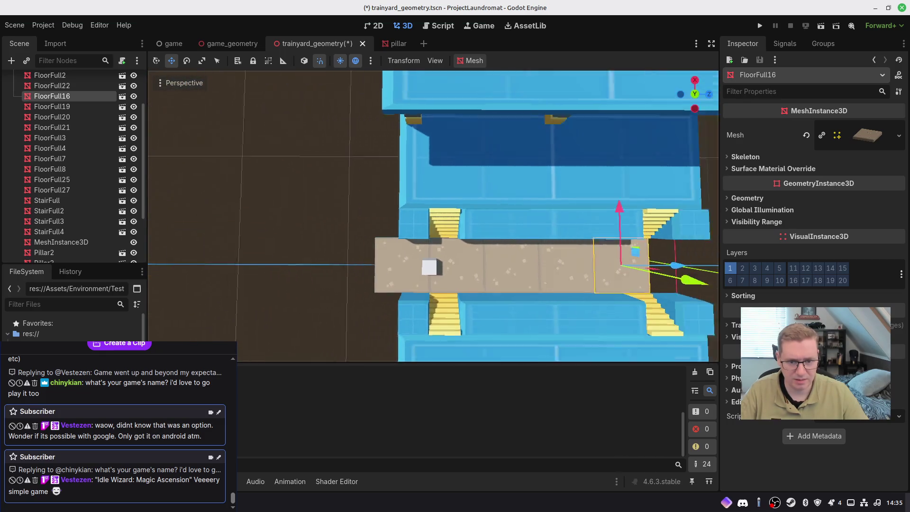
{"action": "left_click", "coordinate": [466, 253], "text": "shift"}
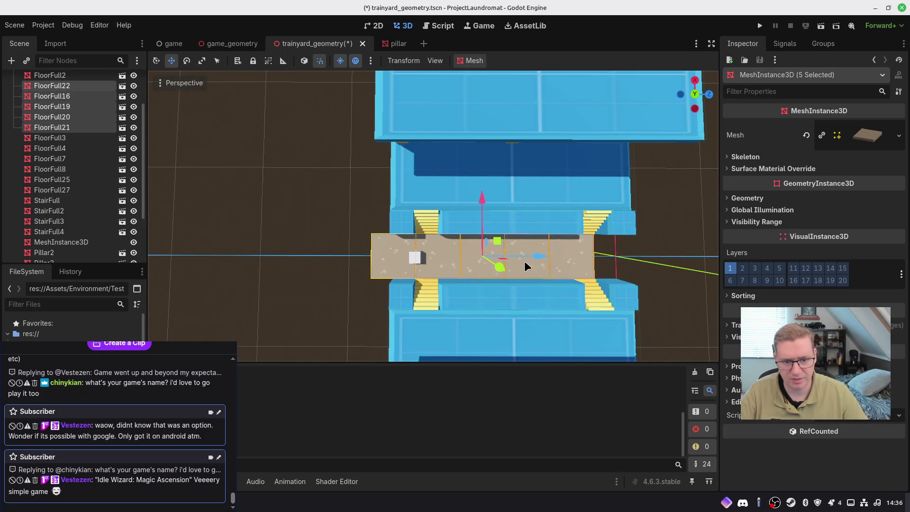
{"action": "mouse_move", "coordinate": [566, 254]}
{"action": "middle_mouse_down"}
{"action": "mouse_move", "coordinate": [526, 201]}
{"action": "mouse_move", "coordinate": [524, 266]}
{"action": "middle_mouse_up"}
{"action": "key", "text": "ctrl+s"}
{"action": "right_click_drag", "start_coordinate": [524, 266], "coordinate": [479, 258]}
Slide two pillars to the right along the X axis
{"action": "left_click", "coordinate": [433, 233]}
{"action": "left_click", "coordinate": [478, 214], "text": "shift"}
{"action": "middle_click_drag", "start_coordinate": [479, 214], "coordinate": [430, 233]}
{"action": "left_click_drag", "start_coordinate": [404, 218], "coordinate": [482, 231]}
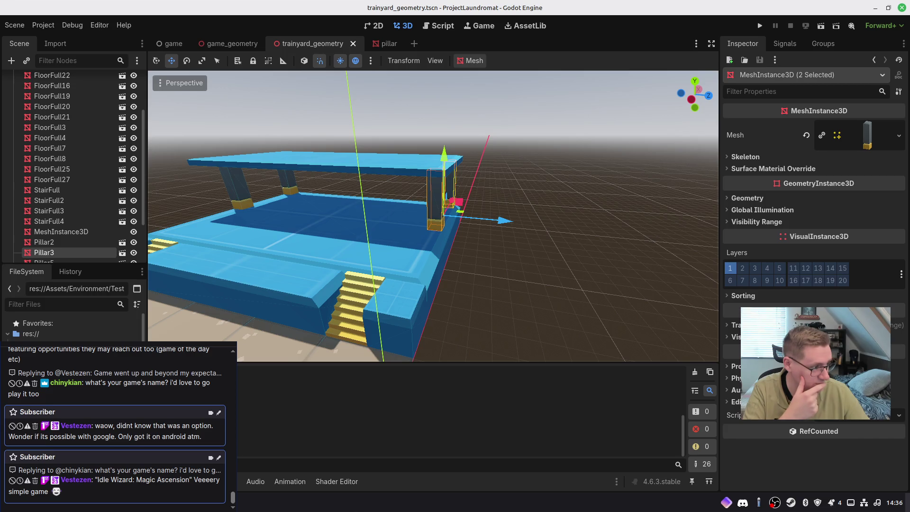
Widen the FloorFull2 platform through its Transform scale and slide it right along X
{"action": "mouse_move", "coordinate": [410, 236]}
{"action": "middle_mouse_down"}
{"action": "mouse_move", "coordinate": [530, 239]}
{"action": "mouse_move", "coordinate": [445, 300]}
{"action": "mouse_move", "coordinate": [558, 296]}
{"action": "middle_mouse_up"}
{"action": "left_click", "coordinate": [443, 264]}
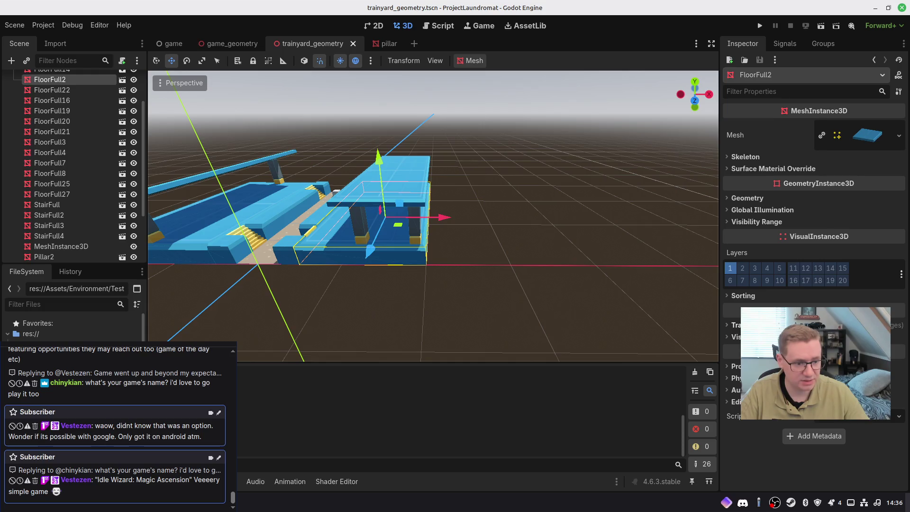
{"action": "left_click", "coordinate": [734, 325]}
{"action": "key", "text": "Return"}
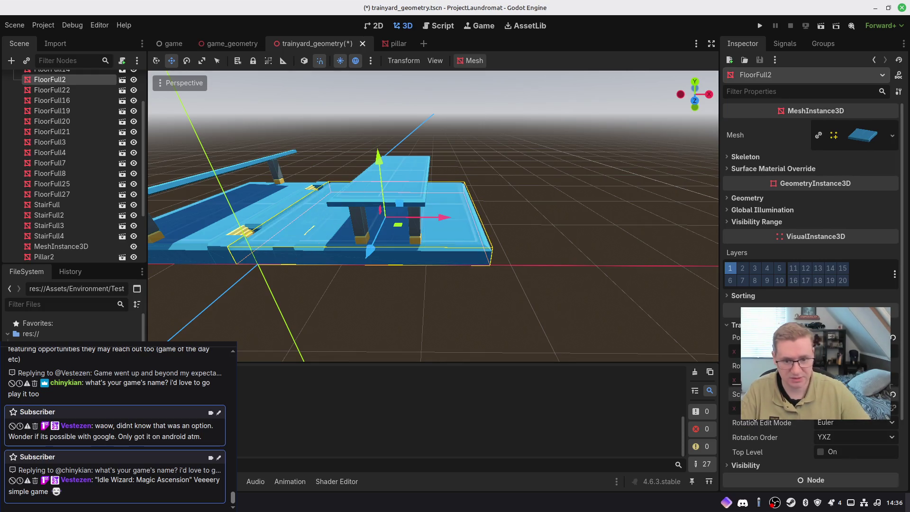
{"action": "mouse_move", "coordinate": [442, 221]}
{"action": "left_mouse_down"}
{"action": "mouse_move", "coordinate": [501, 235]}
{"action": "mouse_move", "coordinate": [484, 235]}
{"action": "left_mouse_up"}
{"action": "mouse_move", "coordinate": [483, 235]}
{"action": "middle_mouse_down"}
{"action": "mouse_move", "coordinate": [450, 230]}
{"action": "mouse_move", "coordinate": [474, 233]}
{"action": "middle_mouse_up"}
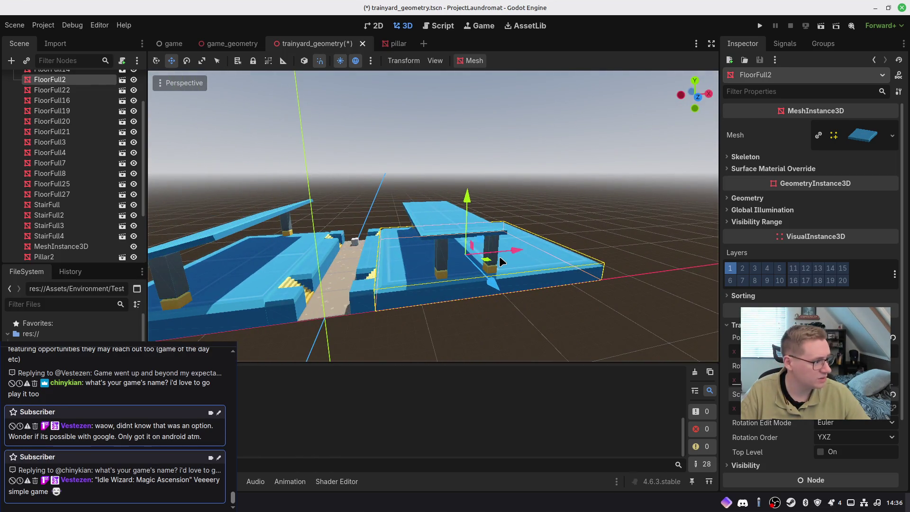
{"action": "key", "text": "w"}
{"action": "mouse_move", "coordinate": [508, 257]}
{"action": "right_mouse_down"}
{"action": "mouse_move", "coordinate": [495, 255]}
{"action": "mouse_move", "coordinate": [521, 254]}
{"action": "mouse_move", "coordinate": [646, 368]}
{"action": "right_mouse_up"}
{"action": "key", "text": "s"}
{"action": "key", "text": "w"}
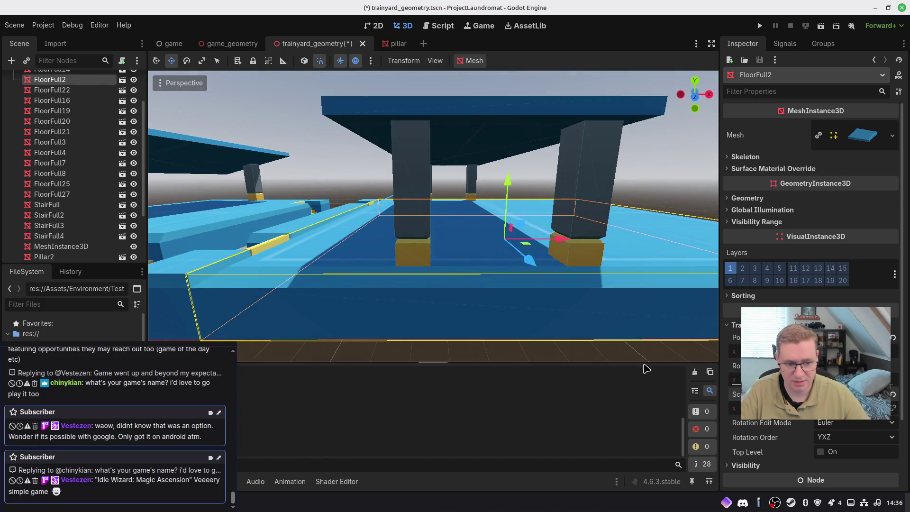
{"action": "right_click_drag", "start_coordinate": [455, 311], "coordinate": [427, 310]}
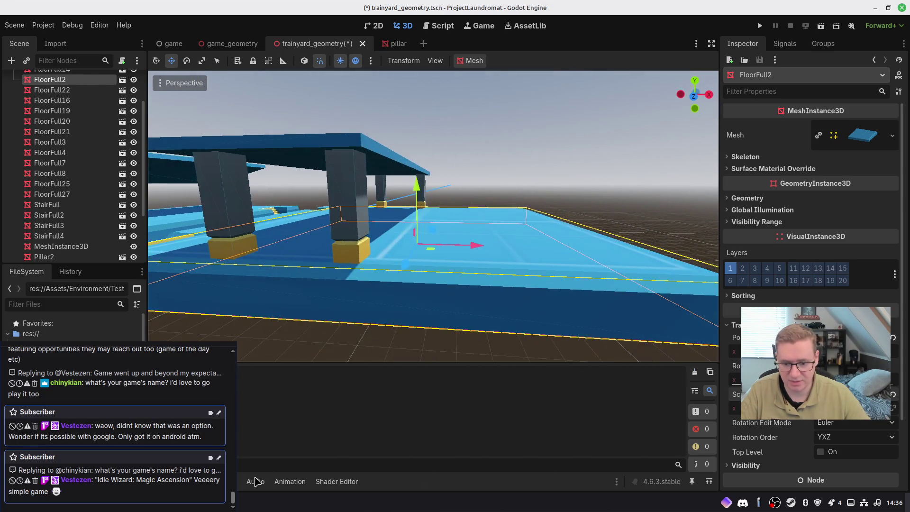
Clear the Debugger log, save trainyard_geometry, and switch to the game_geometry scene
{"action": "left_click", "coordinate": [703, 381]}
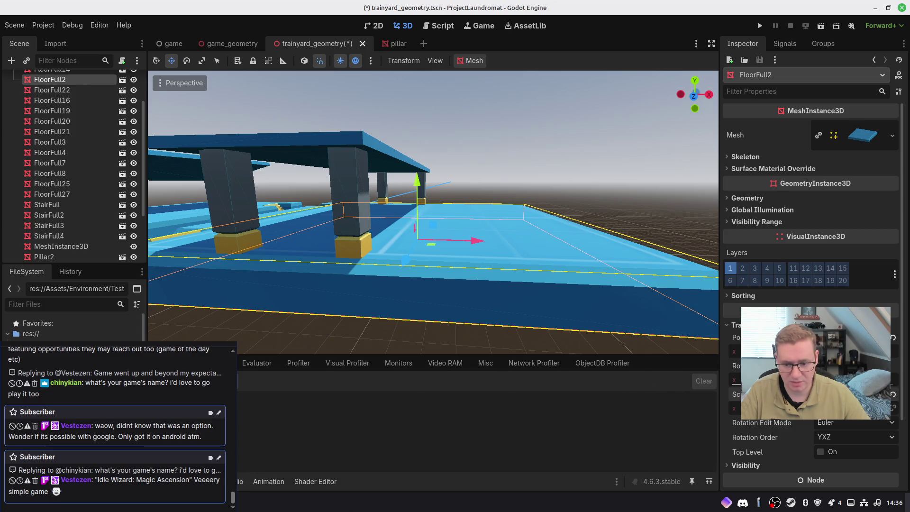
{"action": "mouse_move", "coordinate": [434, 213]}
{"action": "right_mouse_down"}
{"action": "mouse_move", "coordinate": [421, 237]}
{"action": "mouse_move", "coordinate": [422, 223]}
{"action": "right_mouse_up"}
{"action": "key", "text": "s"}
{"action": "key", "text": "w"}
{"action": "right_click_drag", "start_coordinate": [360, 242], "coordinate": [360, 258]}
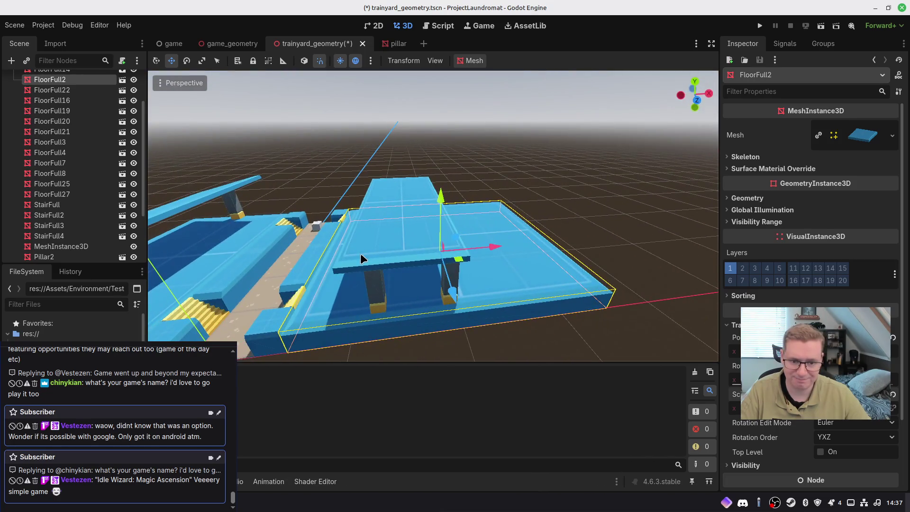
{"action": "mouse_move", "coordinate": [472, 280]}
{"action": "right_mouse_down"}
{"action": "mouse_move", "coordinate": [493, 260]}
{"action": "mouse_move", "coordinate": [512, 259]}
{"action": "mouse_move", "coordinate": [498, 259]}
{"action": "mouse_move", "coordinate": [616, 258]}
{"action": "mouse_move", "coordinate": [417, 251]}
{"action": "right_mouse_up"}
{"action": "key", "text": "ctrl+s"}
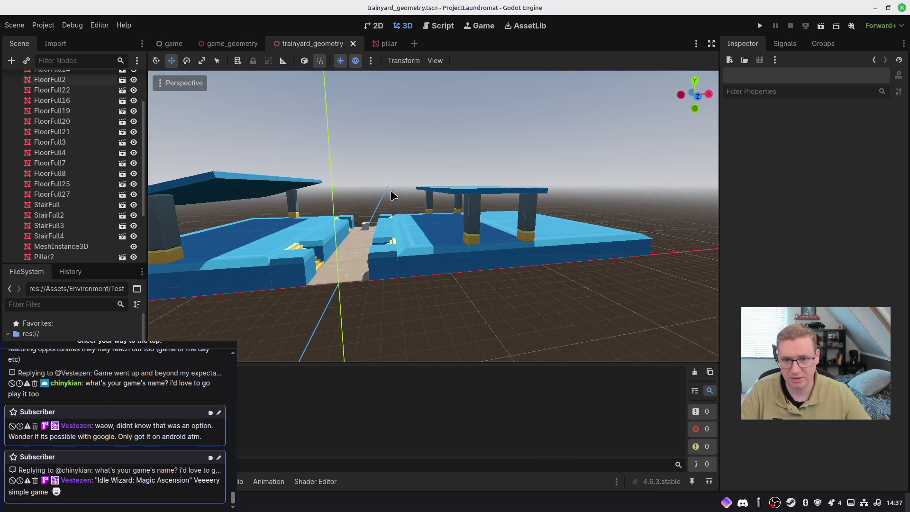
{"action": "left_click", "coordinate": [236, 47]}
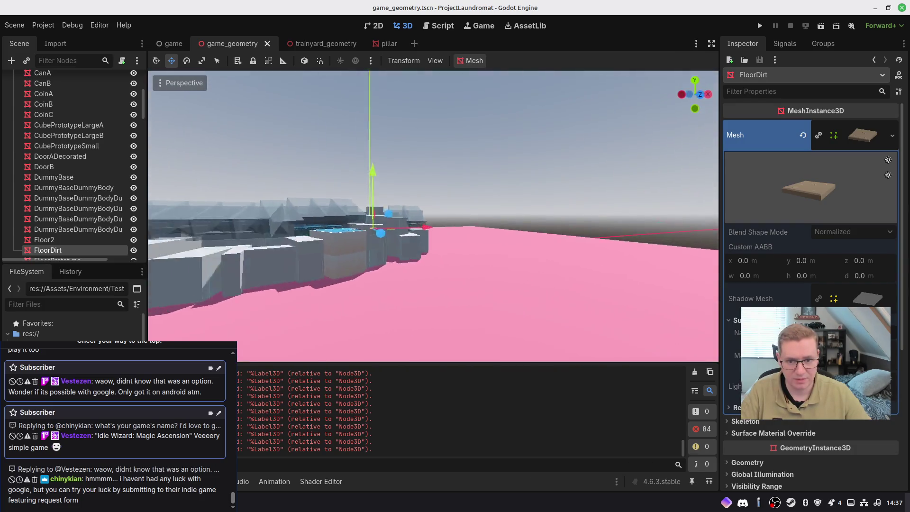
Fly into the game_geometry buildings and select the Building9 mesh
{"action": "key", "text": "w"}
{"action": "mouse_move", "coordinate": [417, 251]}
{"action": "right_mouse_down"}
{"action": "mouse_move", "coordinate": [430, 259]}
{"action": "mouse_move", "coordinate": [406, 217]}
{"action": "mouse_move", "coordinate": [453, 216]}
{"action": "mouse_move", "coordinate": [425, 190]}
{"action": "right_mouse_up"}
{"action": "left_click", "coordinate": [407, 217]}
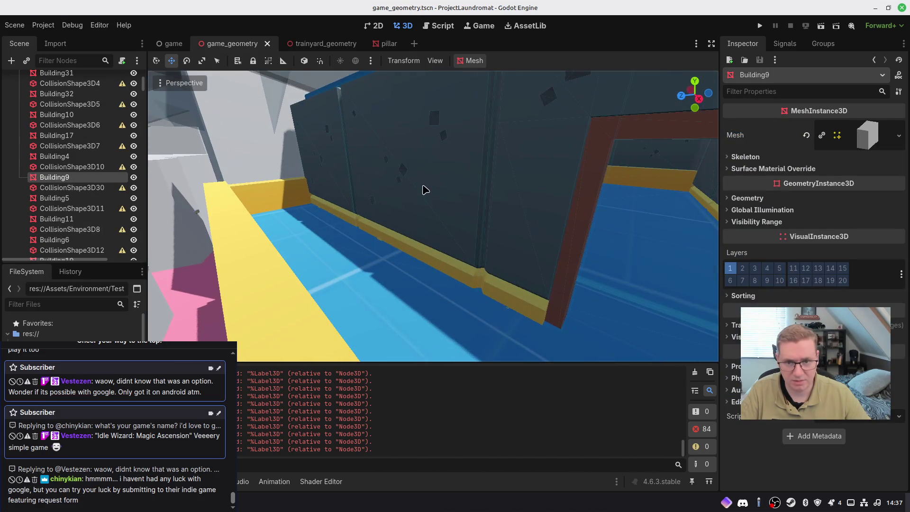
{"action": "scroll", "coordinate": [71, 325], "scroll_direction": "down", "scroll_amount": 1}
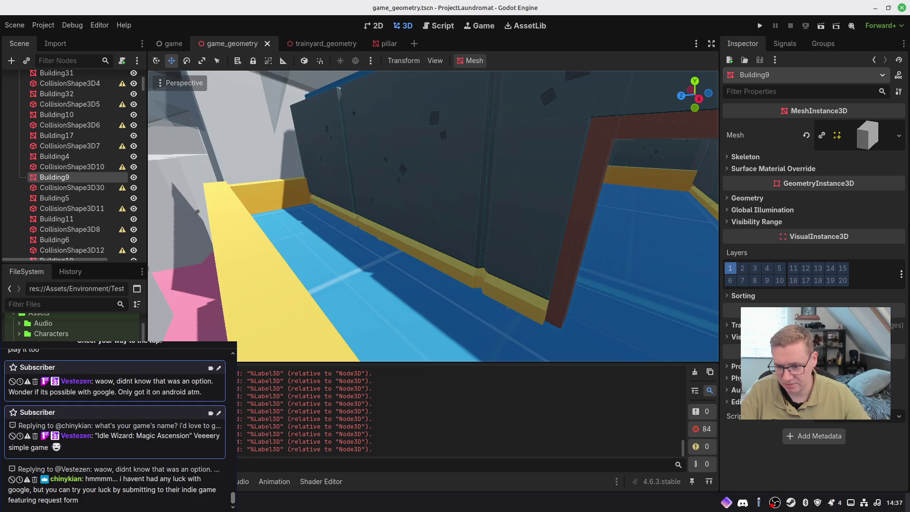
{"action": "scroll", "coordinate": [71, 327], "scroll_direction": "down", "scroll_amount": 3}
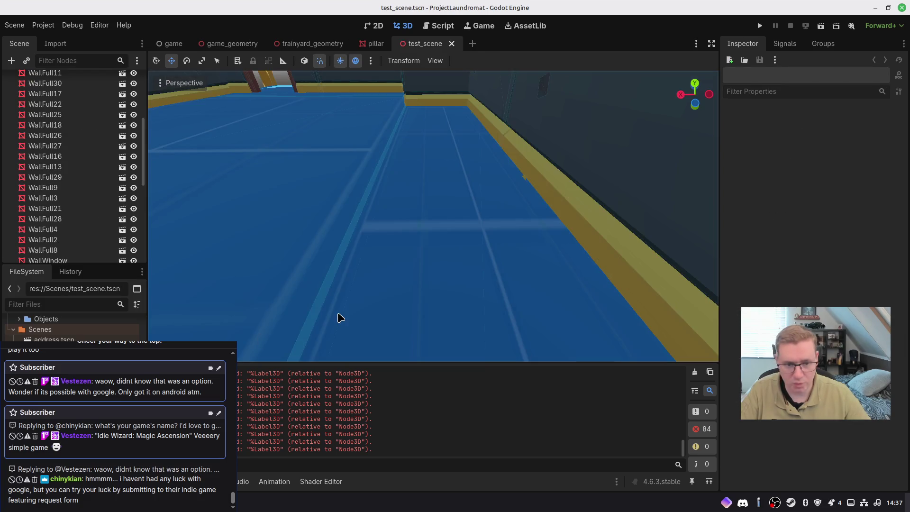
Open test_scene.tscn, select the WallFull12 wall piece, and return to trainyard_geometry
{"action": "mouse_move", "coordinate": [337, 313]}
{"action": "right_mouse_down"}
{"action": "mouse_move", "coordinate": [327, 308]}
{"action": "mouse_move", "coordinate": [390, 248]}
{"action": "right_mouse_up"}
{"action": "left_click", "coordinate": [390, 248]}
{"action": "right_click_drag", "start_coordinate": [444, 240], "coordinate": [473, 256]}
{"action": "left_click", "coordinate": [306, 44]}
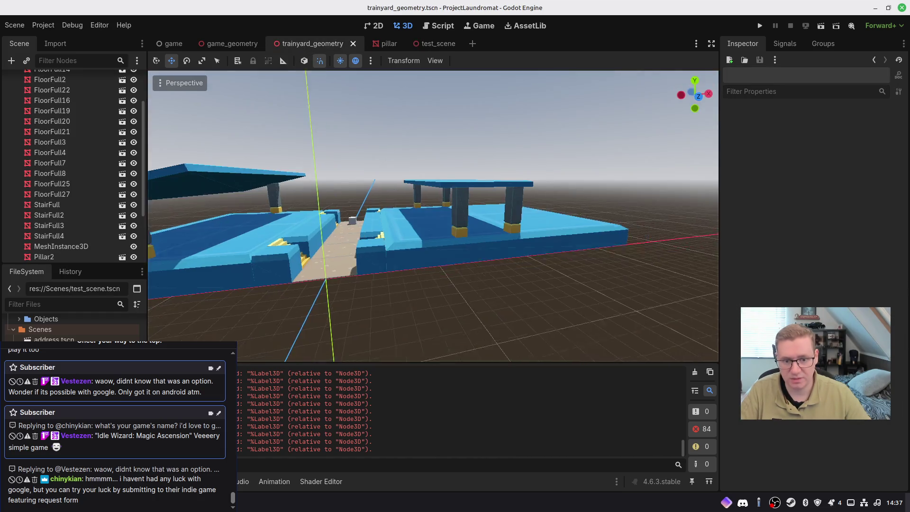
Paste WallFull12 into the scene and move Pillar10 left on the platform
{"action": "key", "text": "ctrl+v"}
{"action": "right_click_drag", "start_coordinate": [473, 256], "coordinate": [416, 237]}
{"action": "left_click", "coordinate": [460, 232]}
{"action": "mouse_move", "coordinate": [460, 231]}
{"action": "left_mouse_down"}
{"action": "mouse_move", "coordinate": [413, 248]}
{"action": "mouse_move", "coordinate": [388, 240]}
{"action": "left_mouse_up"}
Rotate WallFull12 upright and position it between the pillars
{"action": "left_click", "coordinate": [579, 145]}
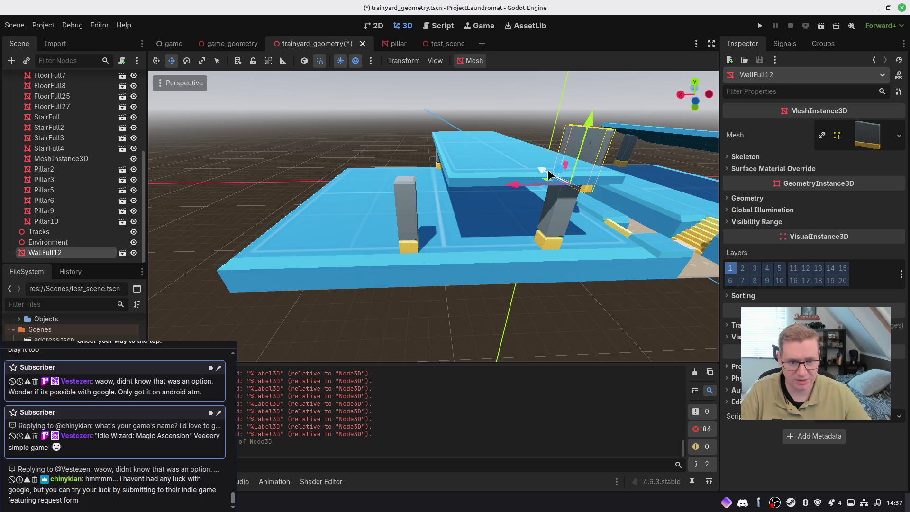
{"action": "right_click_drag", "start_coordinate": [561, 209], "coordinate": [547, 223]}
{"action": "key", "text": "e"}
{"action": "mouse_move", "coordinate": [555, 227]}
{"action": "left_mouse_down"}
{"action": "mouse_move", "coordinate": [407, 255]}
{"action": "mouse_move", "coordinate": [476, 261]}
{"action": "left_mouse_up"}
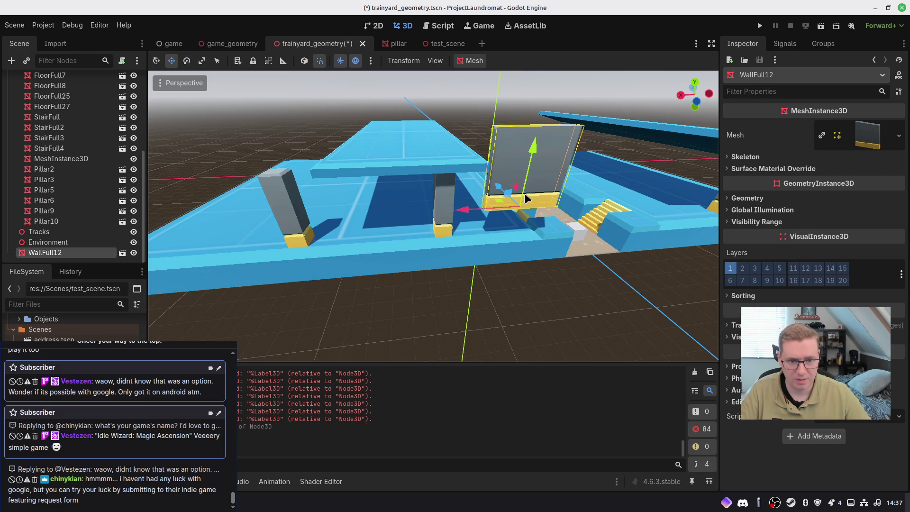
{"action": "left_click_drag", "start_coordinate": [472, 214], "coordinate": [329, 227]}
{"action": "mouse_move", "coordinate": [345, 189]}
{"action": "left_mouse_down"}
{"action": "mouse_move", "coordinate": [382, 174]}
{"action": "mouse_move", "coordinate": [358, 197]}
{"action": "left_mouse_up"}
{"action": "right_click_drag", "start_coordinate": [357, 197], "coordinate": [441, 208]}
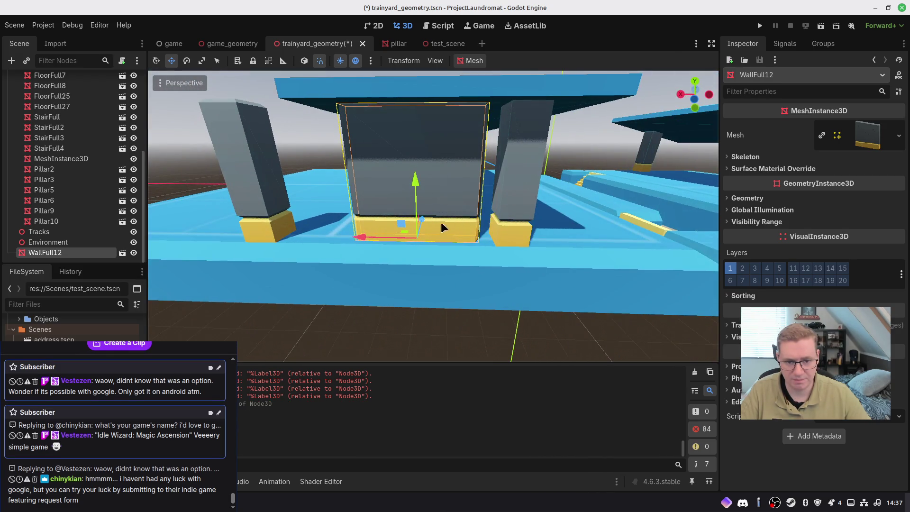
Slide the second wall, WallFull13, right along X beside WallFull12
{"action": "mouse_move", "coordinate": [389, 242]}
{"action": "right_mouse_down"}
{"action": "mouse_move", "coordinate": [445, 236]}
{"action": "mouse_move", "coordinate": [436, 237]}
{"action": "right_mouse_up"}
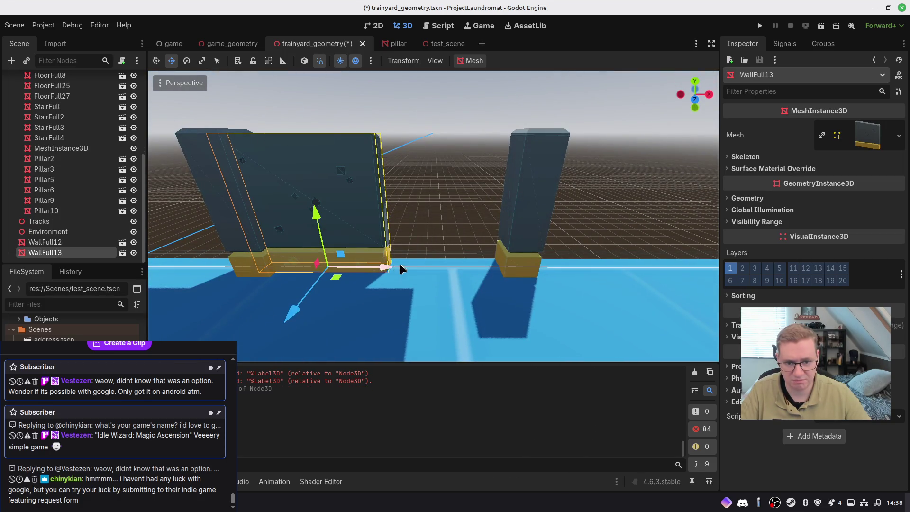
{"action": "left_click_drag", "start_coordinate": [401, 267], "coordinate": [521, 268]}
{"action": "mouse_move", "coordinate": [529, 271]}
{"action": "right_mouse_down"}
{"action": "mouse_move", "coordinate": [532, 258]}
{"action": "mouse_move", "coordinate": [492, 239]}
{"action": "right_mouse_up"}
{"action": "left_click", "coordinate": [315, 186]}
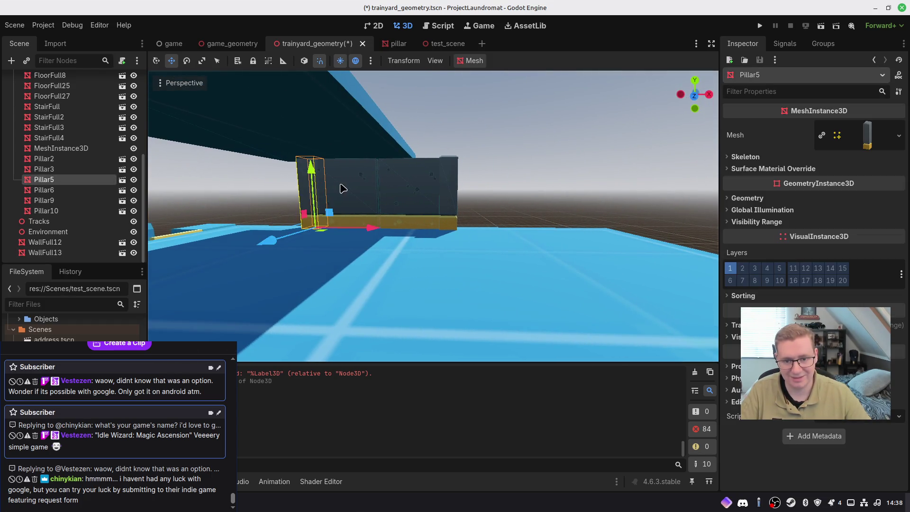
Duplicate the two wall pieces and right pillar, sliding the copies along X to extend the row
{"action": "left_click", "coordinate": [349, 188], "text": "shift"}
{"action": "left_click", "coordinate": [436, 192], "text": "shift"}
{"action": "left_click", "coordinate": [453, 188], "text": "shift"}
{"action": "right_click_drag", "start_coordinate": [454, 214], "coordinate": [454, 214]}
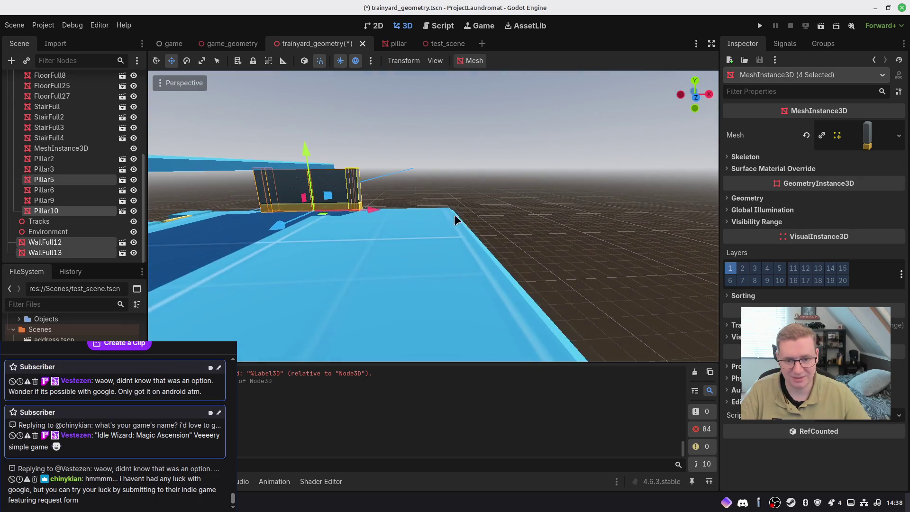
{"action": "key", "text": "ctrl+d"}
{"action": "left_click_drag", "start_coordinate": [391, 209], "coordinate": [463, 215]}
{"action": "right_click_drag", "start_coordinate": [464, 216], "coordinate": [261, 152]}
{"action": "left_click", "coordinate": [464, 215]}
{"action": "key", "text": "s"}
{"action": "key", "text": "w"}
Move Pillar11, Pillar10, Pillar7, Pillar8 and the adjoining wall segment to the platform's left edge
{"action": "left_click", "coordinate": [332, 197]}
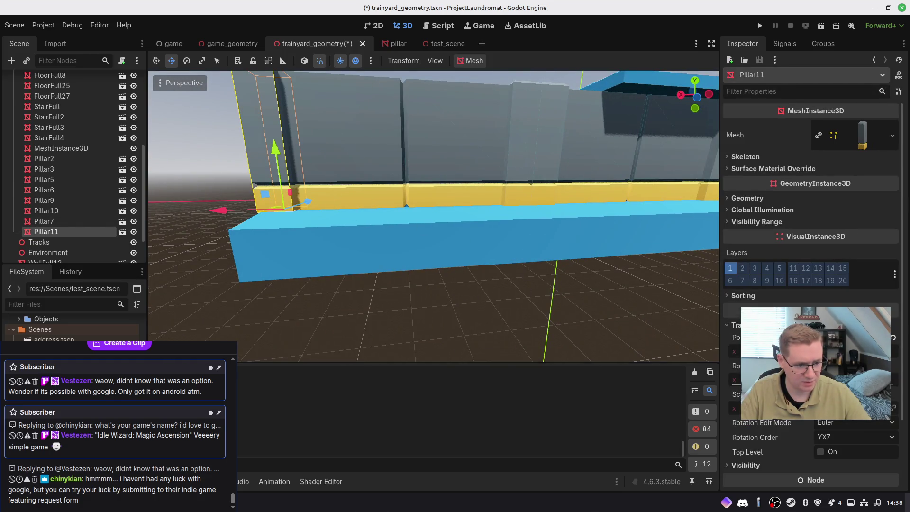
{"action": "middle_click_drag", "start_coordinate": [455, 286], "coordinate": [347, 216]}
{"action": "left_click", "coordinate": [374, 190], "text": "shift"}
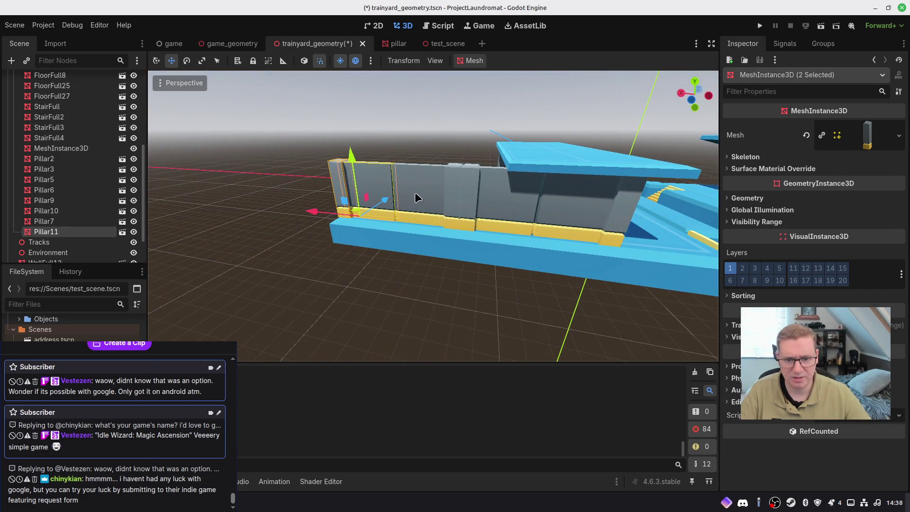
{"action": "left_click", "coordinate": [467, 194], "text": "shift"}
{"action": "left_click", "coordinate": [468, 181], "text": "shift"}
{"action": "left_click", "coordinate": [627, 219], "text": "shift"}
{"action": "middle_click_drag", "start_coordinate": [626, 220], "coordinate": [439, 214]}
{"action": "left_click_drag", "start_coordinate": [438, 214], "coordinate": [296, 218]}
{"action": "mouse_move", "coordinate": [358, 252]}
{"action": "right_mouse_down"}
{"action": "mouse_move", "coordinate": [374, 189]}
{"action": "mouse_move", "coordinate": [408, 185]}
{"action": "mouse_move", "coordinate": [404, 152]}
{"action": "right_mouse_up"}
Delete the extra pillars Pillar3 and Pillar9
{"action": "left_click", "coordinate": [404, 151]}
{"action": "key", "text": "Delete"}
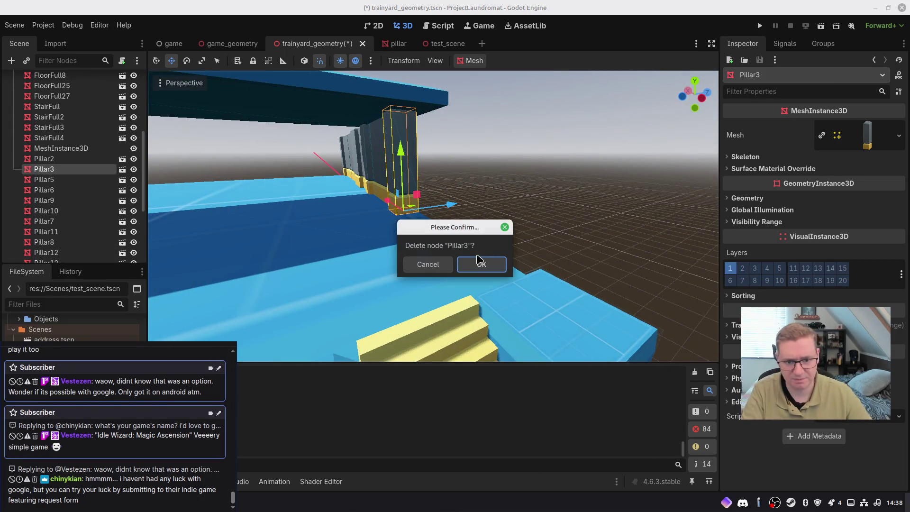
{"action": "left_click", "coordinate": [478, 262]}
{"action": "left_click", "coordinate": [369, 158]}
{"action": "key", "text": "Delete"}
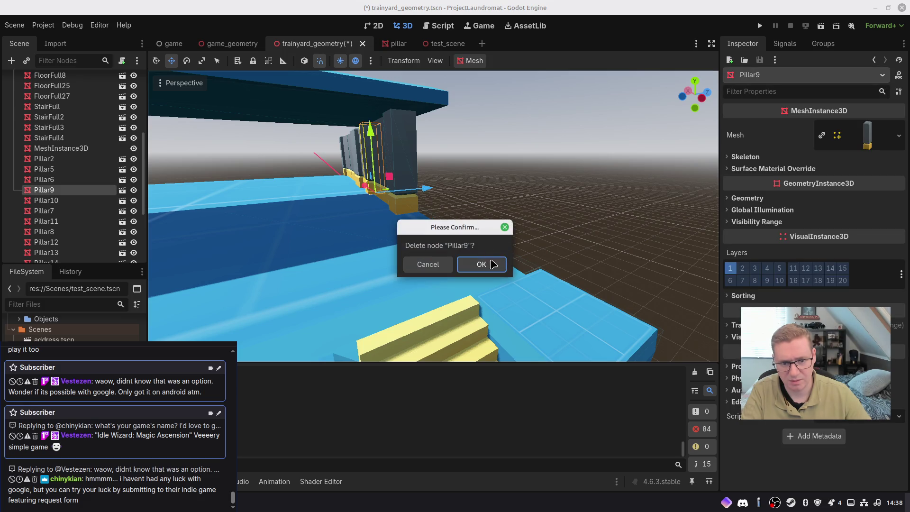
{"action": "left_click", "coordinate": [486, 264]}
{"action": "right_click_drag", "start_coordinate": [457, 229], "coordinate": [432, 171]}
{"action": "left_click", "coordinate": [442, 174]}
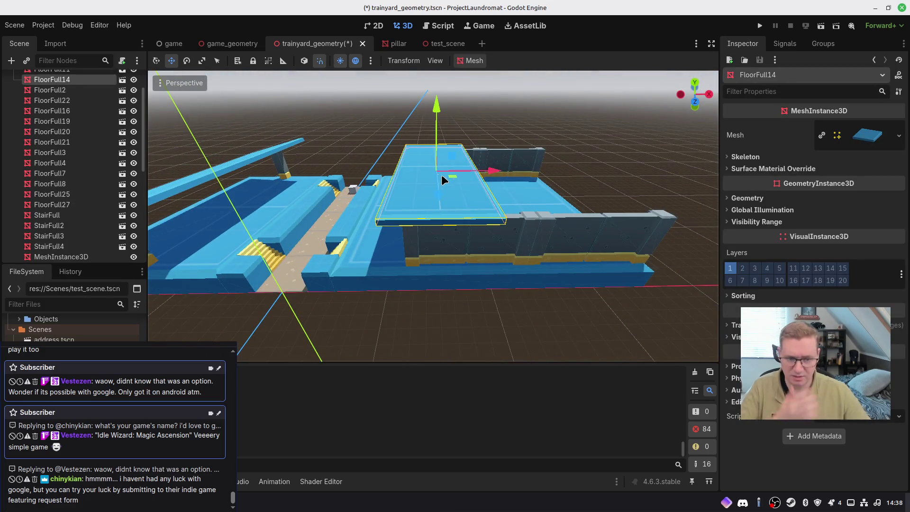
Duplicate the WallFull18 panel, its adjacent wall panel and Pillar13
{"action": "right_click_drag", "start_coordinate": [463, 206], "coordinate": [463, 206]}
{"action": "right_click_drag", "start_coordinate": [363, 163], "coordinate": [363, 163]}
{"action": "left_click", "coordinate": [344, 153]}
{"action": "left_click", "coordinate": [363, 135], "text": "shift"}
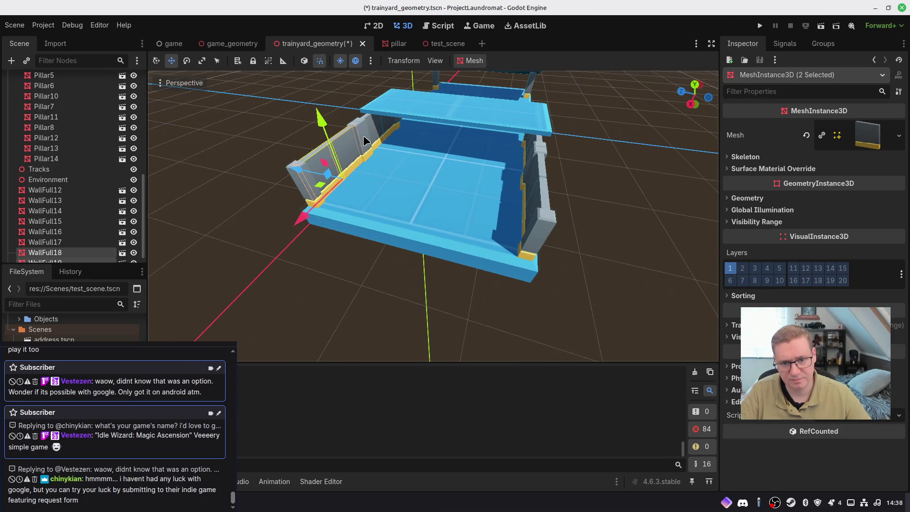
{"action": "left_click", "coordinate": [358, 138], "text": "shift"}
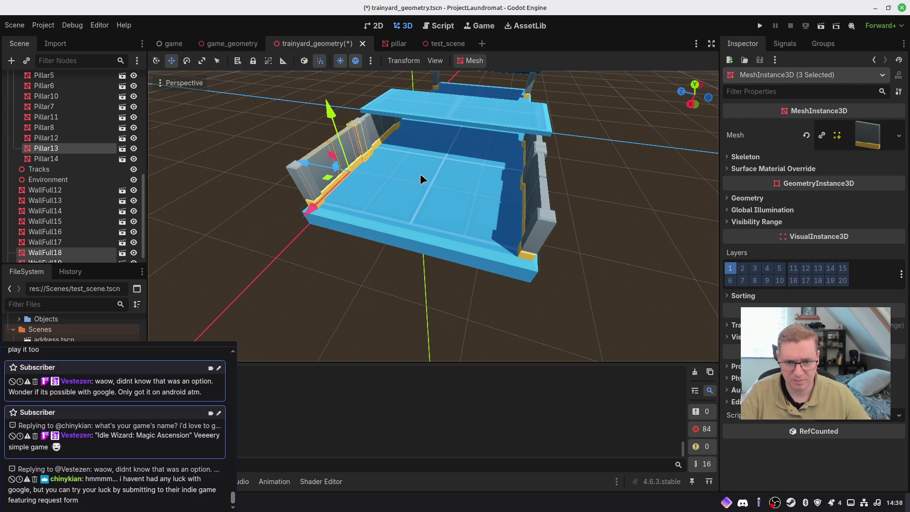
{"action": "key", "text": "ctrl+d"}
Rotate the copies around the vertical axis and move them along the platform's side edge
{"action": "key", "text": "e"}
{"action": "left_click_drag", "start_coordinate": [362, 189], "coordinate": [300, 207]}
{"action": "key", "text": "w"}
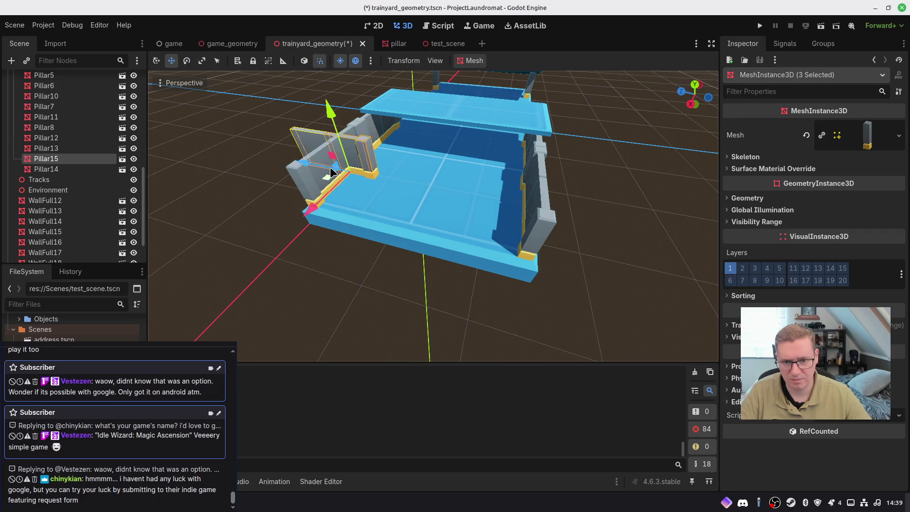
{"action": "mouse_move", "coordinate": [327, 178]}
{"action": "left_mouse_down"}
{"action": "mouse_move", "coordinate": [346, 212]}
{"action": "mouse_move", "coordinate": [340, 233]}
{"action": "left_mouse_up"}
{"action": "mouse_move", "coordinate": [339, 232]}
{"action": "right_mouse_down"}
{"action": "mouse_move", "coordinate": [441, 214]}
{"action": "mouse_move", "coordinate": [479, 219]}
{"action": "right_mouse_up"}
{"action": "mouse_move", "coordinate": [496, 193]}
{"action": "left_mouse_down"}
{"action": "mouse_move", "coordinate": [471, 197]}
{"action": "mouse_move", "coordinate": [485, 197]}
{"action": "left_mouse_up"}
{"action": "left_click", "coordinate": [371, 60]}
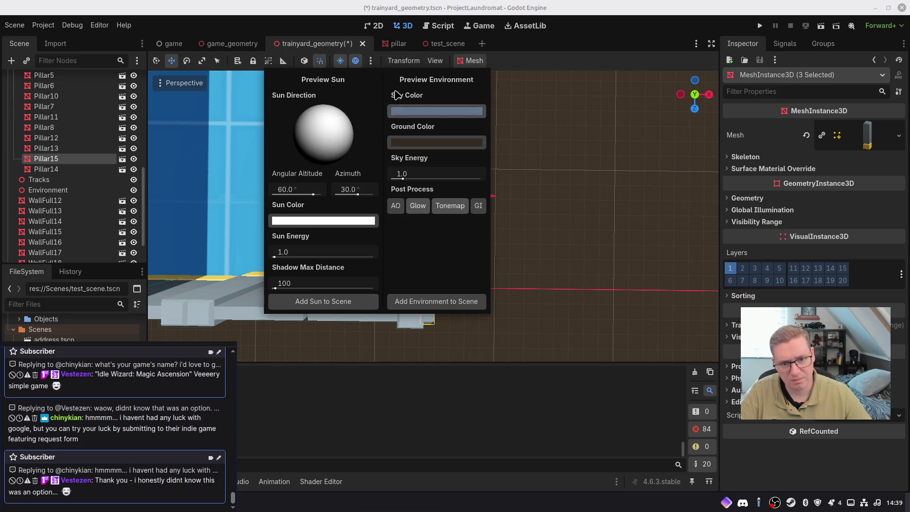
Set a new translate snap value in Snap Settings and slide the selected pillars left along X
{"action": "left_click", "coordinate": [403, 61]}
{"action": "left_click", "coordinate": [406, 103]}
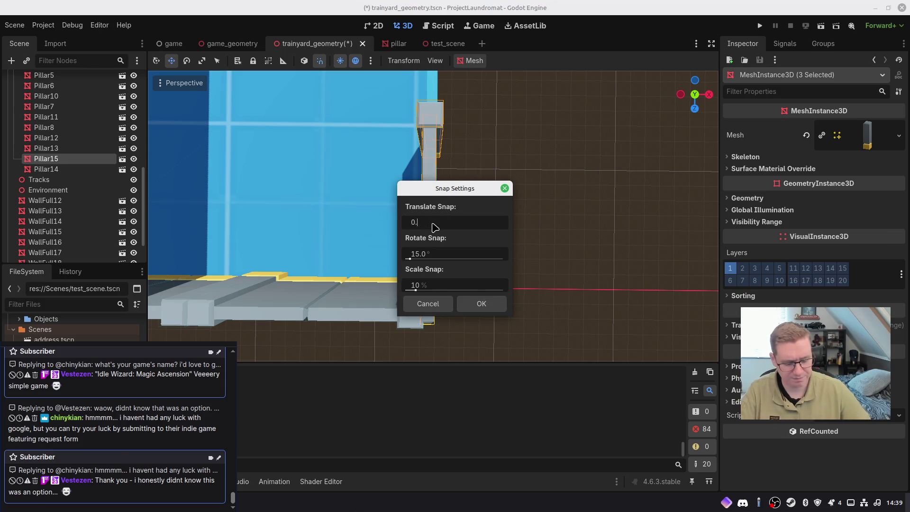
{"action": "left_click", "coordinate": [480, 307]}
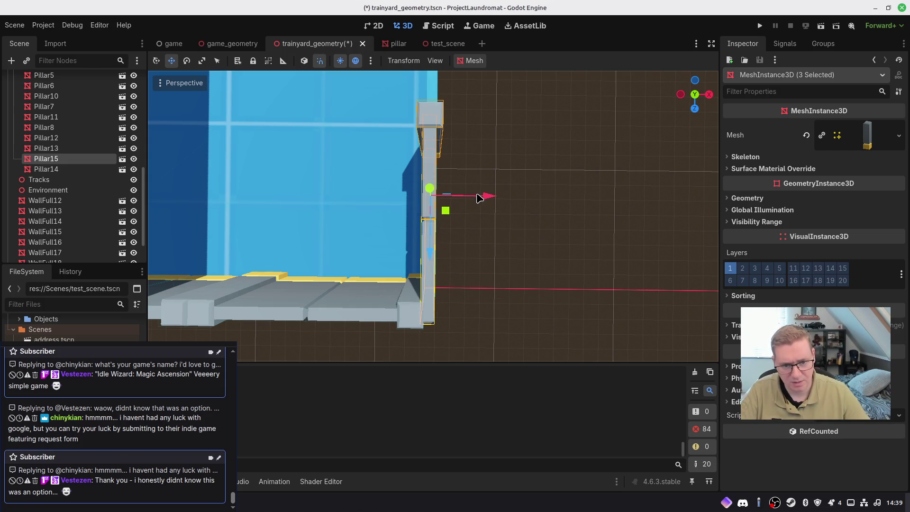
{"action": "left_click_drag", "start_coordinate": [476, 198], "coordinate": [475, 201]}
{"action": "mouse_move", "coordinate": [478, 291]}
{"action": "middle_mouse_down"}
{"action": "mouse_move", "coordinate": [268, 316]}
{"action": "mouse_move", "coordinate": [445, 314]}
{"action": "middle_mouse_up"}
{"action": "mouse_move", "coordinate": [404, 260]}
{"action": "middle_mouse_down"}
{"action": "mouse_move", "coordinate": [493, 262]}
{"action": "mouse_move", "coordinate": [441, 262]}
{"action": "middle_mouse_up"}
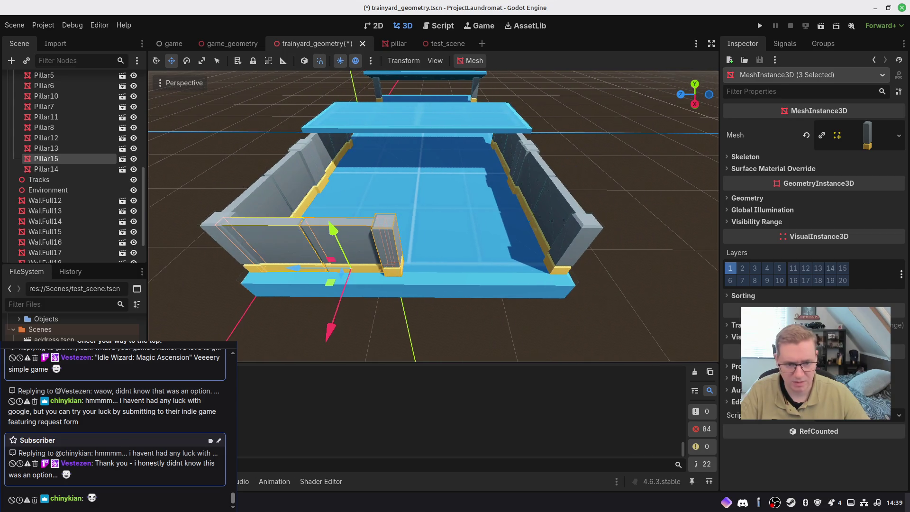
Duplicate the selected wall and pillar, then move and rotate the copies along the wall
{"action": "key", "text": "ctrl+d"}
{"action": "left_click_drag", "start_coordinate": [294, 263], "coordinate": [436, 276]}
{"action": "key", "text": "e"}
{"action": "mouse_move", "coordinate": [533, 308]}
{"action": "left_mouse_down"}
{"action": "mouse_move", "coordinate": [285, 308]}
{"action": "mouse_move", "coordinate": [211, 122]}
{"action": "mouse_move", "coordinate": [327, 137]}
{"action": "left_mouse_up"}
{"action": "left_click_drag", "start_coordinate": [441, 269], "coordinate": [411, 268]}
{"action": "mouse_move", "coordinate": [411, 267]}
{"action": "middle_mouse_down"}
{"action": "mouse_move", "coordinate": [531, 263]}
{"action": "mouse_move", "coordinate": [682, 235]}
{"action": "middle_mouse_up"}
{"action": "scroll", "coordinate": [422, 274], "scroll_direction": "up", "scroll_amount": 3}
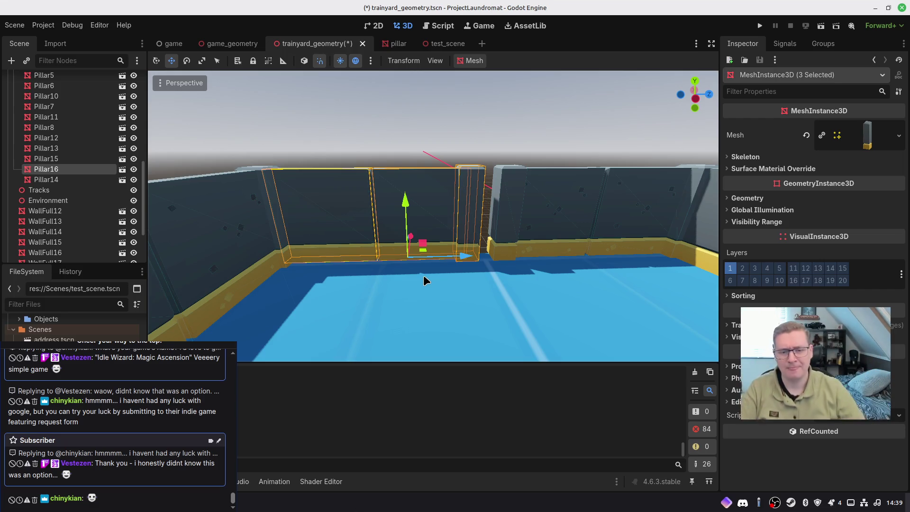
Rotate the walls, including WallFull22, around the vertical axis
{"action": "left_click", "coordinate": [332, 213]}
{"action": "mouse_move", "coordinate": [331, 214]}
{"action": "middle_mouse_down"}
{"action": "mouse_move", "coordinate": [426, 189]}
{"action": "mouse_move", "coordinate": [710, 189]}
{"action": "mouse_move", "coordinate": [710, 171]}
{"action": "mouse_move", "coordinate": [682, 156]}
{"action": "middle_mouse_up"}
{"action": "right_click_drag", "start_coordinate": [485, 305], "coordinate": [485, 305]}
{"action": "left_click", "coordinate": [483, 270], "text": "shift"}
{"action": "mouse_move", "coordinate": [410, 294]}
{"action": "left_mouse_down"}
{"action": "mouse_move", "coordinate": [417, 298]}
{"action": "mouse_move", "coordinate": [308, 332]}
{"action": "mouse_move", "coordinate": [199, 246]}
{"action": "mouse_move", "coordinate": [227, 102]}
{"action": "left_mouse_up"}
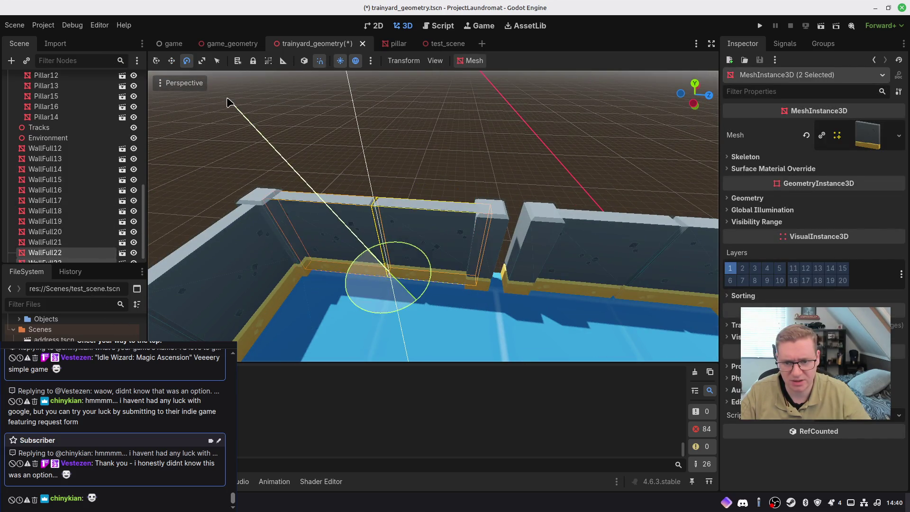
Rotate walls WallFull16, WallFull17, WallFull18 and WallFull19 around the Y axis
{"action": "left_click", "coordinate": [227, 102]}
{"action": "right_click_drag", "start_coordinate": [228, 102], "coordinate": [446, 213]}
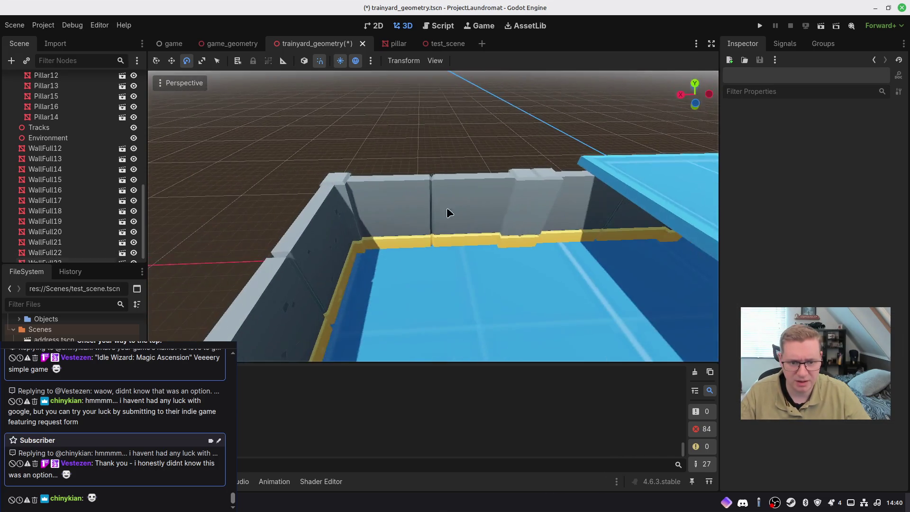
{"action": "left_click", "coordinate": [449, 212]}
{"action": "left_click", "coordinate": [498, 208], "text": "shift"}
{"action": "left_click", "coordinate": [559, 215], "text": "shift"}
{"action": "left_click", "coordinate": [633, 220], "text": "shift"}
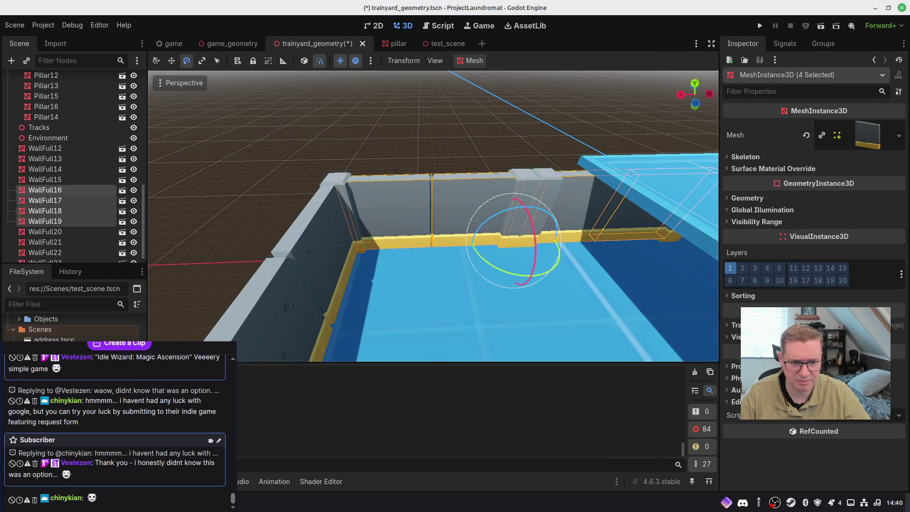
{"action": "right_click_drag", "start_coordinate": [525, 252], "coordinate": [524, 251]}
{"action": "key", "text": "w"}
{"action": "key", "text": "e"}
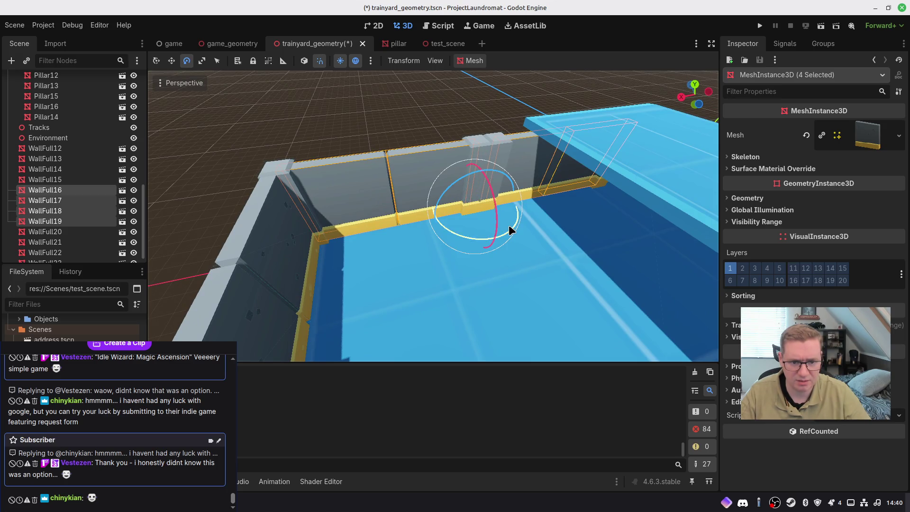
{"action": "key", "text": "r"}
{"action": "key", "text": "y"}
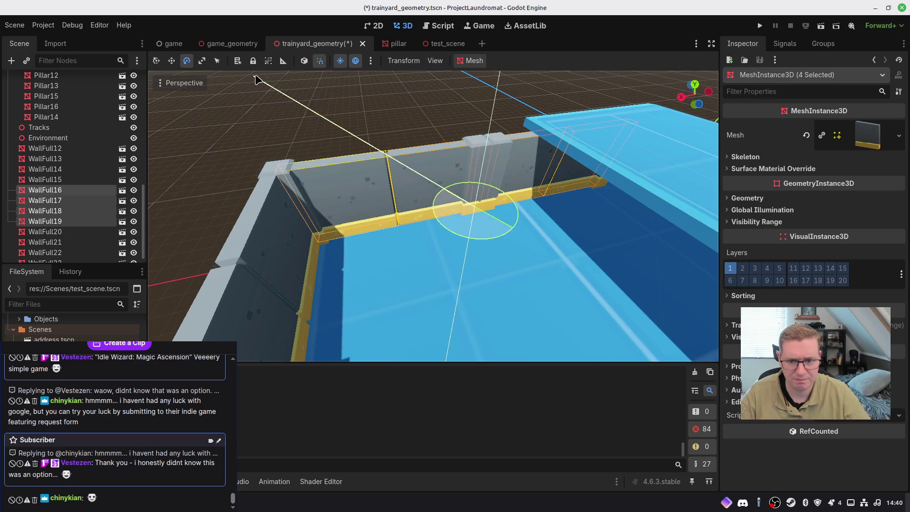
{"action": "left_click", "coordinate": [256, 79]}
Delete the FloorFull14 floor piece
{"action": "key", "text": "w"}
{"action": "right_click_drag", "start_coordinate": [331, 146], "coordinate": [332, 146]}
{"action": "right_click_drag", "start_coordinate": [362, 198], "coordinate": [408, 220]}
{"action": "left_click", "coordinate": [362, 198]}
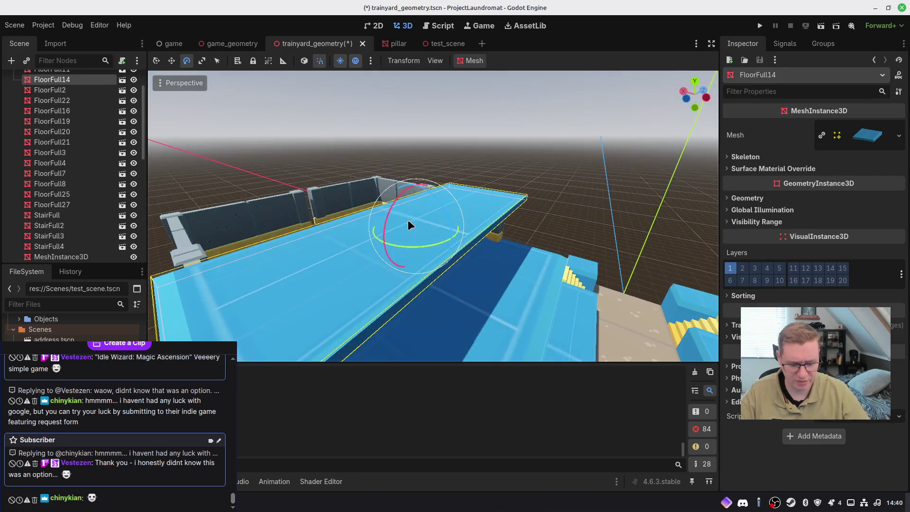
{"action": "key", "text": "Delete"}
{"action": "left_click", "coordinate": [479, 264]}
{"action": "right_click_drag", "start_coordinate": [479, 264], "coordinate": [479, 264]}
{"action": "right_click_drag", "start_coordinate": [549, 216], "coordinate": [549, 216]}
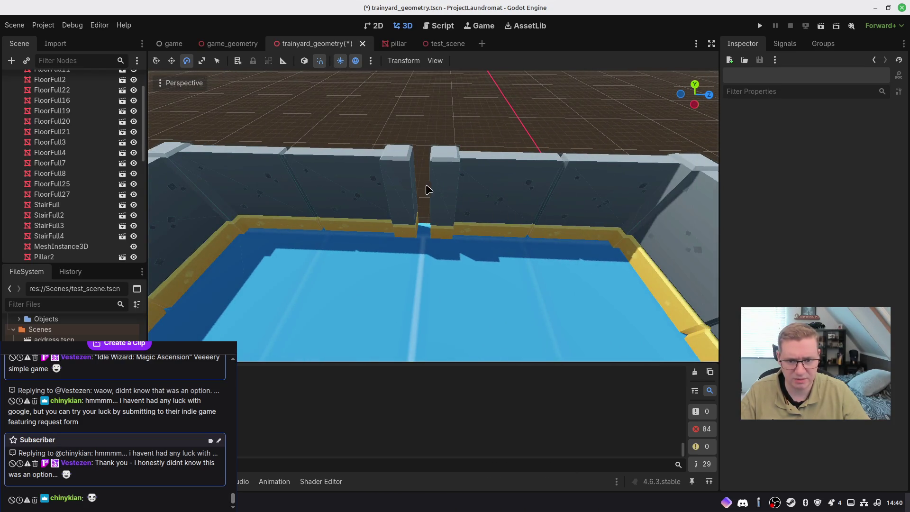
Move Pillar16 and wall WallFull23 toward the left of the wall gap
{"action": "left_click", "coordinate": [406, 186]}
{"action": "left_click_drag", "start_coordinate": [456, 235], "coordinate": [379, 229]}
{"action": "left_click", "coordinate": [383, 196]}
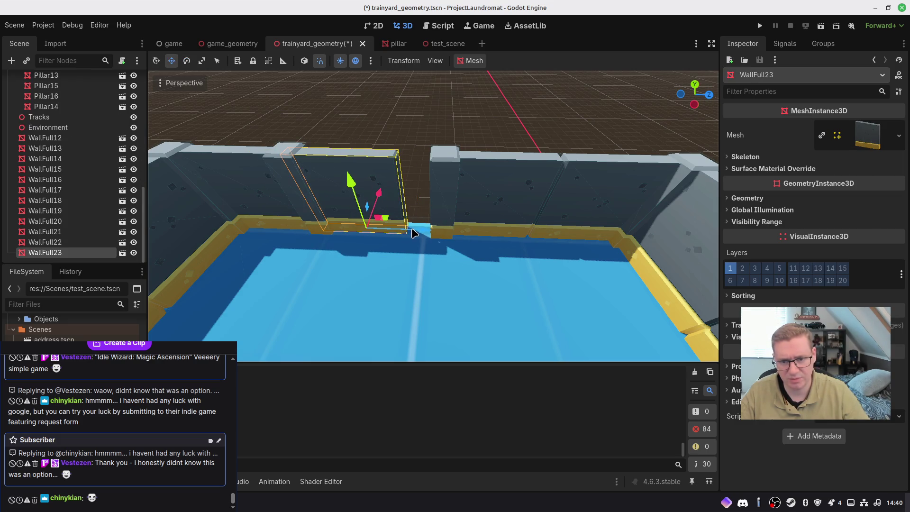
{"action": "scroll", "coordinate": [424, 235], "scroll_direction": "up", "scroll_amount": 3}
{"action": "left_click", "coordinate": [386, 183]}
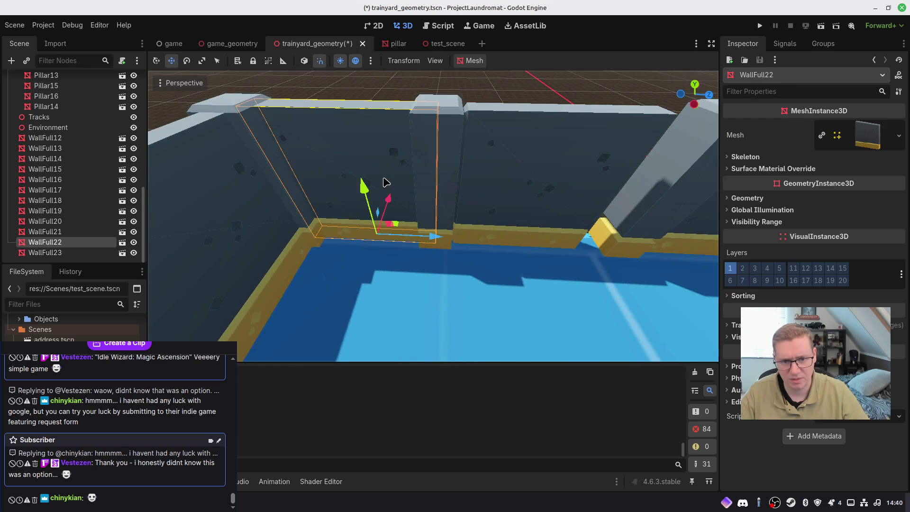
{"action": "left_click", "coordinate": [457, 141]}
{"action": "left_click", "coordinate": [540, 169], "text": "shift"}
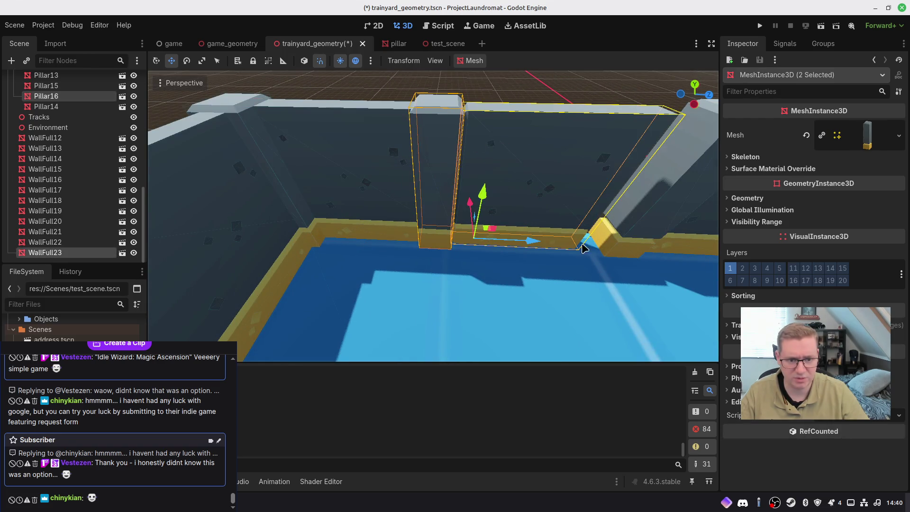
{"action": "left_click_drag", "start_coordinate": [536, 243], "coordinate": [544, 240]}
{"action": "middle_click_drag", "start_coordinate": [545, 239], "coordinate": [598, 250]}
{"action": "middle_click_drag", "start_coordinate": [554, 200], "coordinate": [510, 223]}
Delete WallFull20, shift Pillar15 left, and place a copy, Pillar17, in the gap along X
{"action": "left_click", "coordinate": [439, 200]}
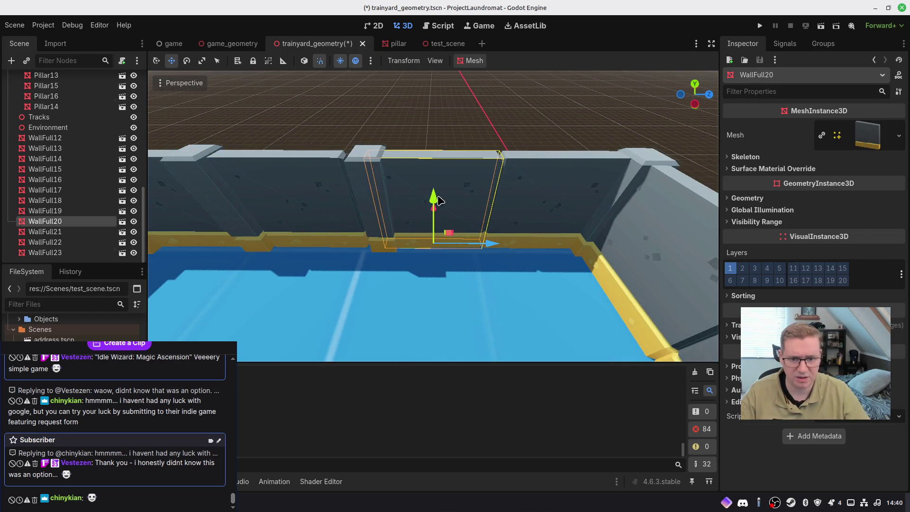
{"action": "key", "text": "Delete"}
{"action": "left_click", "coordinate": [482, 264]}
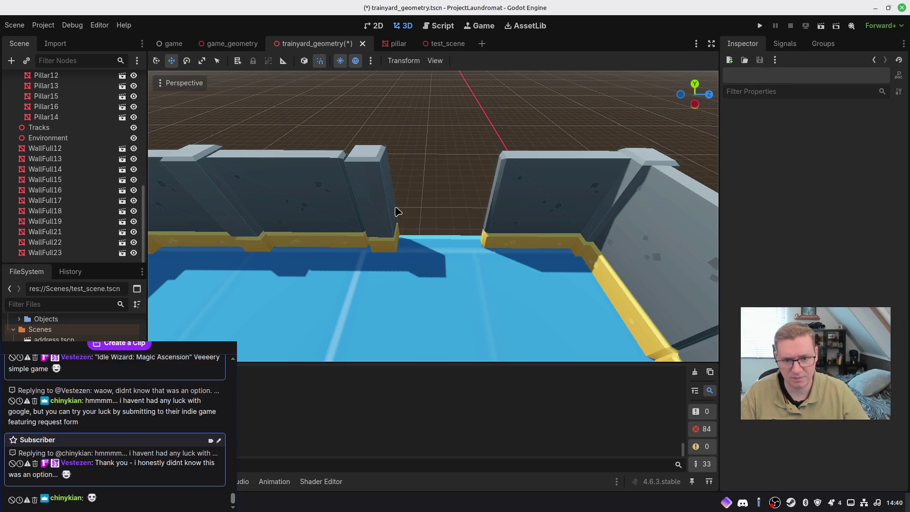
{"action": "left_click", "coordinate": [385, 210]}
{"action": "left_click_drag", "start_coordinate": [440, 246], "coordinate": [421, 240]}
{"action": "right_click_drag", "start_coordinate": [421, 240], "coordinate": [421, 240]}
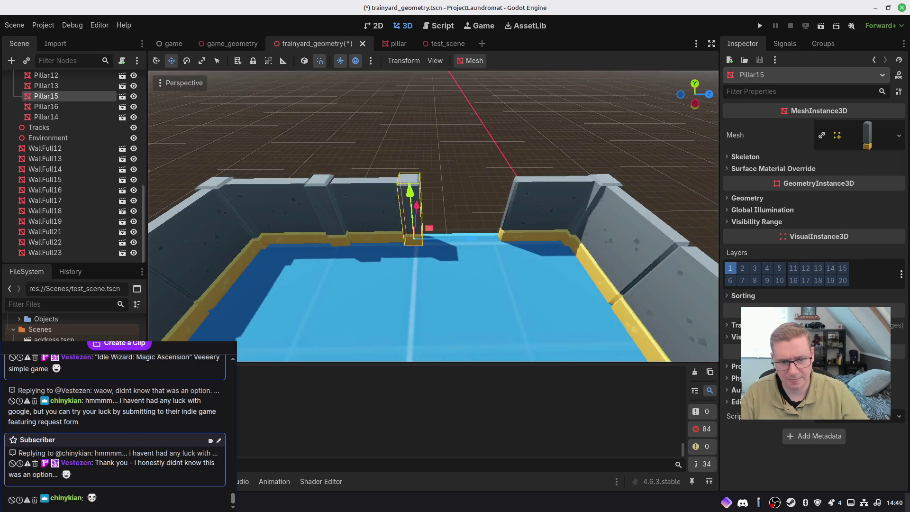
{"action": "key", "text": "ctrl+d"}
{"action": "key", "text": "g"}
{"action": "key", "text": "x"}
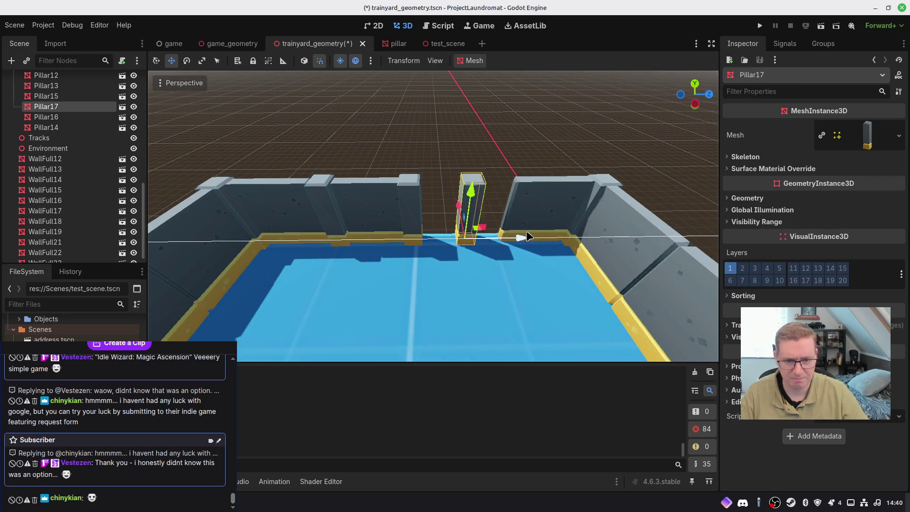
{"action": "left_click", "coordinate": [543, 262]}
Duplicate a wall segment as WallFull24 and move it along X into the gap
{"action": "left_click", "coordinate": [616, 246]}
{"action": "key", "text": "ctrl+d"}
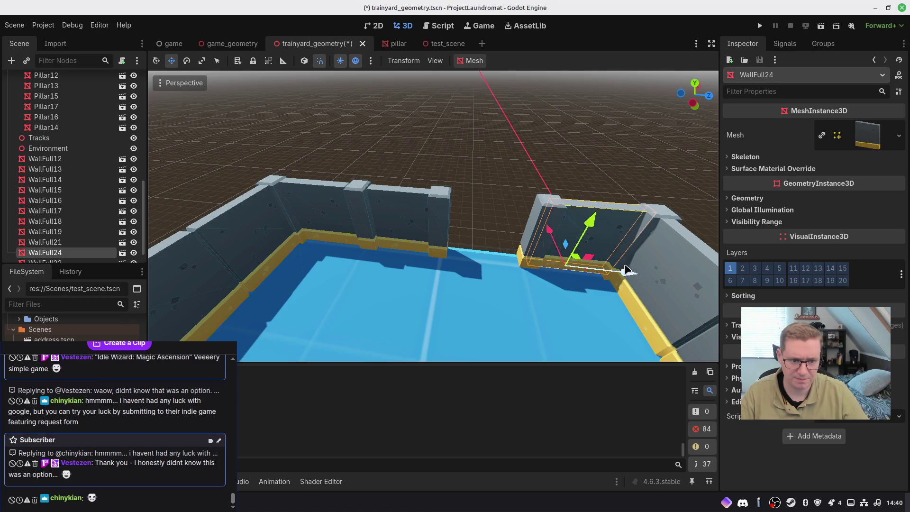
{"action": "key", "text": "g"}
{"action": "key", "text": "x"}
{"action": "left_click", "coordinate": [467, 285]}
{"action": "right_click_drag", "start_coordinate": [466, 285], "coordinate": [471, 270]}
Fine-tune Pillar15's position and check Pillar16's position and rotation values
{"action": "left_click", "coordinate": [431, 263]}
{"action": "mouse_move", "coordinate": [487, 313]}
{"action": "left_mouse_down"}
{"action": "mouse_move", "coordinate": [494, 309]}
{"action": "mouse_move", "coordinate": [483, 313]}
{"action": "left_mouse_up"}
{"action": "left_click", "coordinate": [735, 326]}
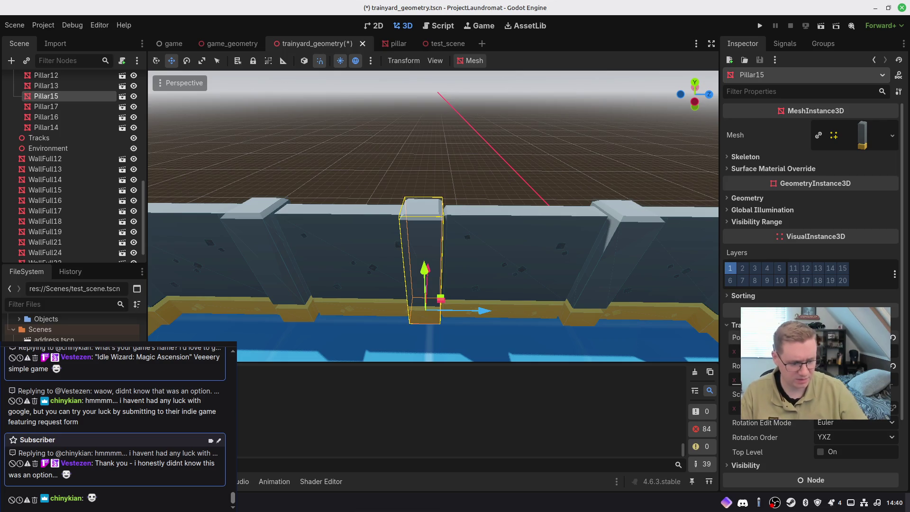
{"action": "left_click_drag", "start_coordinate": [758, 352], "coordinate": [766, 351]}
{"action": "middle_click_drag", "start_coordinate": [360, 199], "coordinate": [304, 232]}
{"action": "left_click", "coordinate": [242, 242]}
{"action": "left_click", "coordinate": [737, 326]}
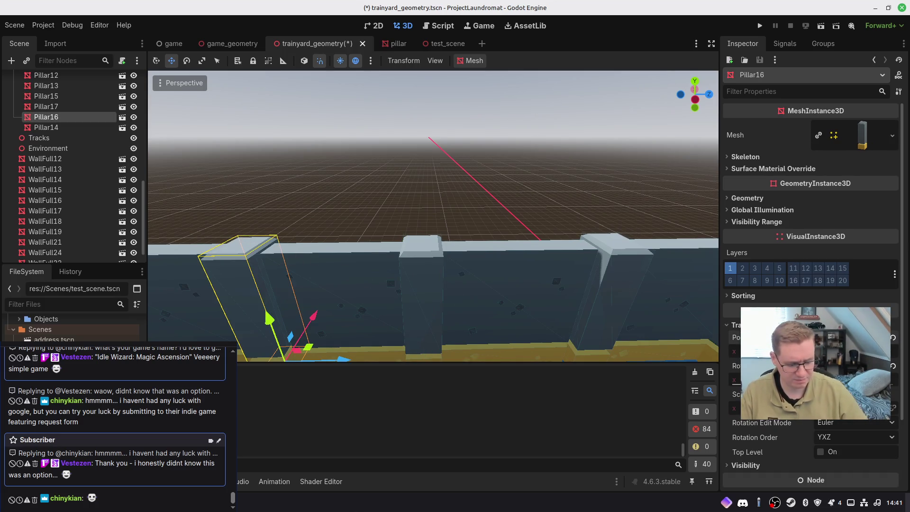
Box-select all 23 walls and pillars, duplicate them, and raise the copies as a second tier
{"action": "mouse_move", "coordinate": [580, 305]}
{"action": "middle_mouse_down"}
{"action": "mouse_move", "coordinate": [531, 360]}
{"action": "mouse_move", "coordinate": [498, 204]}
{"action": "middle_mouse_up"}
{"action": "mouse_move", "coordinate": [433, 217]}
{"action": "right_mouse_down"}
{"action": "mouse_move", "coordinate": [406, 206]}
{"action": "mouse_move", "coordinate": [424, 251]}
{"action": "mouse_move", "coordinate": [446, 256]}
{"action": "mouse_move", "coordinate": [412, 250]}
{"action": "right_mouse_up"}
{"action": "key", "text": "s"}
{"action": "mouse_move", "coordinate": [234, 152]}
{"action": "left_mouse_down"}
{"action": "mouse_move", "coordinate": [525, 266]}
{"action": "mouse_move", "coordinate": [636, 285]}
{"action": "left_mouse_up"}
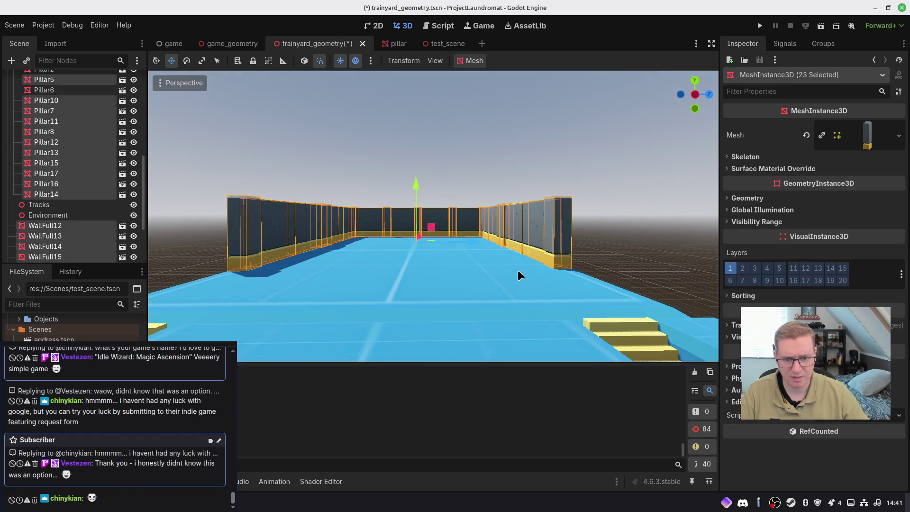
{"action": "key", "text": "ctrl+d"}
{"action": "mouse_move", "coordinate": [421, 178]}
{"action": "left_mouse_down"}
{"action": "mouse_move", "coordinate": [410, 129]}
{"action": "mouse_move", "coordinate": [412, 144]}
{"action": "left_mouse_up"}
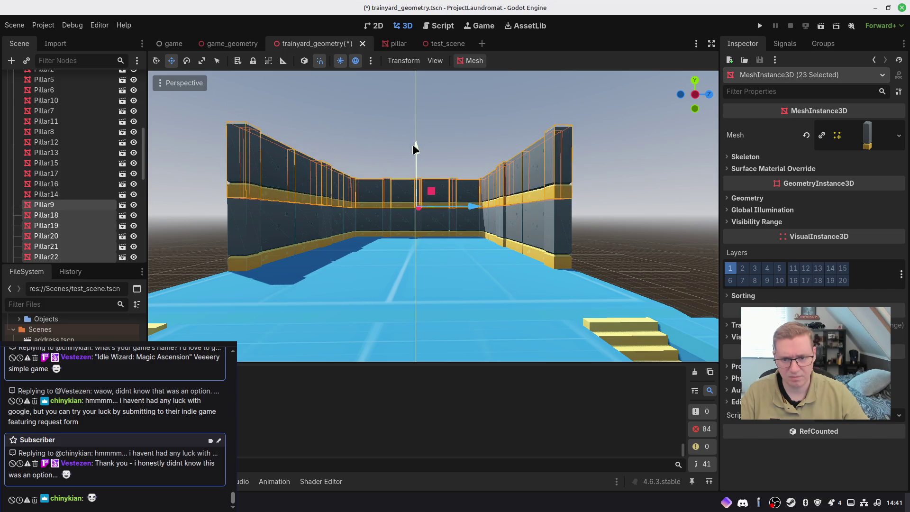
Raise the 22 upper-tier walls and pillars along Y until they sit on the lower walls
{"action": "left_click", "coordinate": [463, 249]}
{"action": "mouse_move", "coordinate": [463, 250]}
{"action": "right_mouse_down"}
{"action": "mouse_move", "coordinate": [545, 249]}
{"action": "mouse_move", "coordinate": [446, 256]}
{"action": "mouse_move", "coordinate": [463, 256]}
{"action": "mouse_move", "coordinate": [417, 270]}
{"action": "mouse_move", "coordinate": [465, 279]}
{"action": "right_mouse_up"}
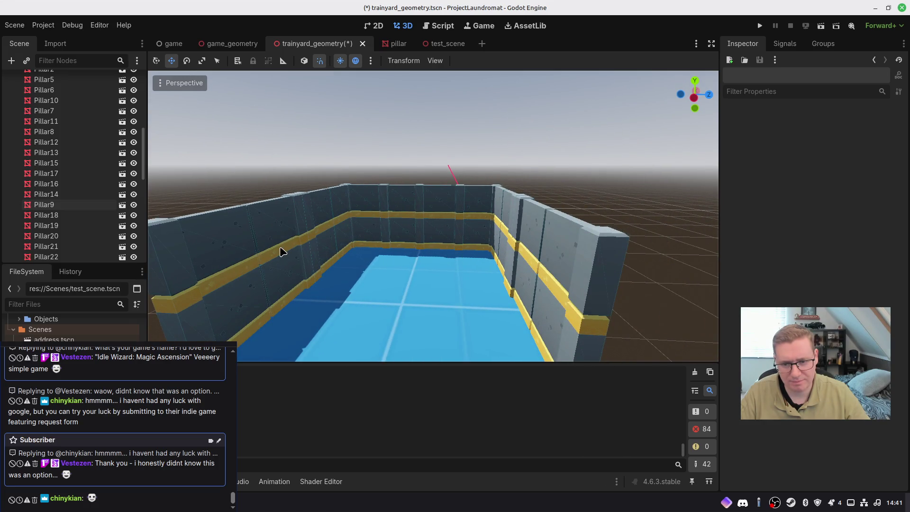
{"action": "scroll", "coordinate": [317, 233], "scroll_direction": "down", "scroll_amount": 2}
{"action": "mouse_move", "coordinate": [357, 259]}
{"action": "right_mouse_down"}
{"action": "mouse_move", "coordinate": [365, 259]}
{"action": "mouse_move", "coordinate": [355, 237]}
{"action": "mouse_move", "coordinate": [298, 155]}
{"action": "right_mouse_up"}
{"action": "mouse_move", "coordinate": [235, 123]}
{"action": "left_mouse_down"}
{"action": "mouse_move", "coordinate": [666, 262]}
{"action": "mouse_move", "coordinate": [661, 274]}
{"action": "left_mouse_up"}
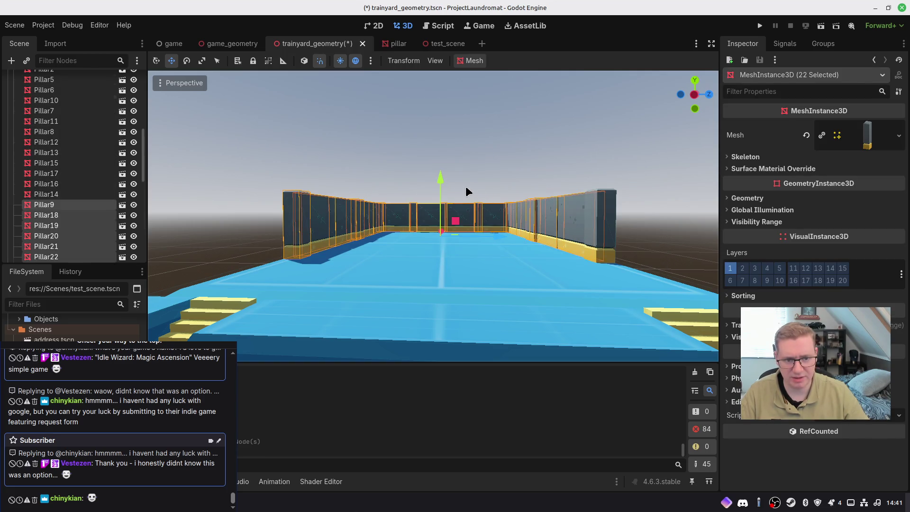
{"action": "mouse_move", "coordinate": [439, 182]}
{"action": "left_mouse_down"}
{"action": "mouse_move", "coordinate": [441, 134]}
{"action": "mouse_move", "coordinate": [442, 146]}
{"action": "left_mouse_up"}
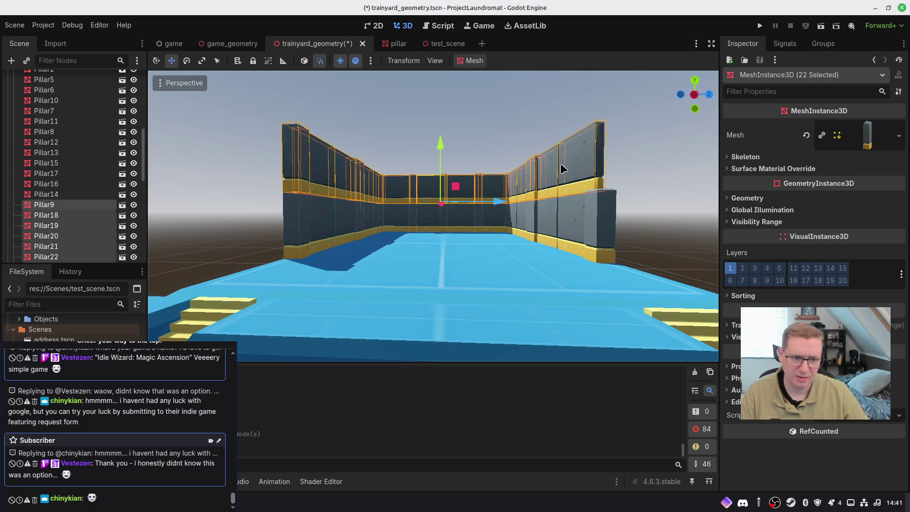
{"action": "left_click", "coordinate": [736, 324]}
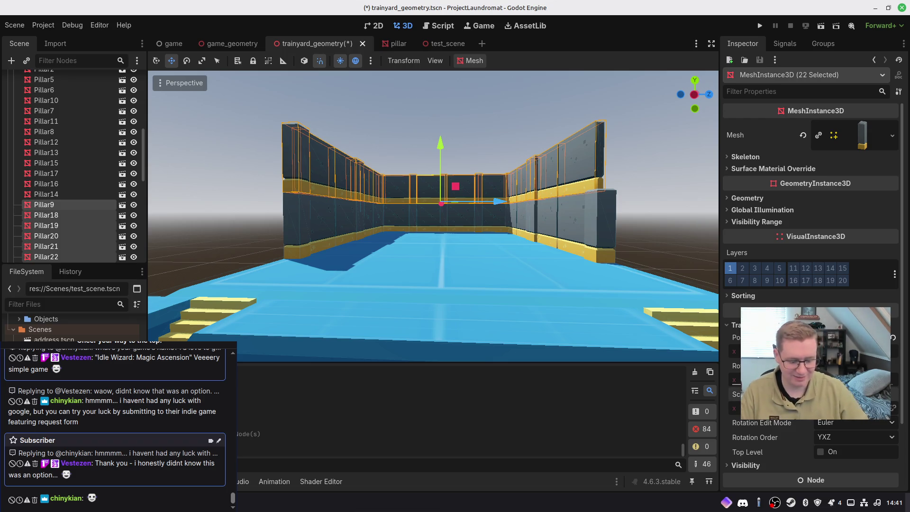
{"action": "key", "text": "ctrl+z"}
{"action": "mouse_move", "coordinate": [448, 147]}
{"action": "left_mouse_down"}
{"action": "mouse_move", "coordinate": [429, 95]}
{"action": "mouse_move", "coordinate": [433, 110]}
{"action": "left_mouse_up"}
{"action": "left_click", "coordinate": [497, 249]}
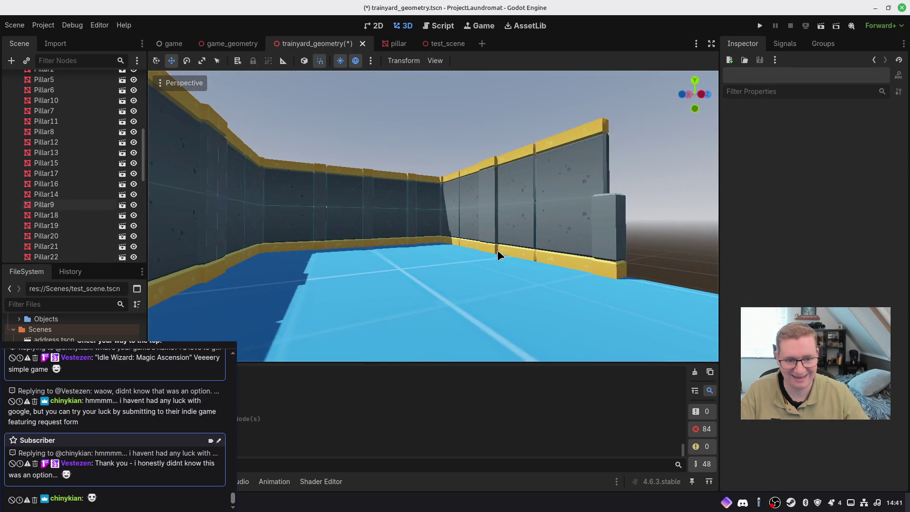
Slide Pillar27 along X across the top of the wall
{"action": "scroll", "coordinate": [497, 249], "scroll_direction": "up", "scroll_amount": 4}
{"action": "mouse_move", "coordinate": [496, 249]}
{"action": "middle_mouse_down"}
{"action": "mouse_move", "coordinate": [504, 251]}
{"action": "mouse_move", "coordinate": [292, 172]}
{"action": "middle_mouse_up"}
{"action": "left_click", "coordinate": [299, 163]}
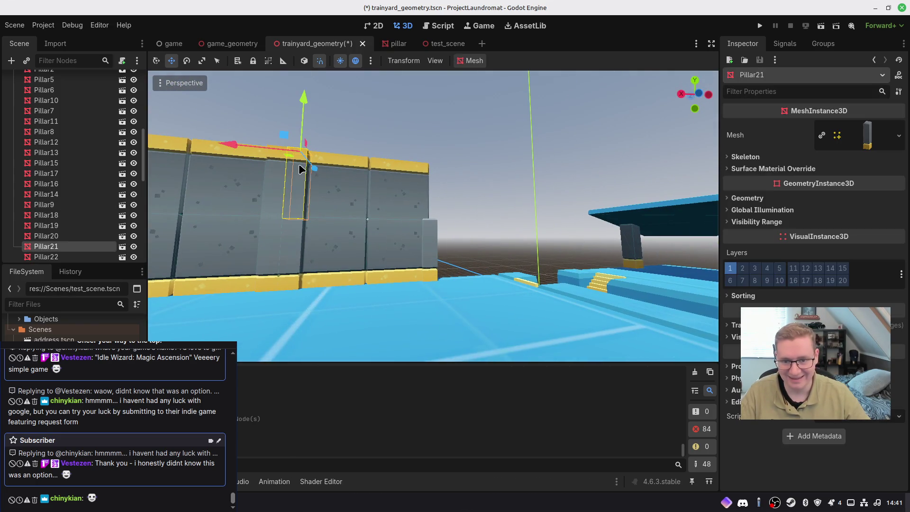
{"action": "left_click_drag", "start_coordinate": [237, 142], "coordinate": [358, 160]}
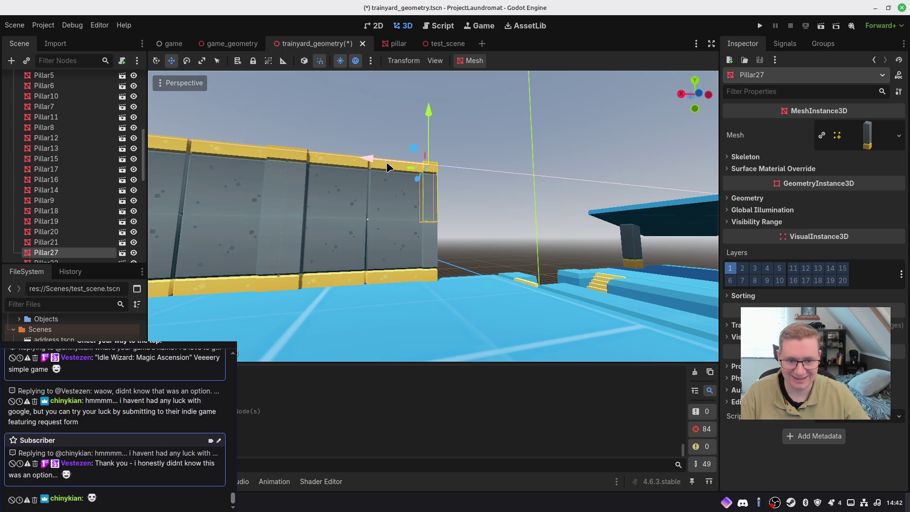
{"action": "right_click_drag", "start_coordinate": [419, 226], "coordinate": [419, 226]}
{"action": "right_click_drag", "start_coordinate": [473, 252], "coordinate": [444, 242]}
{"action": "left_click", "coordinate": [446, 258]}
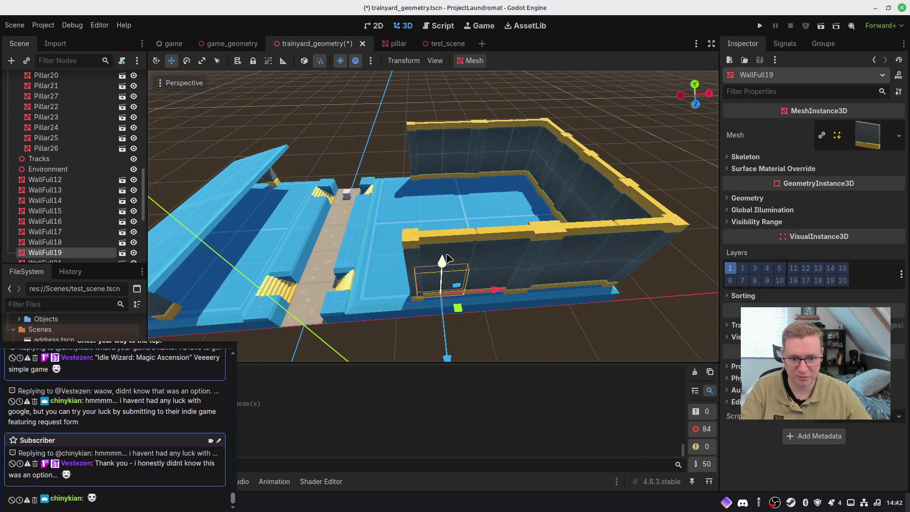
Delete four WallFull wall pieces from the trainyard_geometry scene
{"action": "left_click", "coordinate": [435, 250], "text": "shift"}
{"action": "left_click", "coordinate": [431, 147], "text": "shift"}
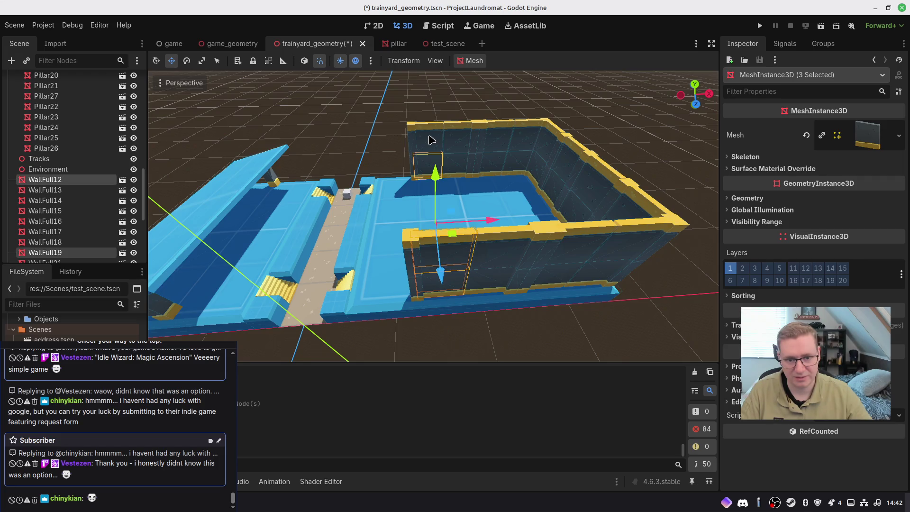
{"action": "key", "text": "Delete"}
{"action": "left_click", "coordinate": [474, 264]}
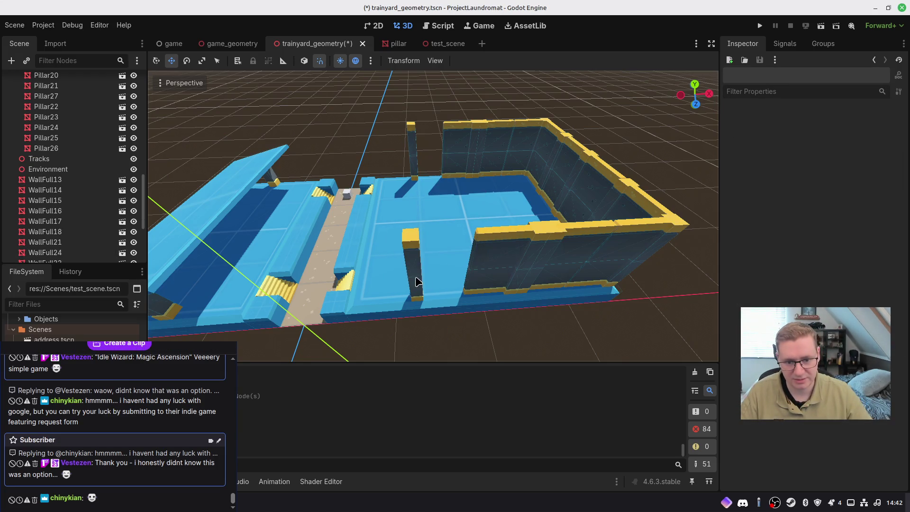
Slide Pillar8, Pillar27, Pillar5 and Pillar9 right along X into the wall
{"action": "left_click", "coordinate": [411, 256]}
{"action": "left_click", "coordinate": [419, 164], "text": "shift"}
{"action": "left_click", "coordinate": [413, 161], "text": "shift"}
{"action": "left_click", "coordinate": [412, 151], "text": "shift"}
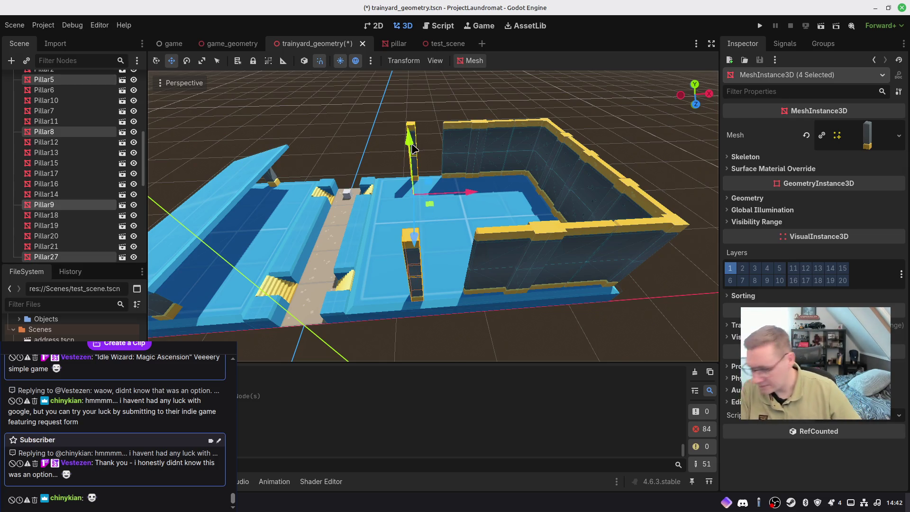
{"action": "left_click_drag", "start_coordinate": [470, 192], "coordinate": [504, 199]}
{"action": "left_click", "coordinate": [462, 211]}
Move seven pillars, starting with Pillar15, into the middle of the walled room
{"action": "key", "text": "w"}
{"action": "mouse_move", "coordinate": [462, 212]}
{"action": "right_mouse_down"}
{"action": "mouse_move", "coordinate": [462, 184]}
{"action": "mouse_move", "coordinate": [517, 188]}
{"action": "mouse_move", "coordinate": [448, 217]}
{"action": "mouse_move", "coordinate": [423, 214]}
{"action": "right_mouse_up"}
{"action": "left_click", "coordinate": [418, 211]}
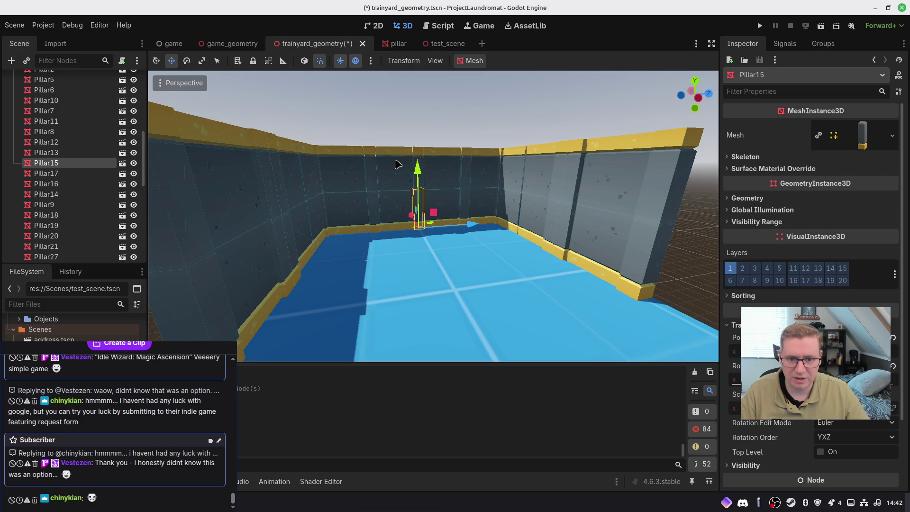
{"action": "left_click", "coordinate": [397, 164], "text": "shift"}
{"action": "left_click", "coordinate": [360, 164], "text": "shift"}
{"action": "left_click", "coordinate": [372, 168], "text": "shift"}
{"action": "left_click", "coordinate": [467, 161], "text": "shift"}
{"action": "left_click", "coordinate": [450, 158], "text": "shift"}
{"action": "left_click", "coordinate": [496, 163], "text": "shift"}
{"action": "right_click_drag", "start_coordinate": [487, 164], "coordinate": [416, 204]}
{"action": "mouse_move", "coordinate": [347, 200]}
{"action": "left_mouse_down"}
{"action": "mouse_move", "coordinate": [365, 190]}
{"action": "mouse_move", "coordinate": [382, 209]}
{"action": "left_mouse_up"}
{"action": "left_click", "coordinate": [383, 209]}
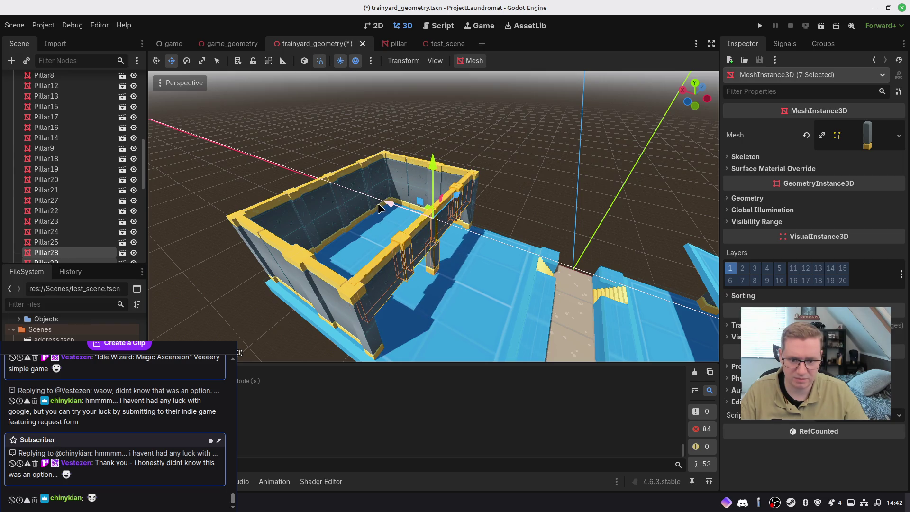
Raise Pillar31 straight up onto the wall top, then save the scene
{"action": "mouse_move", "coordinate": [379, 208]}
{"action": "right_mouse_down"}
{"action": "mouse_move", "coordinate": [463, 236]}
{"action": "mouse_move", "coordinate": [463, 223]}
{"action": "mouse_move", "coordinate": [457, 236]}
{"action": "right_mouse_up"}
{"action": "left_click", "coordinate": [423, 290]}
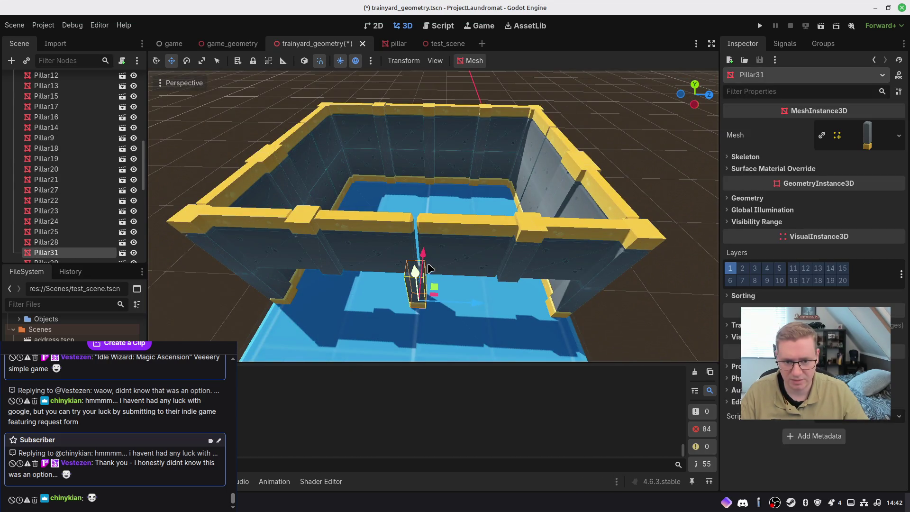
{"action": "mouse_move", "coordinate": [413, 274]}
{"action": "left_mouse_down"}
{"action": "mouse_move", "coordinate": [405, 209]}
{"action": "mouse_move", "coordinate": [408, 221]}
{"action": "left_mouse_up"}
{"action": "right_click_drag", "start_coordinate": [408, 222], "coordinate": [408, 221]}
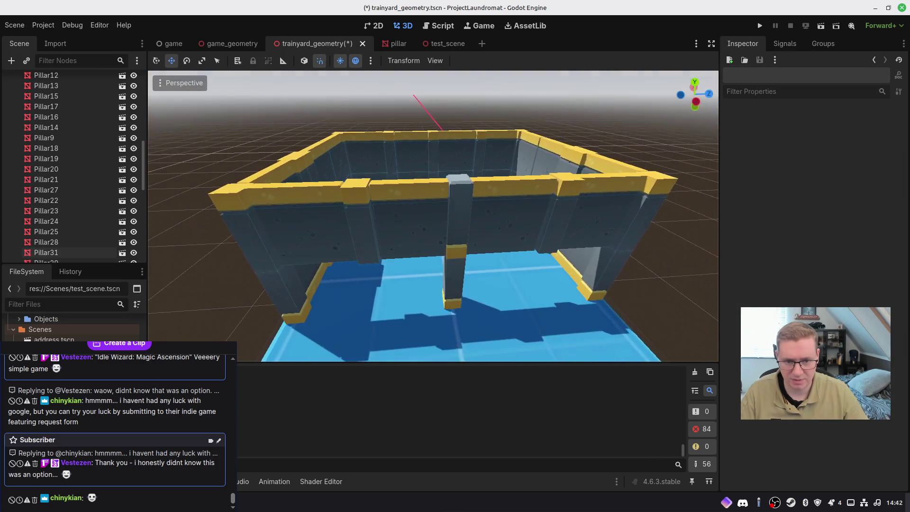
{"action": "left_click", "coordinate": [462, 191]}
{"action": "left_click", "coordinate": [759, 325]}
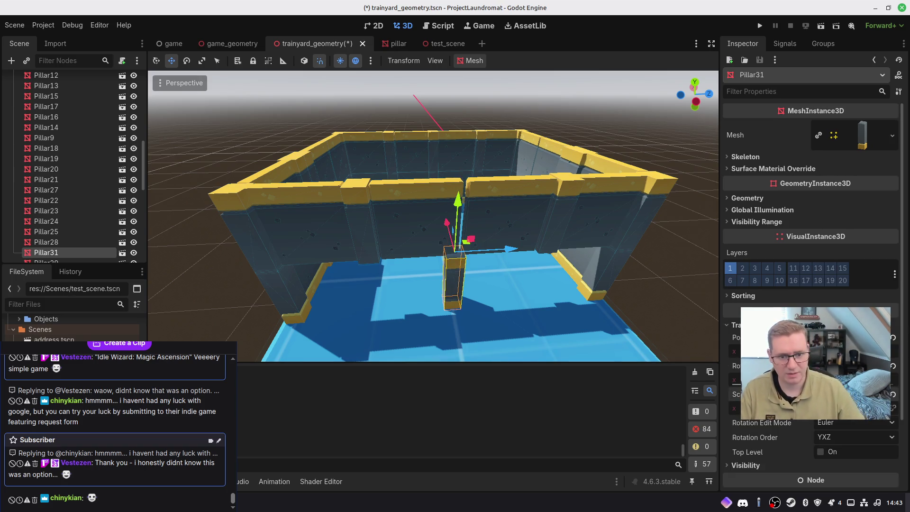
{"action": "left_click_drag", "start_coordinate": [463, 147], "coordinate": [467, 101]}
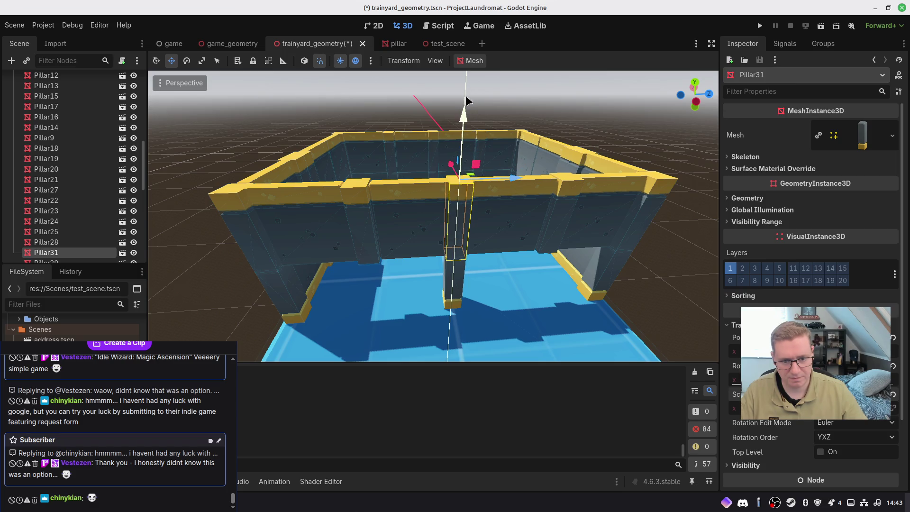
{"action": "left_click", "coordinate": [466, 100]}
{"action": "mouse_move", "coordinate": [466, 100]}
{"action": "right_mouse_down"}
{"action": "mouse_move", "coordinate": [431, 151]}
{"action": "mouse_move", "coordinate": [398, 155]}
{"action": "mouse_move", "coordinate": [435, 234]}
{"action": "right_mouse_up"}
{"action": "key", "text": "ctrl+s"}
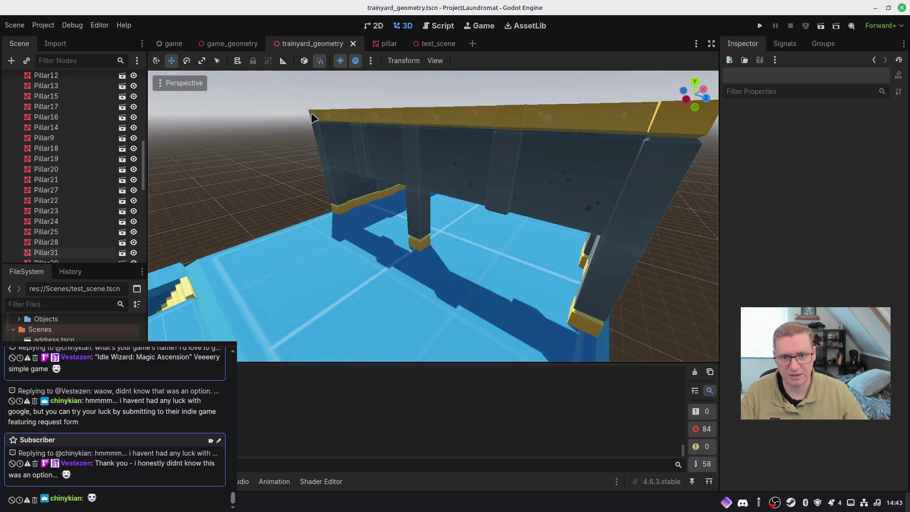
Run the game scene with F6 and climb the yellow stairs to the walled platform
{"action": "left_click", "coordinate": [173, 44]}
{"action": "key", "text": "F6"}
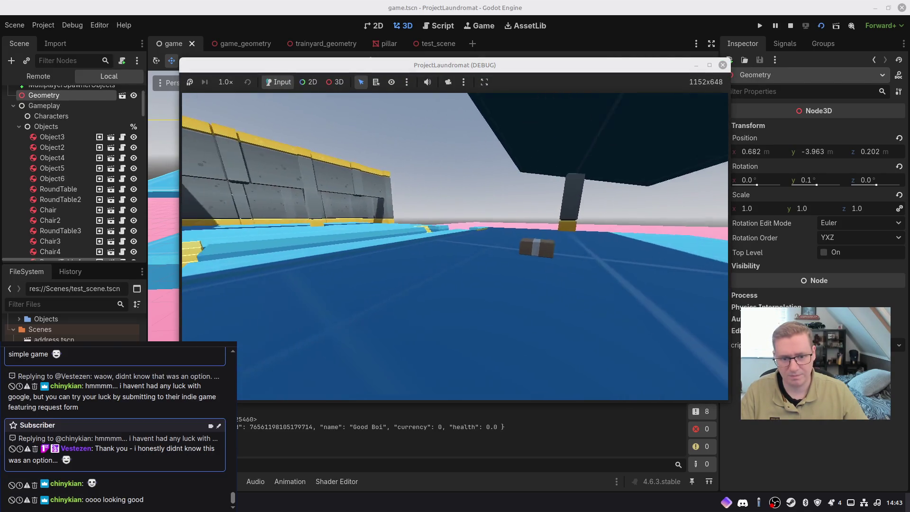
{"action": "key", "text": "w"}
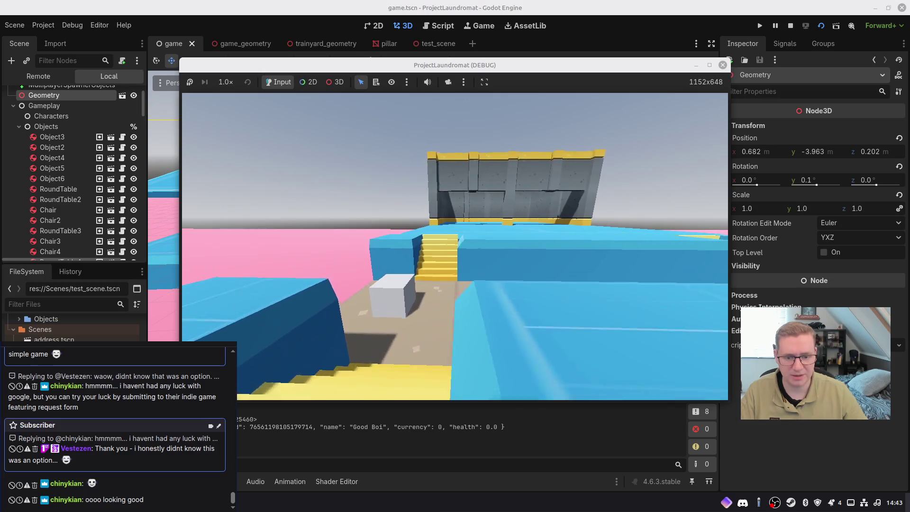
{"action": "key", "text": "w"}
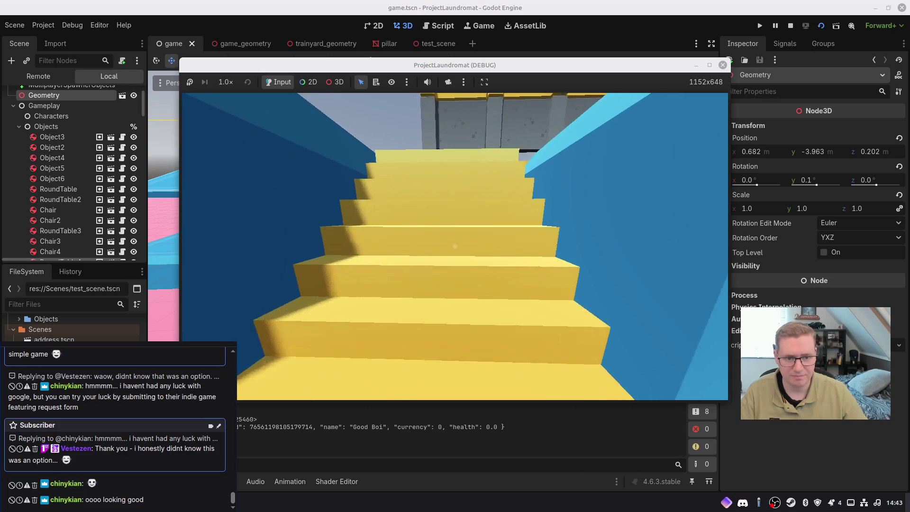
{"action": "key", "text": "w"}
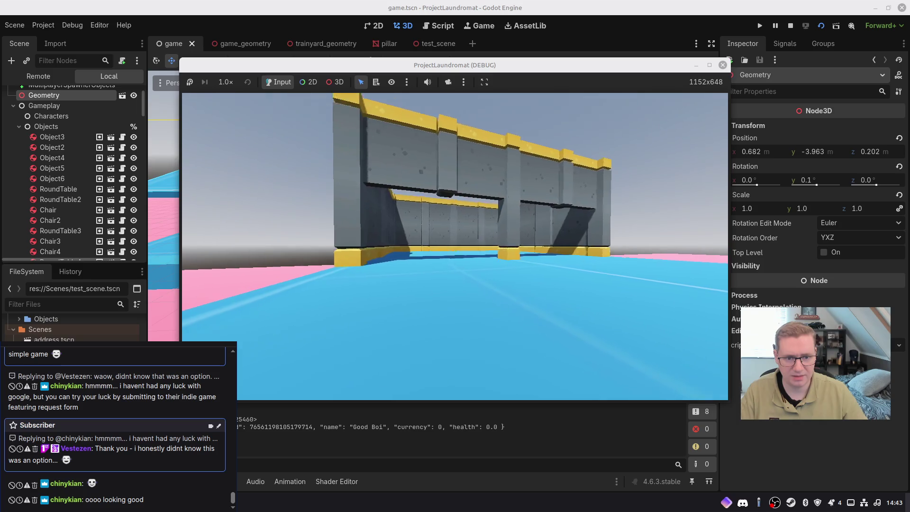
{"action": "key", "text": "w"}
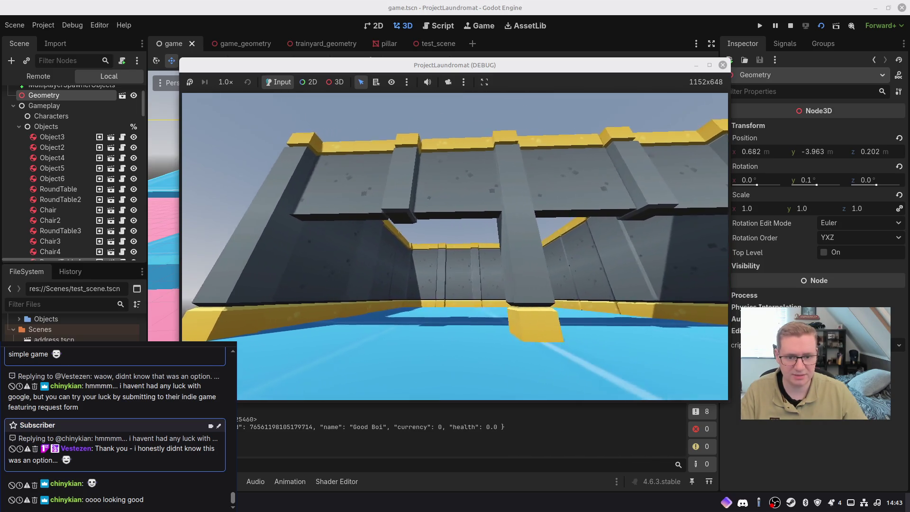
{"action": "key", "text": "w"}
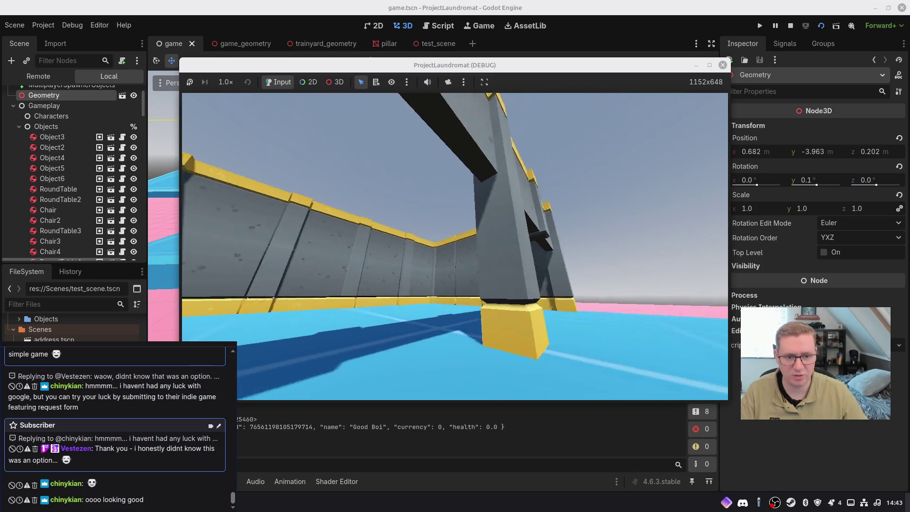
{"action": "key", "text": "w"}
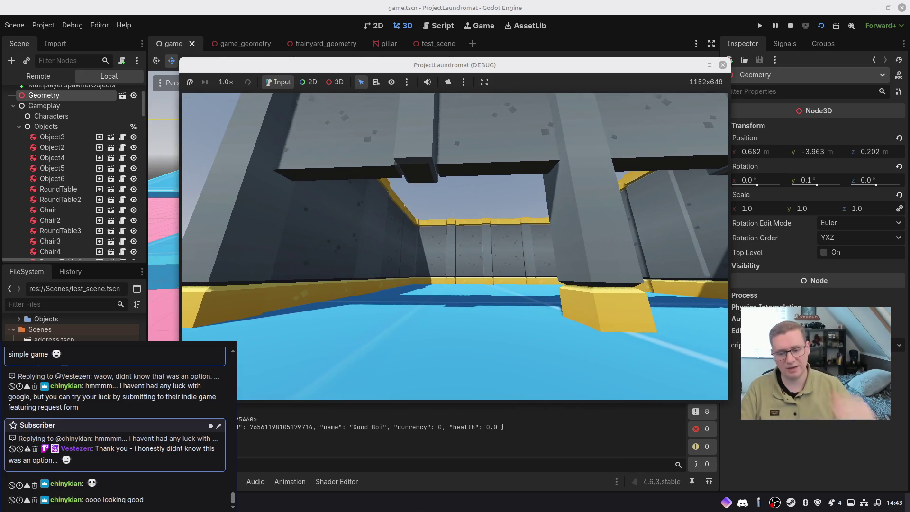
Walk to the far wall, back away to view pillar and wall, then stop the game
{"action": "key", "text": "w"}
{"action": "key", "text": "w"}
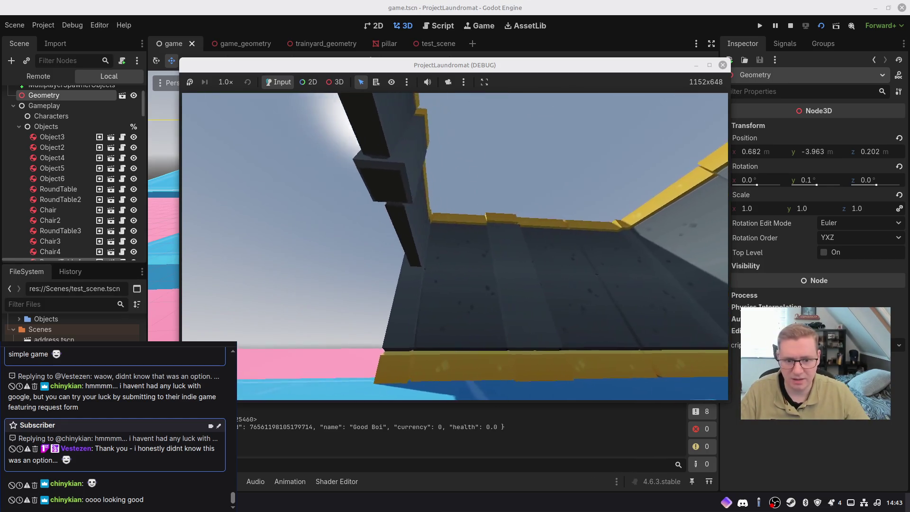
{"action": "key", "text": "s"}
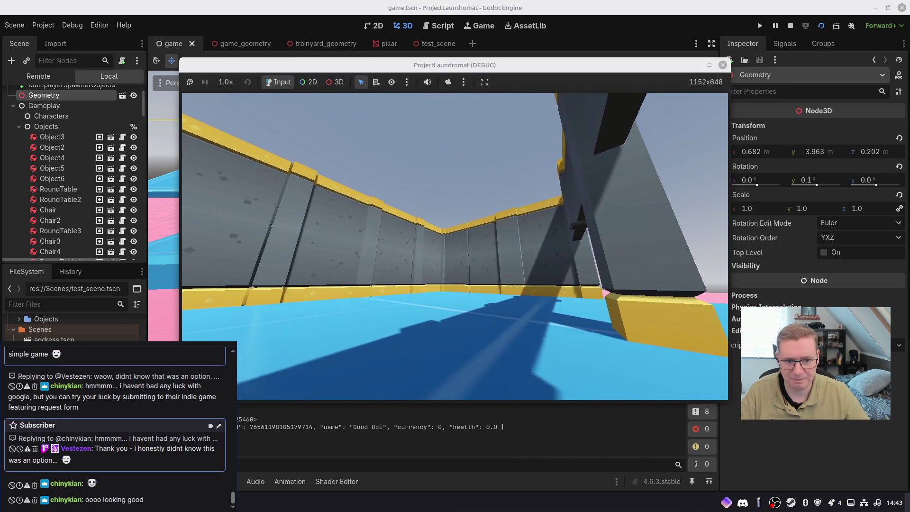
{"action": "key", "text": "s"}
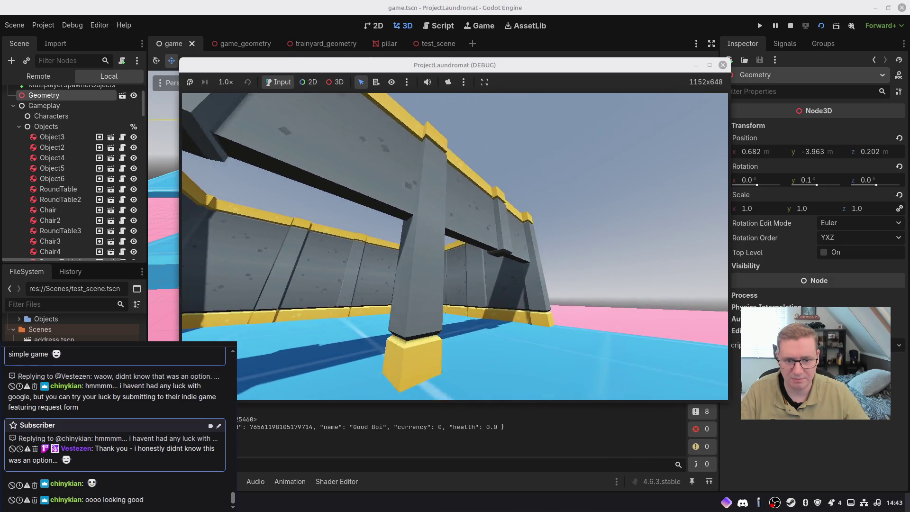
{"action": "key", "text": "s"}
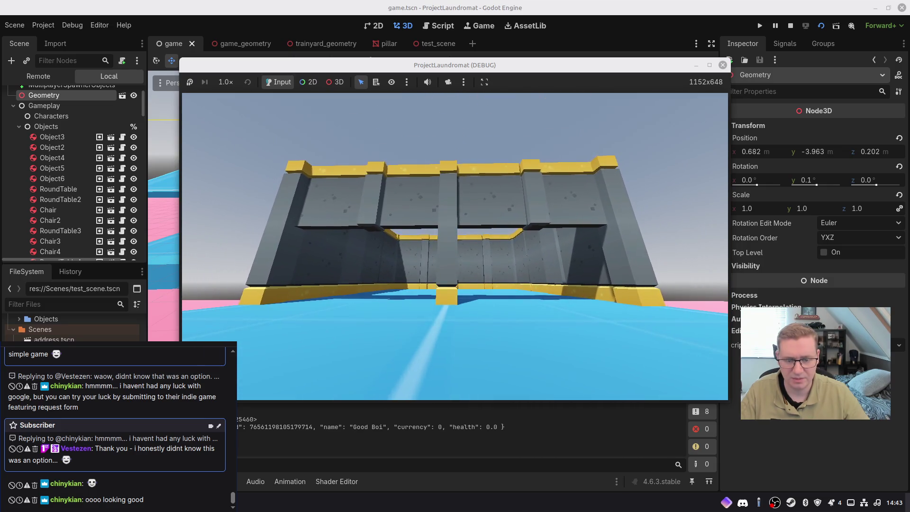
{"action": "key", "text": "F8"}
{"action": "mouse_move", "coordinate": [447, 267]}
{"action": "right_mouse_down"}
{"action": "mouse_move", "coordinate": [402, 271]}
{"action": "mouse_move", "coordinate": [403, 289]}
{"action": "right_mouse_up"}
{"action": "key", "text": "s"}
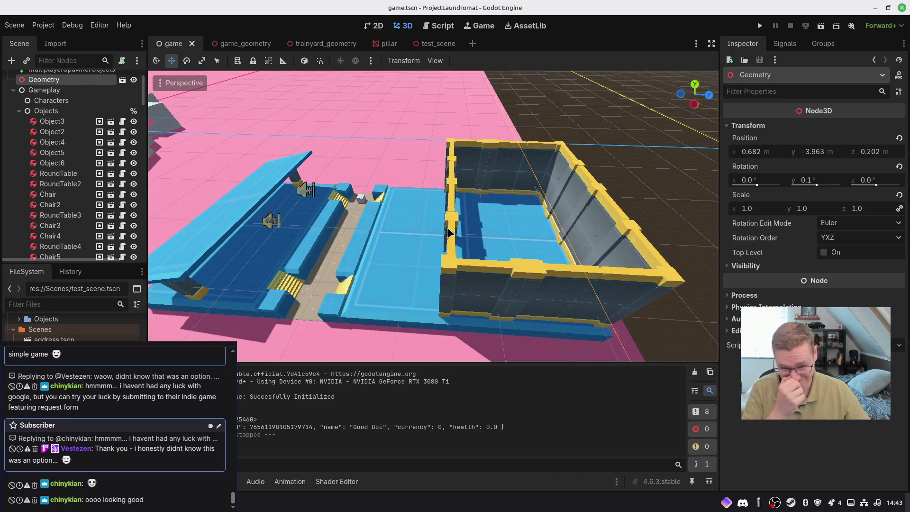
In trainyard_geometry, lift the FloorFull5 slab above the room and inspect its transform
{"action": "scroll", "coordinate": [444, 223], "scroll_direction": "down", "scroll_amount": 5}
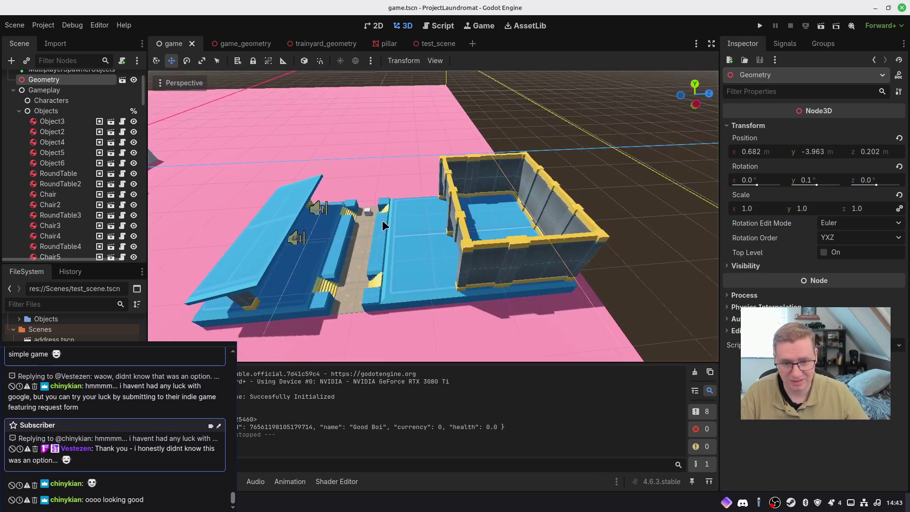
{"action": "middle_click_drag", "start_coordinate": [410, 255], "coordinate": [406, 222]}
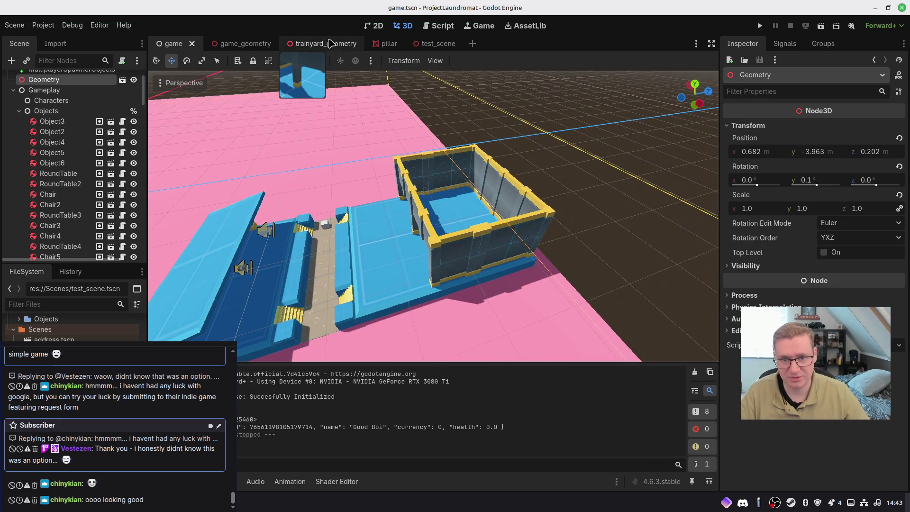
{"action": "left_click", "coordinate": [317, 43]}
{"action": "left_click", "coordinate": [423, 196]}
{"action": "mouse_move", "coordinate": [423, 197]}
{"action": "left_mouse_down"}
{"action": "mouse_move", "coordinate": [433, 61]}
{"action": "mouse_move", "coordinate": [436, 82]}
{"action": "left_mouse_up"}
{"action": "middle_click_drag", "start_coordinate": [481, 107], "coordinate": [530, 168]}
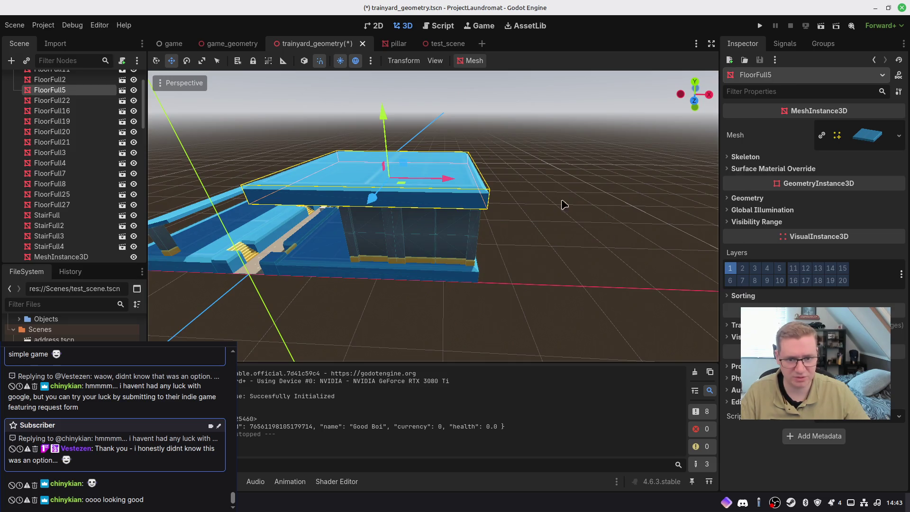
{"action": "middle_click_drag", "start_coordinate": [564, 205], "coordinate": [509, 201]}
{"action": "left_click", "coordinate": [735, 325]}
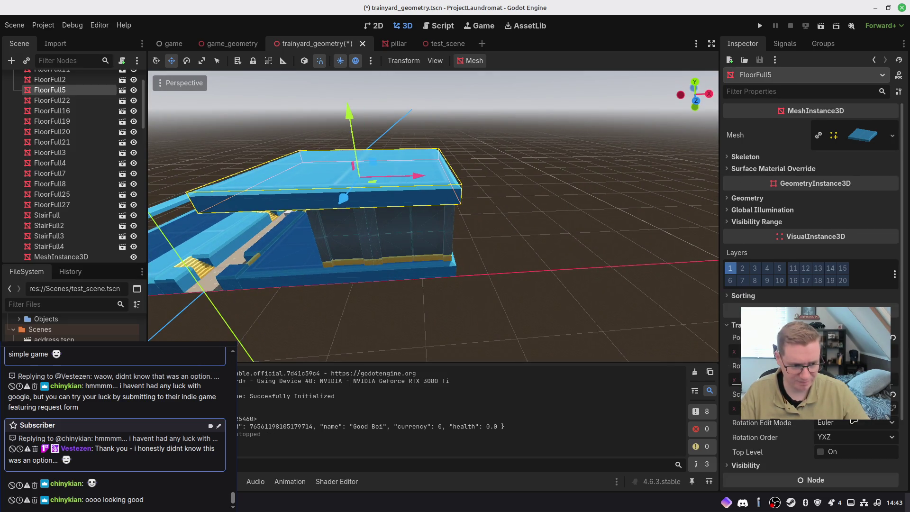
Undo the FloorFull5 moves until the slab sits aligned inside the yellow border
{"action": "key", "text": "ctrl+z"}
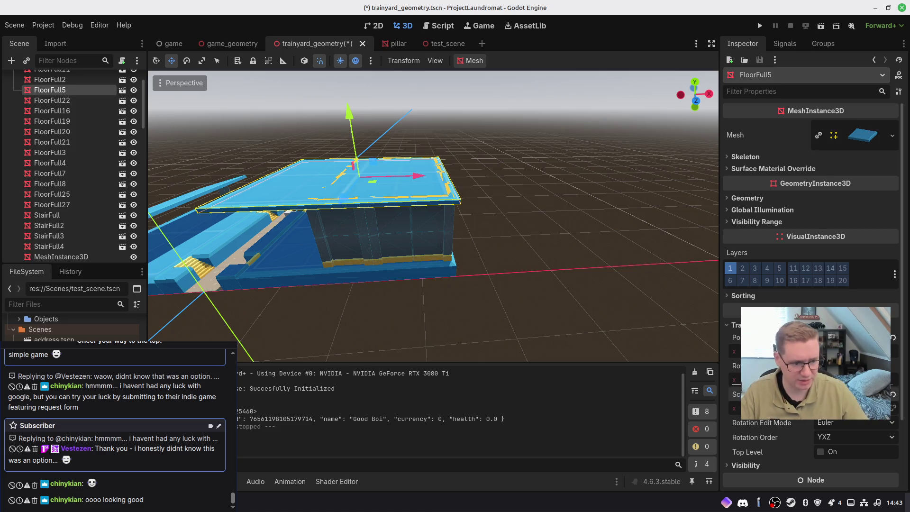
{"action": "key", "text": "ctrl+z"}
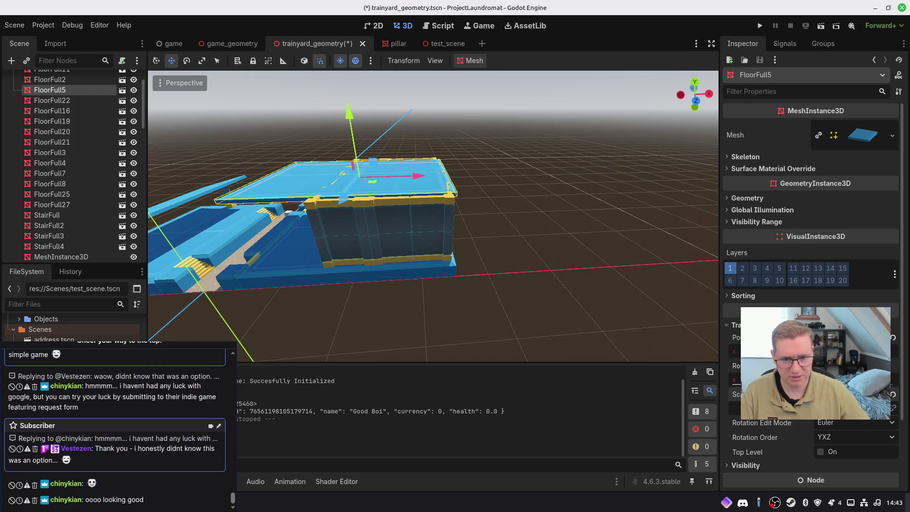
{"action": "key", "text": "ctrl+z"}
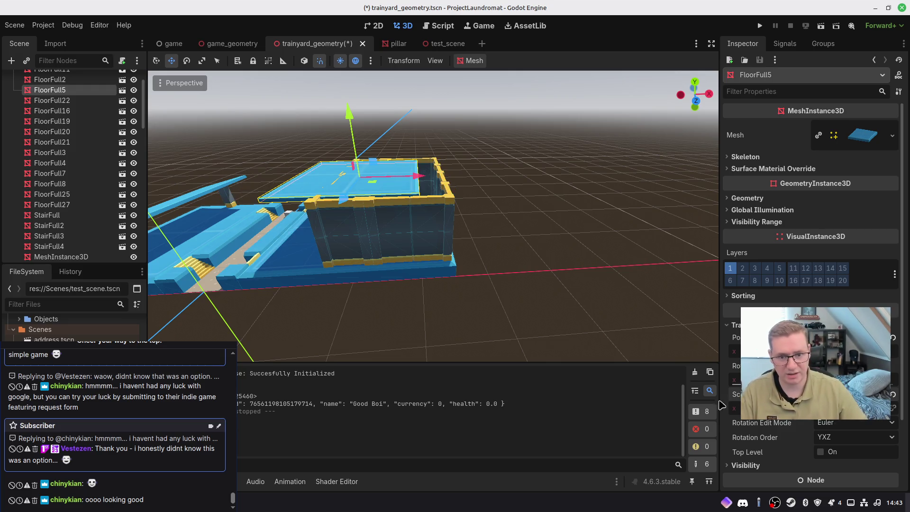
{"action": "key", "text": "ctrl+z"}
{"action": "key", "text": "ctrl+z"}
{"action": "key", "text": "ctrl+z"}
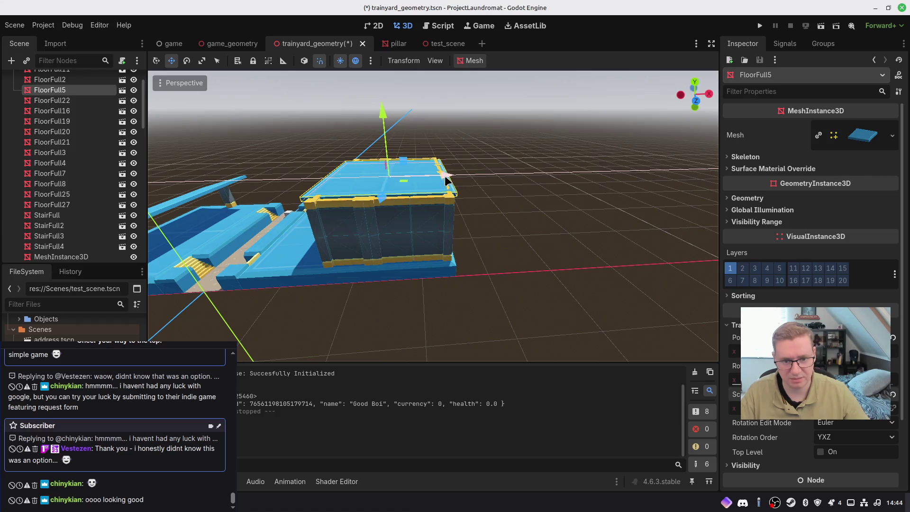
{"action": "key", "text": "ctrl+z"}
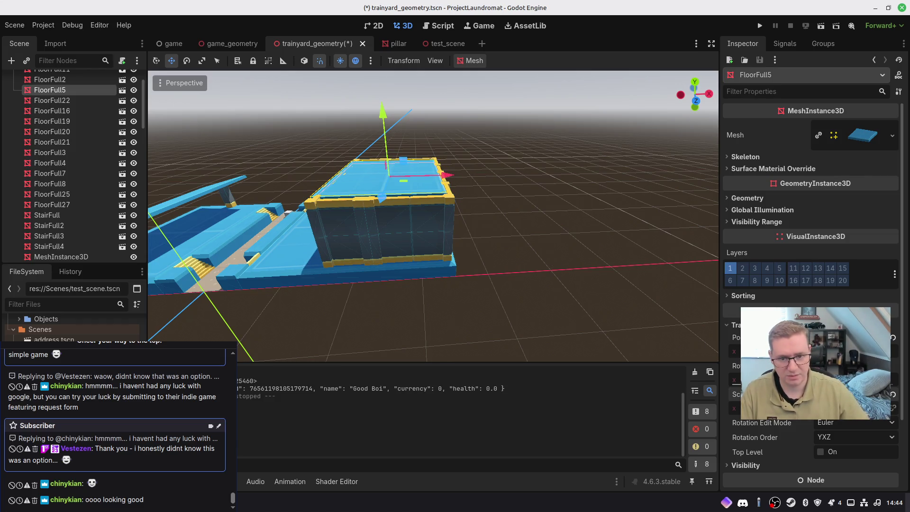
{"action": "scroll", "coordinate": [465, 217], "scroll_direction": "up", "scroll_amount": 5}
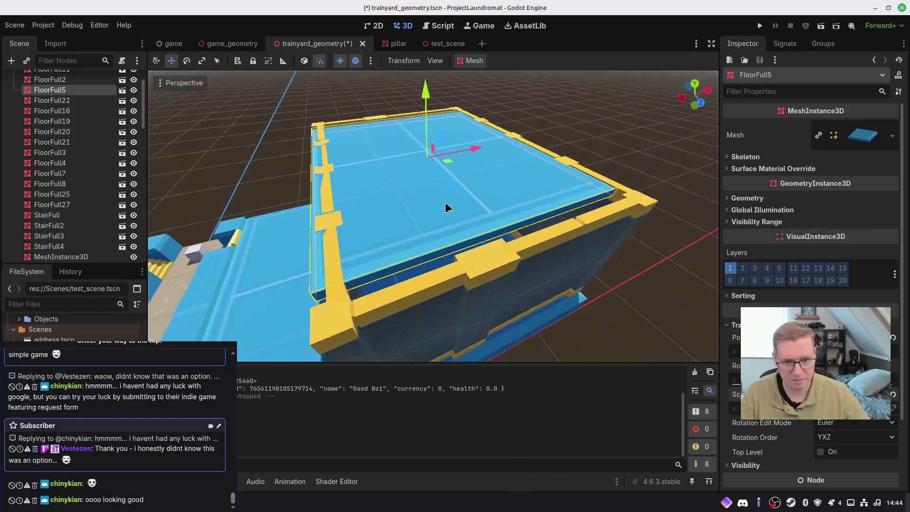
{"action": "key", "text": "ctrl+z"}
{"action": "middle_click_drag", "start_coordinate": [492, 217], "coordinate": [496, 258]}
{"action": "scroll", "coordinate": [455, 216], "scroll_direction": "down", "scroll_amount": 2}
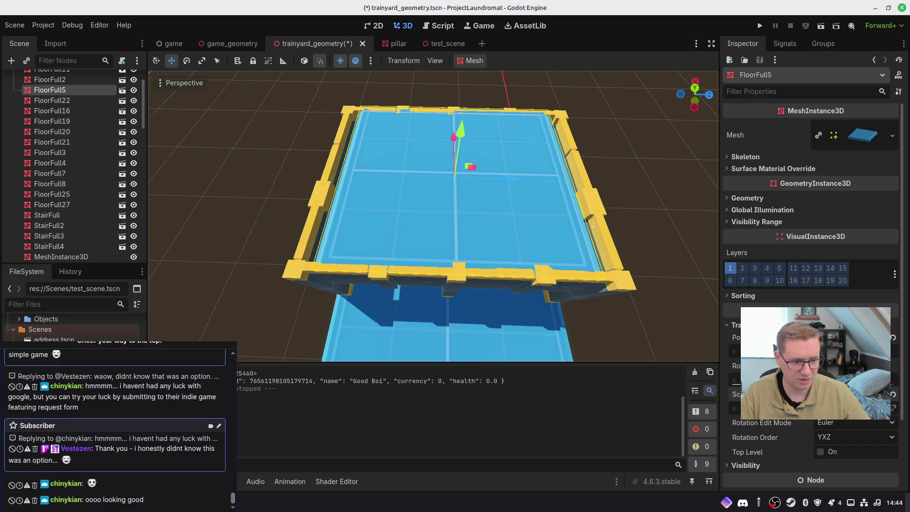
{"action": "key", "text": "ctrl+z"}
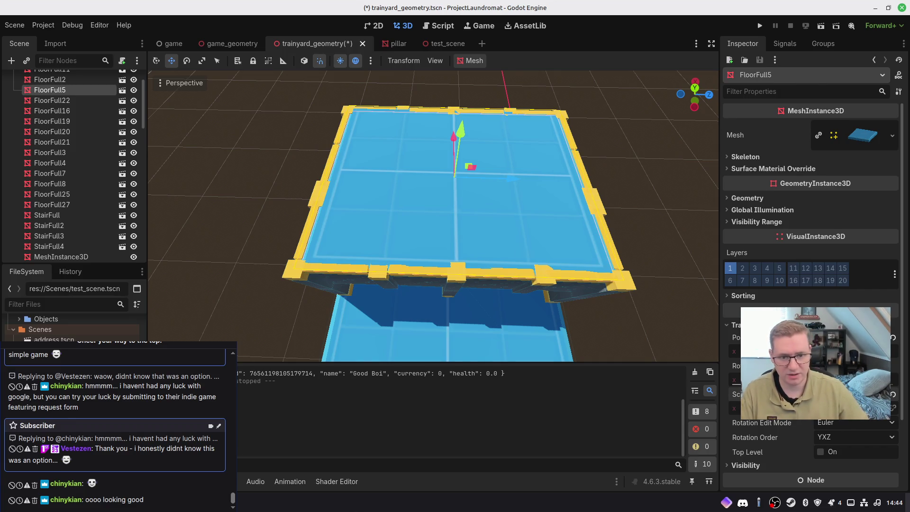
{"action": "mouse_move", "coordinate": [433, 216]}
{"action": "right_mouse_down"}
{"action": "mouse_move", "coordinate": [413, 200]}
{"action": "mouse_move", "coordinate": [413, 181]}
{"action": "mouse_move", "coordinate": [407, 199]}
{"action": "mouse_move", "coordinate": [407, 175]}
{"action": "mouse_move", "coordinate": [417, 199]}
{"action": "mouse_move", "coordinate": [540, 273]}
{"action": "mouse_move", "coordinate": [555, 303]}
{"action": "mouse_move", "coordinate": [633, 360]}
{"action": "mouse_move", "coordinate": [583, 308]}
{"action": "right_mouse_up"}
Save the scene and switch to the Miro board's Object asset list
{"action": "key", "text": "ctrl+s"}
{"action": "key", "text": "alt+Tab"}
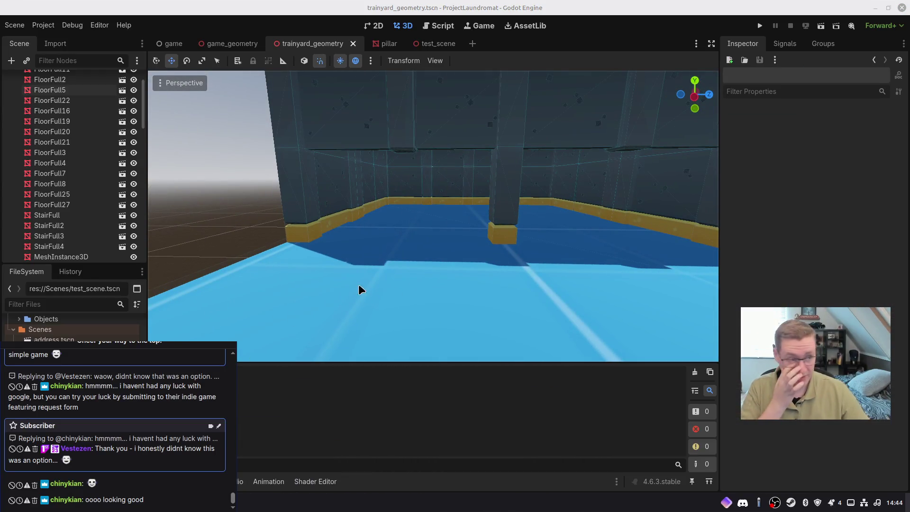
{"action": "key", "text": "alt+Tab"}
{"action": "scroll", "coordinate": [491, 264], "scroll_direction": "down", "scroll_amount": 5}
{"action": "scroll", "coordinate": [493, 267], "scroll_direction": "down", "scroll_amount": 5, "text": "ctrl"}
{"action": "scroll", "coordinate": [456, 236], "scroll_direction": "down", "scroll_amount": 5}
{"action": "scroll", "coordinate": [567, 265], "scroll_direction": "right", "scroll_amount": 3}
{"action": "scroll", "coordinate": [548, 292], "scroll_direction": "up", "scroll_amount": 10, "text": "ctrl"}
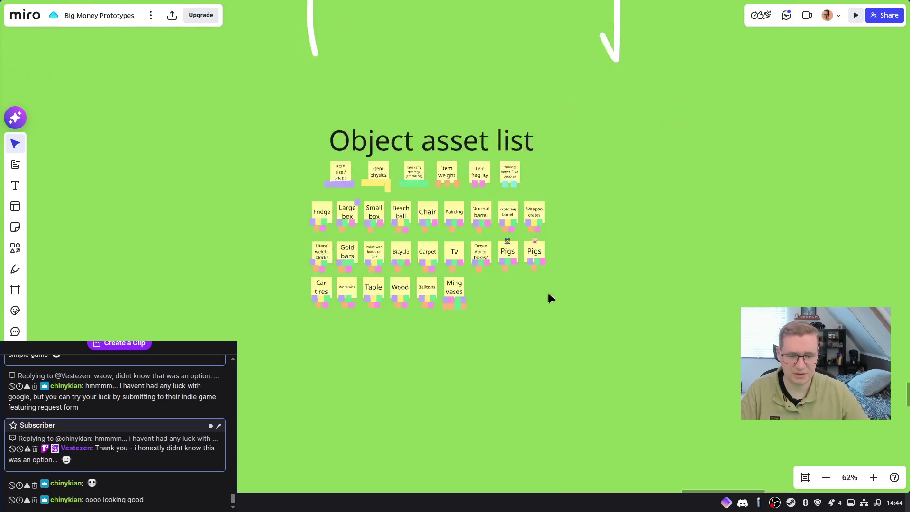
Pan Miro to the Fridge, Large box and Table rows, then bring up Perforce P4V
{"action": "mouse_move", "coordinate": [423, 265]}
{"action": "middle_mouse_down"}
{"action": "mouse_move", "coordinate": [573, 329]}
{"action": "mouse_move", "coordinate": [697, 349]}
{"action": "mouse_move", "coordinate": [723, 368]}
{"action": "middle_mouse_up"}
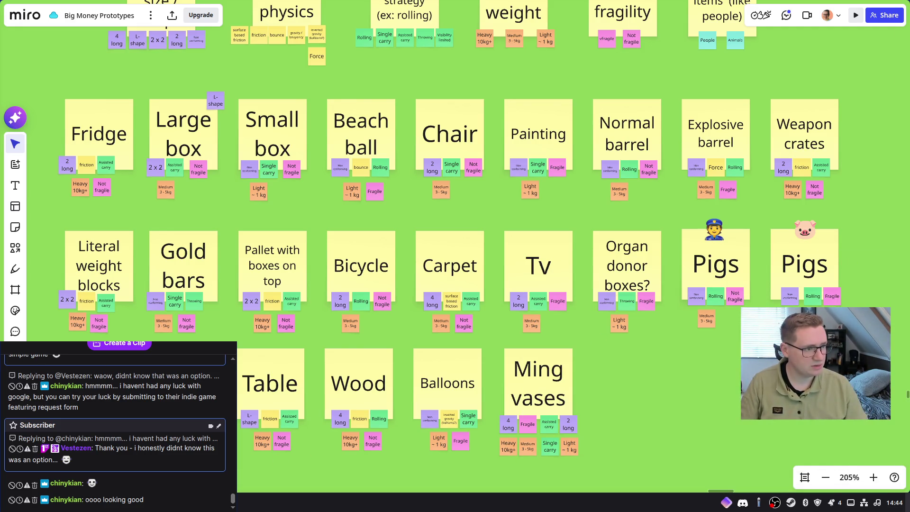
{"action": "key", "text": "alt+Tab"}
{"action": "scroll", "coordinate": [276, 214], "scroll_direction": "down", "scroll_amount": 10}
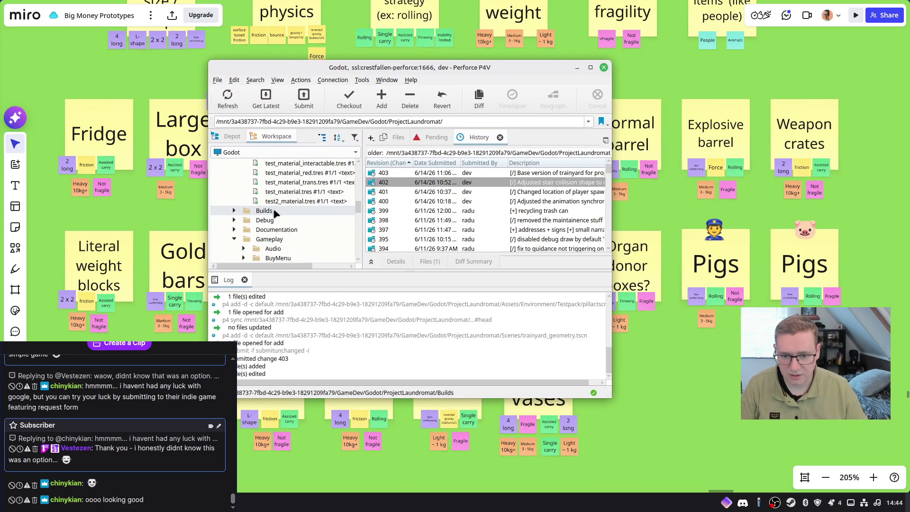
Check out trainyard_geometry.tscn for edit
{"action": "scroll", "coordinate": [298, 229], "scroll_direction": "down", "scroll_amount": 5}
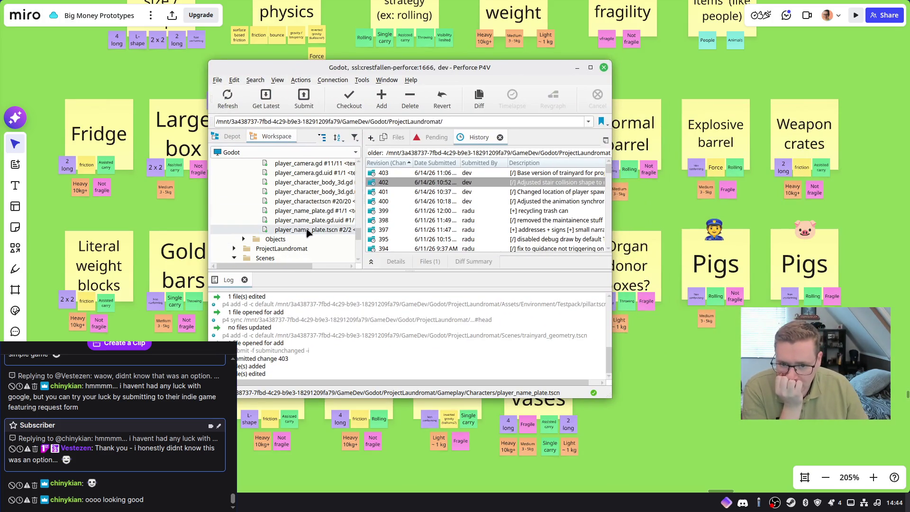
{"action": "scroll", "coordinate": [307, 231], "scroll_direction": "down", "scroll_amount": 5}
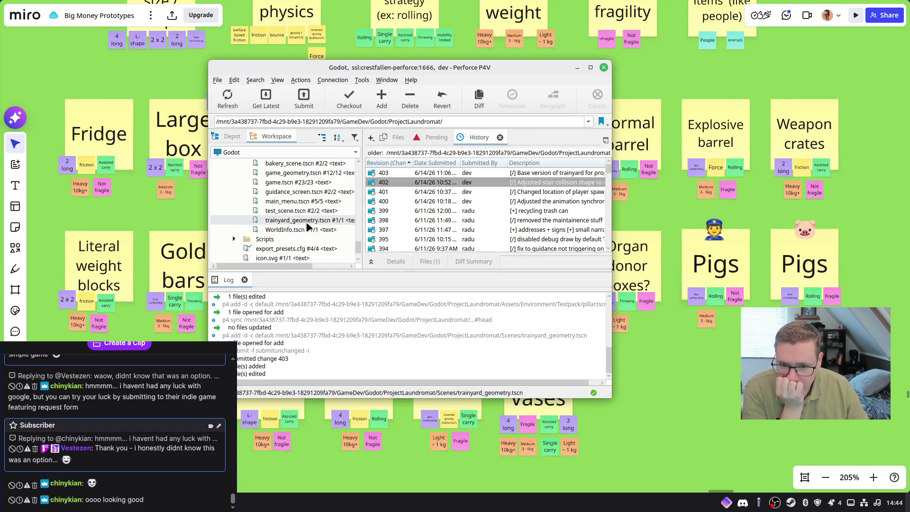
{"action": "left_click", "coordinate": [303, 220]}
{"action": "left_click", "coordinate": [349, 100]}
{"action": "left_click", "coordinate": [606, 412]}
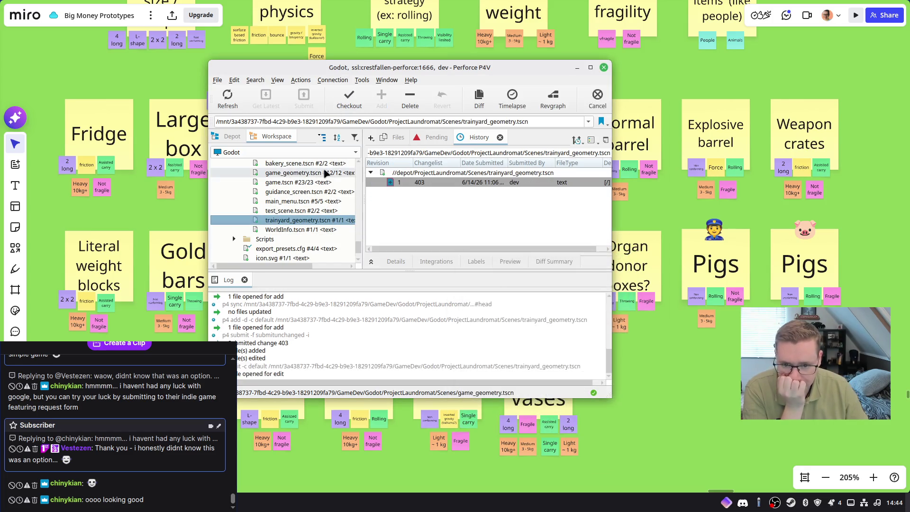
Submit change 404 describing the adjusted trainyard proportions, then minimise P4V
{"action": "left_click", "coordinate": [304, 97]}
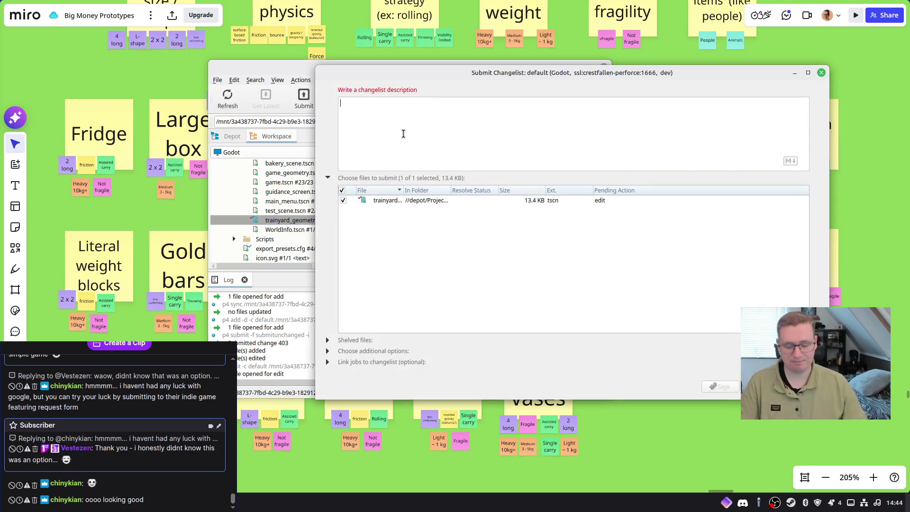
{"action": "type", "text": "["}
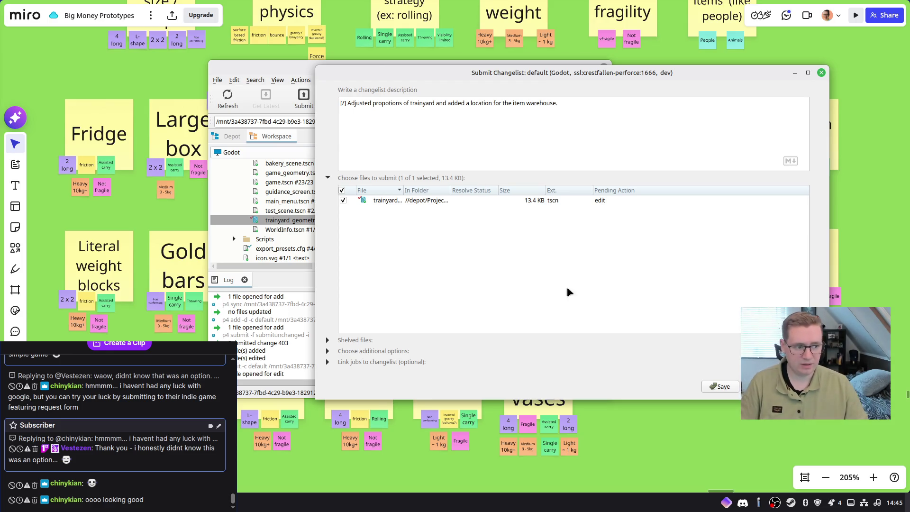
{"action": "left_click", "coordinate": [761, 386]}
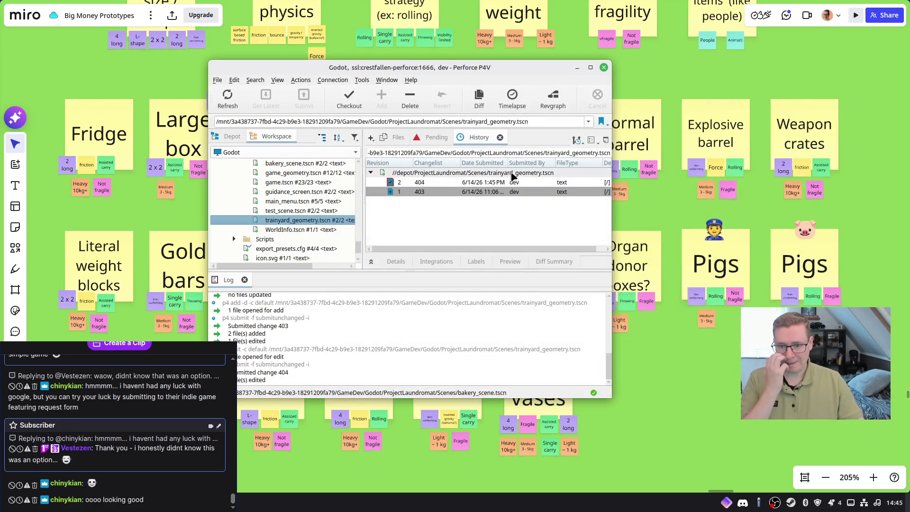
{"action": "left_click", "coordinate": [576, 69]}
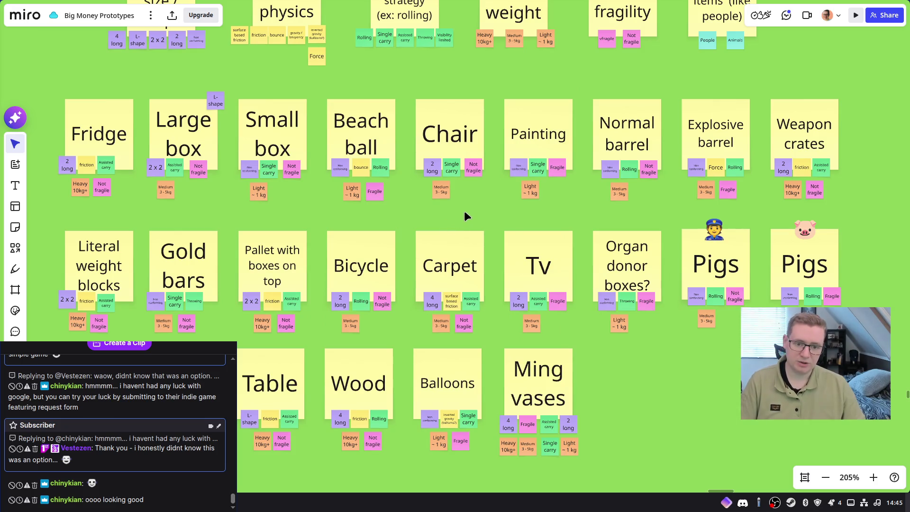
{"action": "left_click_drag", "start_coordinate": [485, 216], "coordinate": [500, 224]}
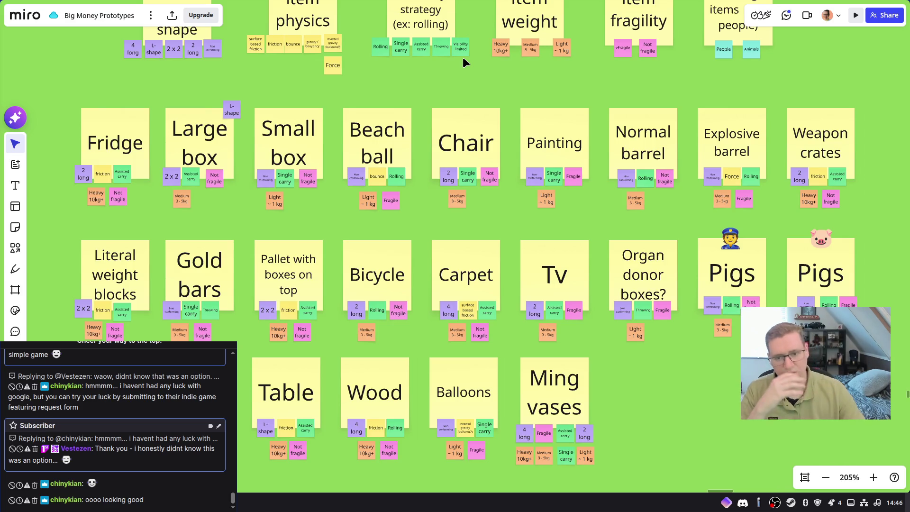
{"action": "scroll", "coordinate": [158, 111], "scroll_direction": "left", "scroll_amount": 3}
{"action": "scroll", "coordinate": [159, 114], "scroll_direction": "down", "scroll_amount": 5}
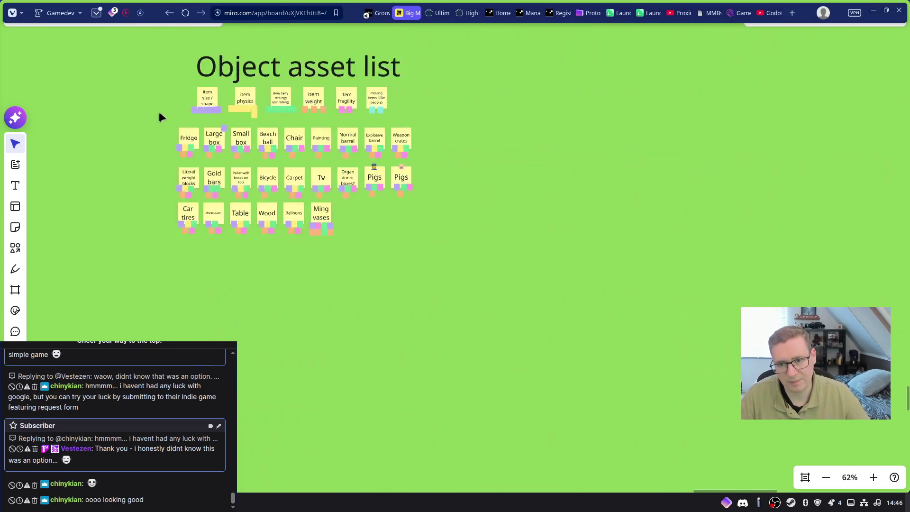
Move the Character model sticky, with its note and circle, from Todo into Doing
{"action": "middle_click_drag", "start_coordinate": [169, 134], "coordinate": [334, 250]}
{"action": "scroll", "coordinate": [334, 250], "scroll_direction": "down", "scroll_amount": 5}
{"action": "scroll", "coordinate": [365, 232], "scroll_direction": "up", "scroll_amount": 5}
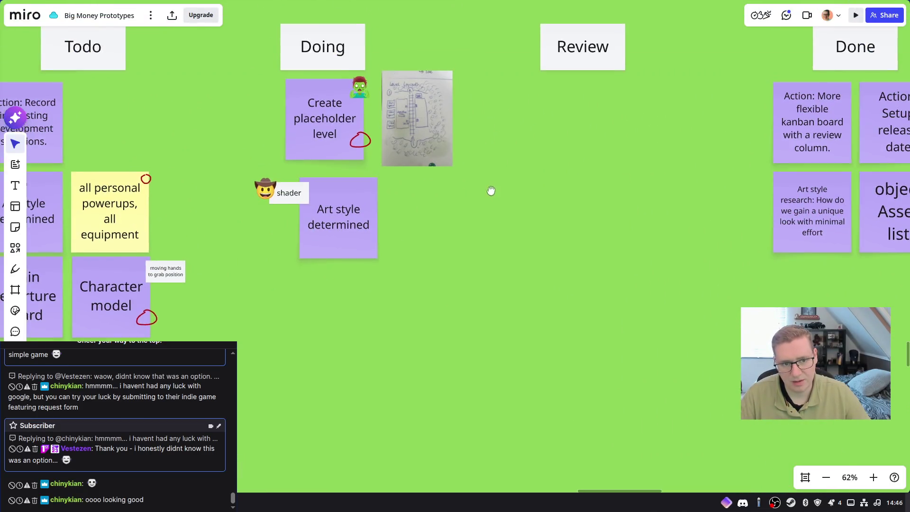
{"action": "scroll", "coordinate": [474, 204], "scroll_direction": "up", "scroll_amount": 3}
{"action": "mouse_move", "coordinate": [480, 215]}
{"action": "left_mouse_down"}
{"action": "mouse_move", "coordinate": [261, 167]}
{"action": "mouse_move", "coordinate": [300, 210]}
{"action": "mouse_move", "coordinate": [803, 429]}
{"action": "mouse_move", "coordinate": [788, 430]}
{"action": "mouse_move", "coordinate": [786, 397]}
{"action": "left_mouse_up"}
{"action": "right_click_drag", "start_coordinate": [302, 402], "coordinate": [521, 331]}
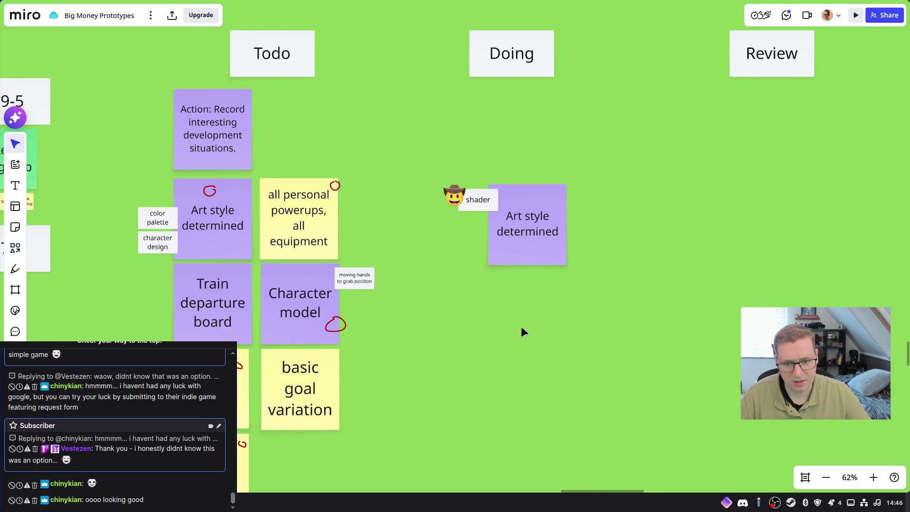
{"action": "left_click_drag", "start_coordinate": [373, 326], "coordinate": [260, 262]}
{"action": "left_click_drag", "start_coordinate": [302, 294], "coordinate": [513, 116]}
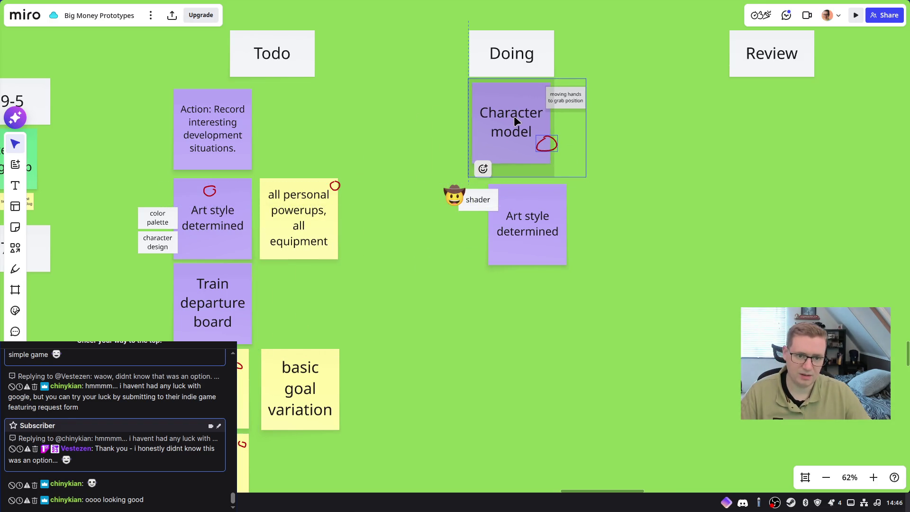
{"action": "left_click", "coordinate": [644, 189]}
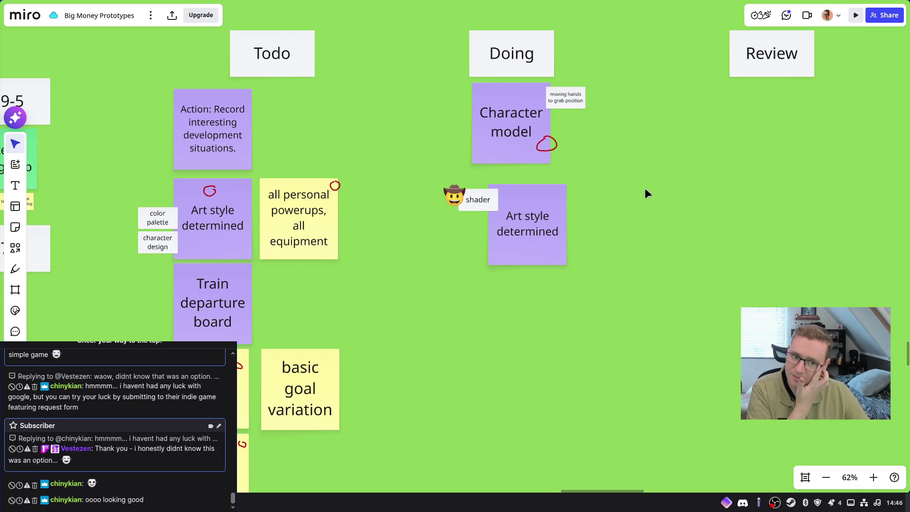
Duplicate the hands note into small 'Character model' and 'Character rig' notes
{"action": "left_click", "coordinate": [576, 99]}
{"action": "key", "text": "ctrl+d"}
{"action": "mouse_move", "coordinate": [517, 96]}
{"action": "left_mouse_down"}
{"action": "mouse_move", "coordinate": [581, 137]}
{"action": "mouse_move", "coordinate": [569, 121]}
{"action": "left_mouse_up"}
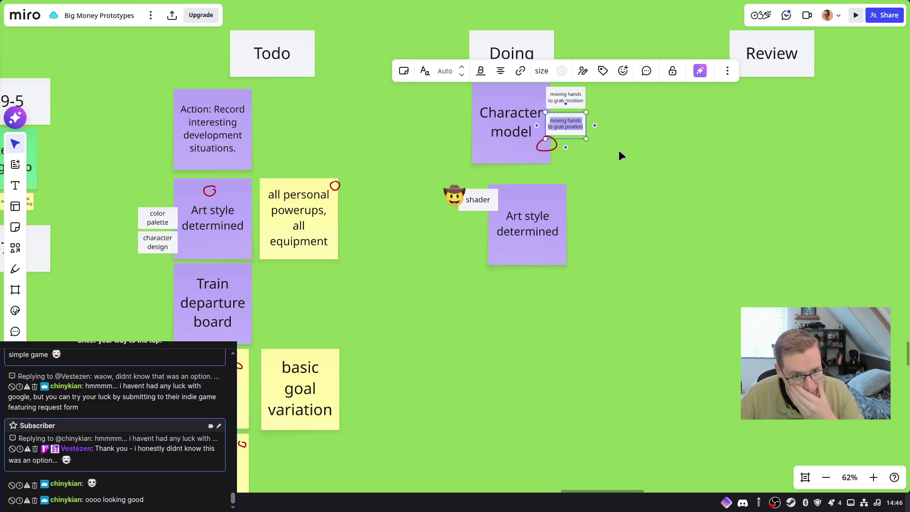
{"action": "type", "text": "Charact"}
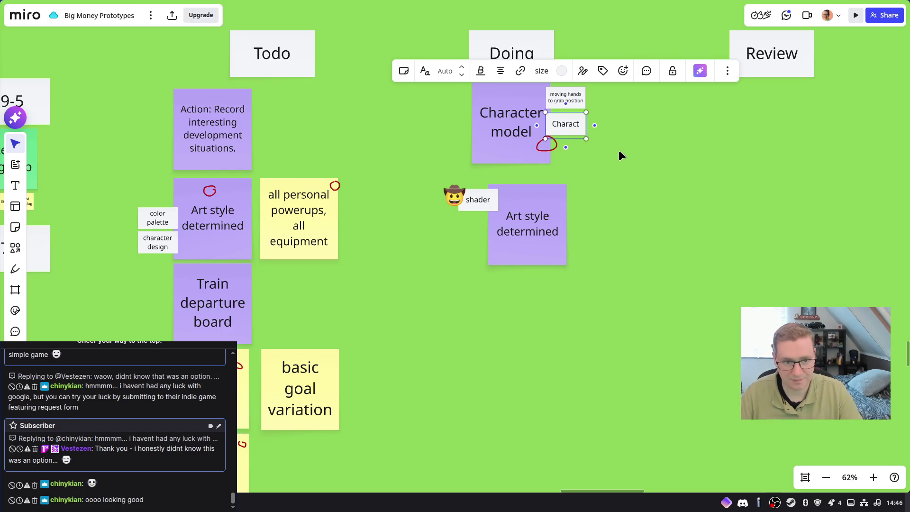
{"action": "type", "text": "er model"}
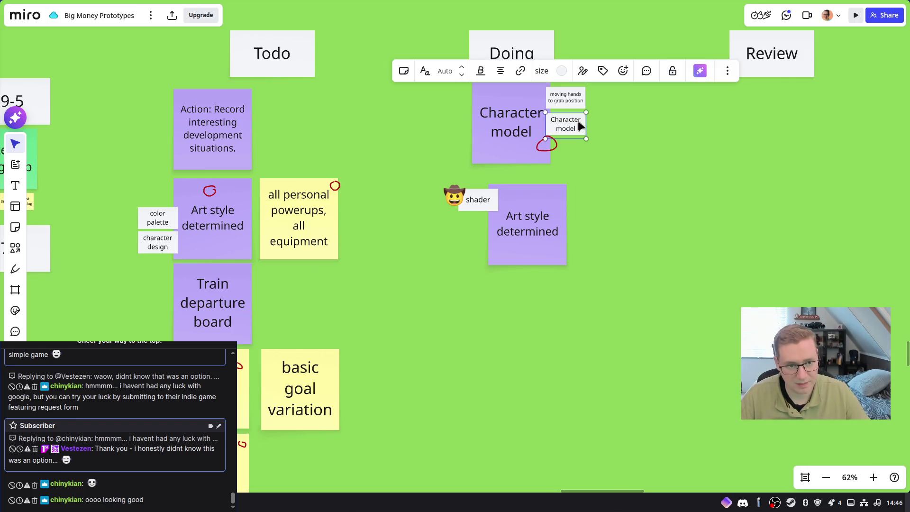
{"action": "key", "text": "ctrl+d"}
{"action": "mouse_move", "coordinate": [536, 120]}
{"action": "left_mouse_down"}
{"action": "mouse_move", "coordinate": [591, 151]}
{"action": "mouse_move", "coordinate": [574, 147]}
{"action": "left_mouse_up"}
{"action": "type", "text": "Character rig"}
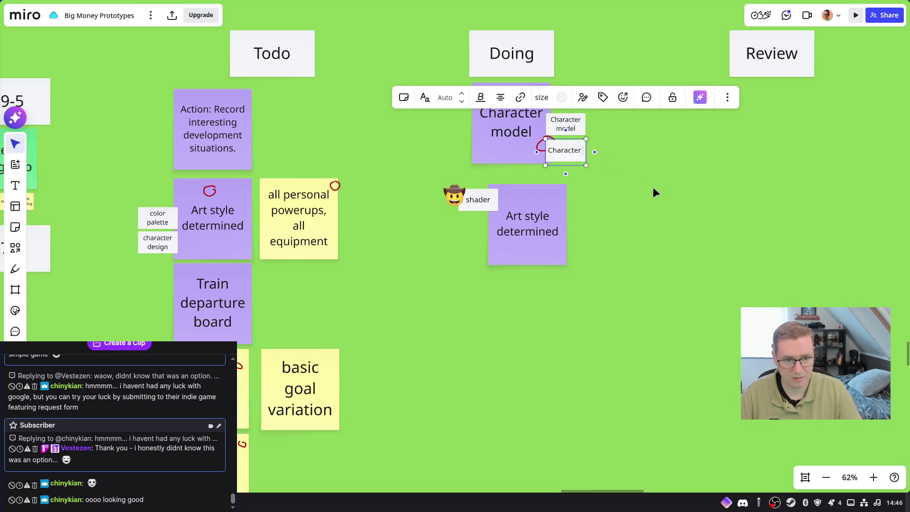
{"action": "left_click", "coordinate": [653, 188]}
Move the three small notes to the left of the Character model card
{"action": "left_click_drag", "start_coordinate": [593, 133], "coordinate": [578, 105]}
{"action": "left_click_drag", "start_coordinate": [578, 100], "coordinate": [472, 99]}
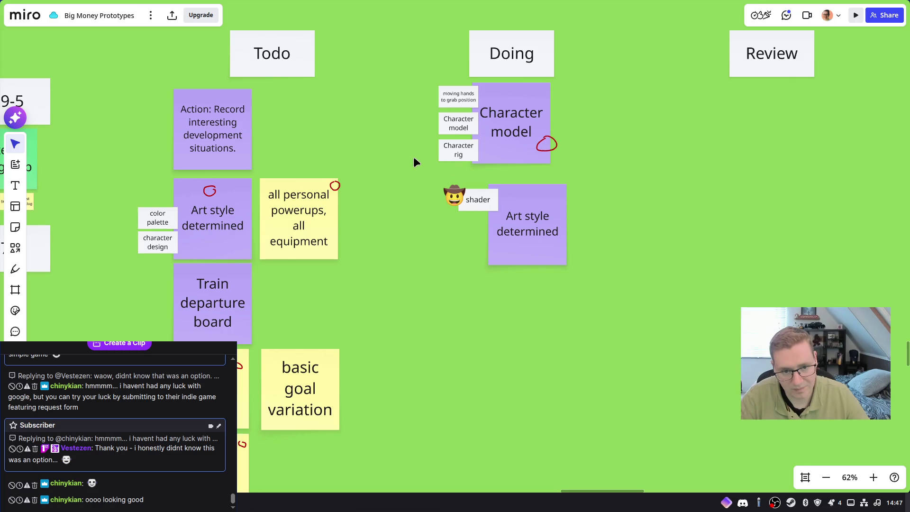
{"action": "left_click", "coordinate": [444, 147]}
{"action": "key", "text": "ctrl+d"}
{"action": "mouse_move", "coordinate": [488, 154]}
{"action": "left_mouse_down"}
{"action": "mouse_move", "coordinate": [459, 179]}
{"action": "mouse_move", "coordinate": [405, 95]}
{"action": "mouse_move", "coordinate": [404, 116]}
{"action": "left_mouse_up"}
{"action": "key", "text": "Delete"}
{"action": "middle_click_drag", "start_coordinate": [404, 121], "coordinate": [320, 241]}
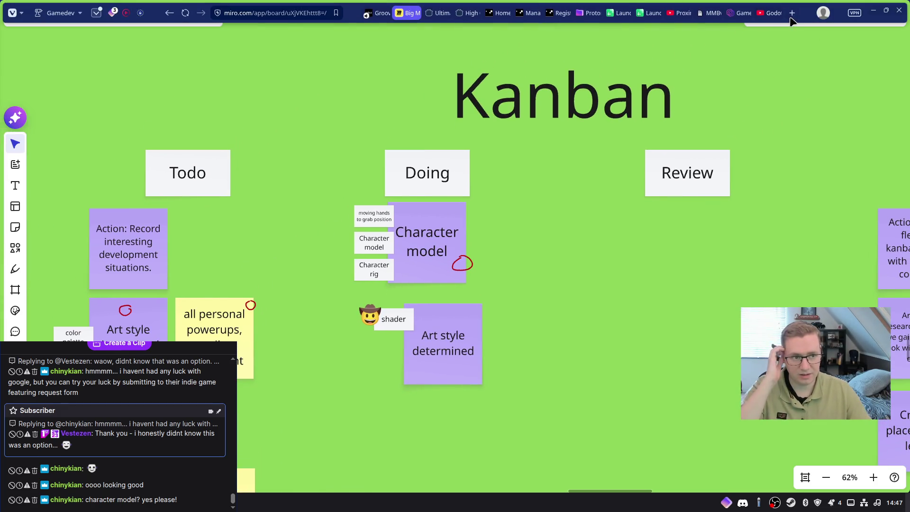
Open ArtStation's home page in a new tab, then return to the Miro board tab
{"action": "left_click", "coordinate": [791, 17]}
{"action": "type", "text": "artstation"}
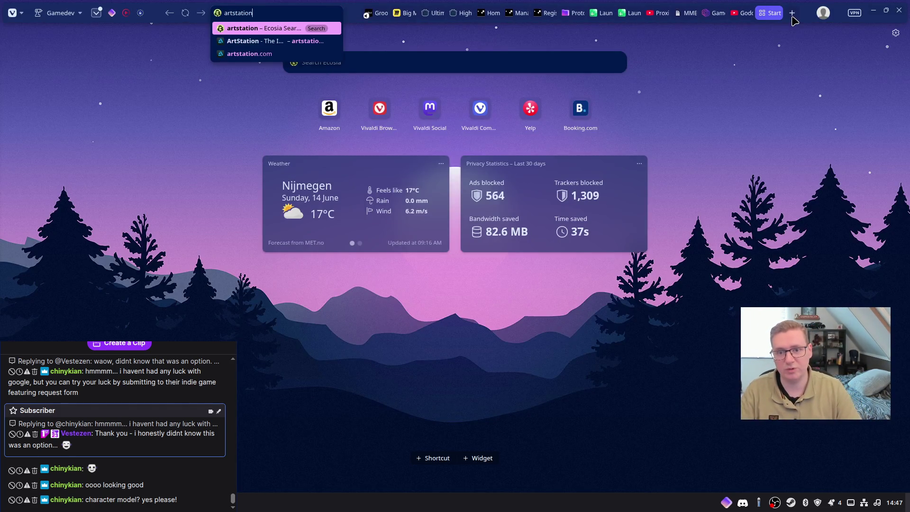
{"action": "key", "text": "Down"}
{"action": "key", "text": "Return"}
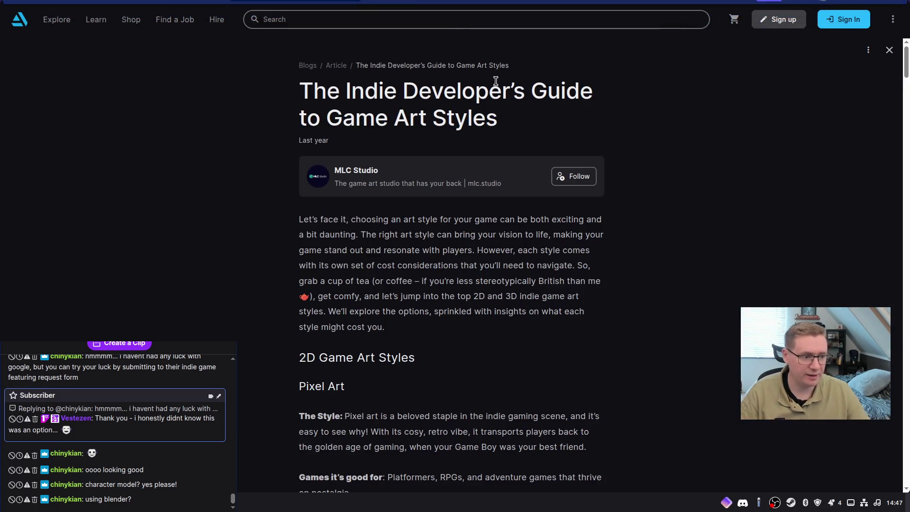
{"action": "mouse_move", "coordinate": [18, 54]}
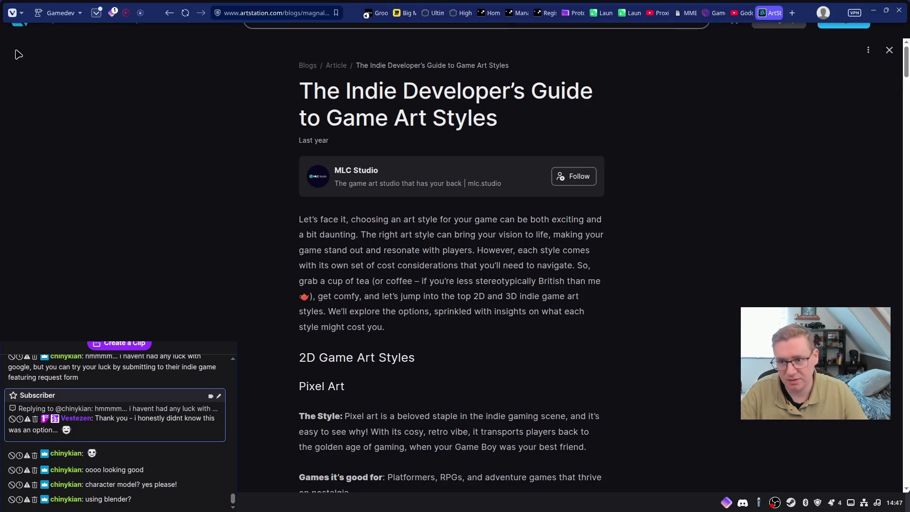
{"action": "left_click", "coordinate": [23, 30]}
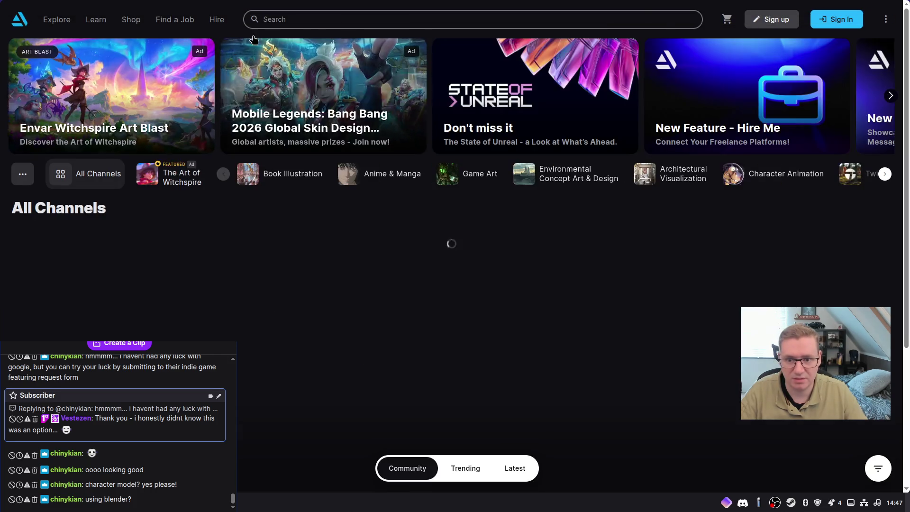
{"action": "left_click", "coordinate": [280, 19]}
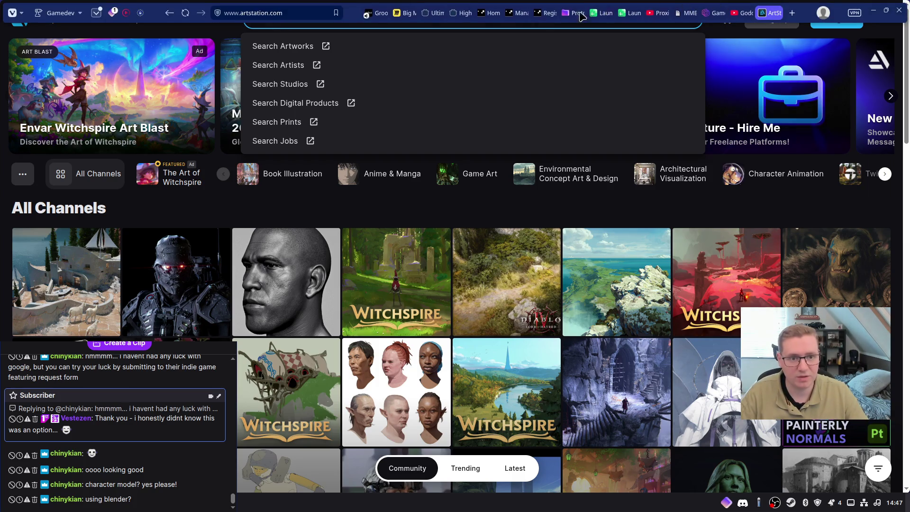
{"action": "left_click", "coordinate": [401, 14]}
{"action": "scroll", "coordinate": [494, 246], "scroll_direction": "right", "scroll_amount": 5}
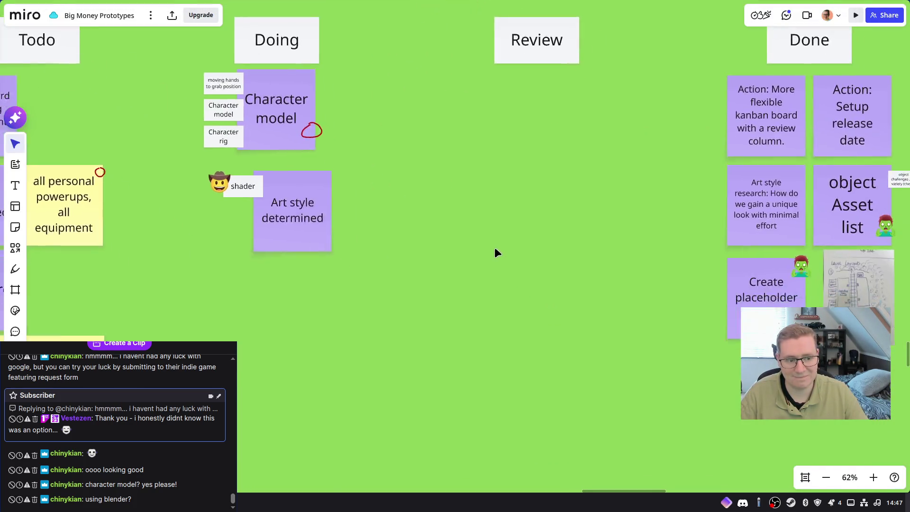
Center the character designs area and pick out the yellow face sketch under the 'I'm tired, boss' image
{"action": "scroll", "coordinate": [360, 269], "scroll_direction": "down", "scroll_amount": 5, "text": "ctrl"}
{"action": "scroll", "coordinate": [359, 268], "scroll_direction": "down", "scroll_amount": 3, "text": "ctrl"}
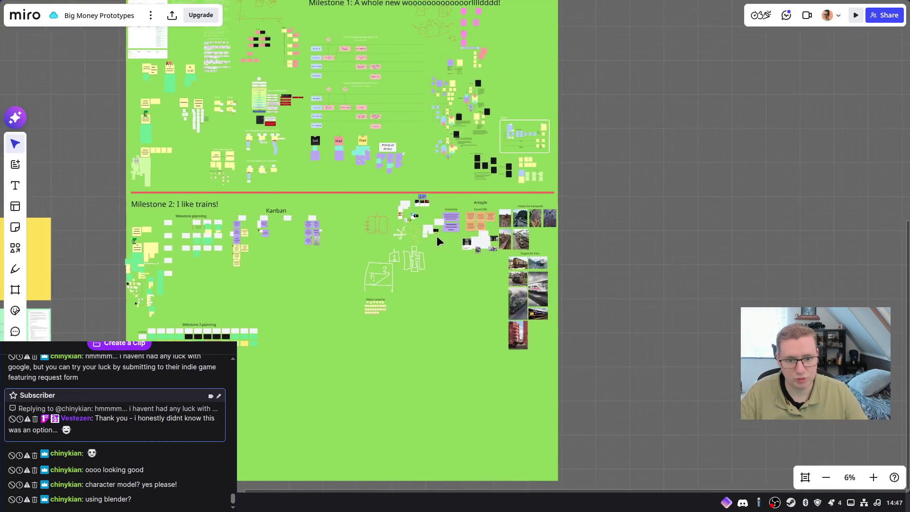
{"action": "scroll", "coordinate": [435, 218], "scroll_direction": "up", "scroll_amount": 10, "text": "ctrl"}
{"action": "right_click_drag", "start_coordinate": [431, 208], "coordinate": [582, 297]}
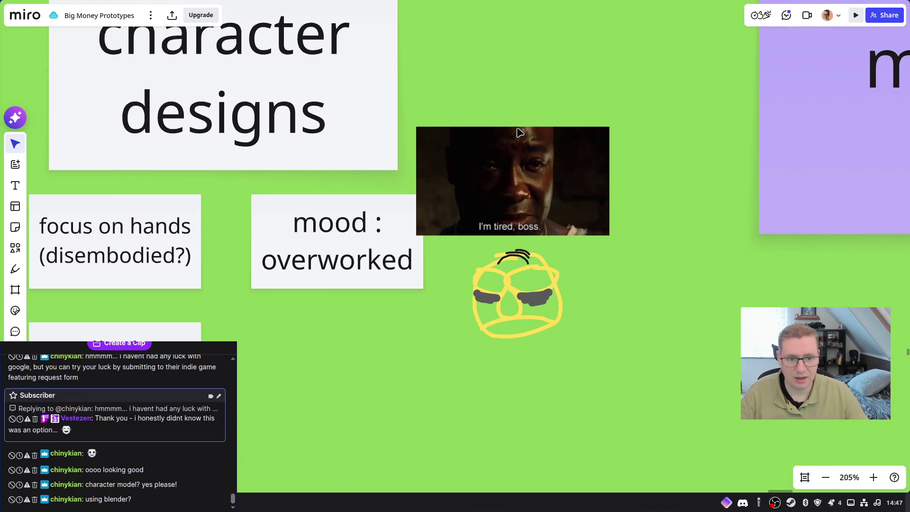
{"action": "left_click_drag", "start_coordinate": [471, 73], "coordinate": [647, 248]}
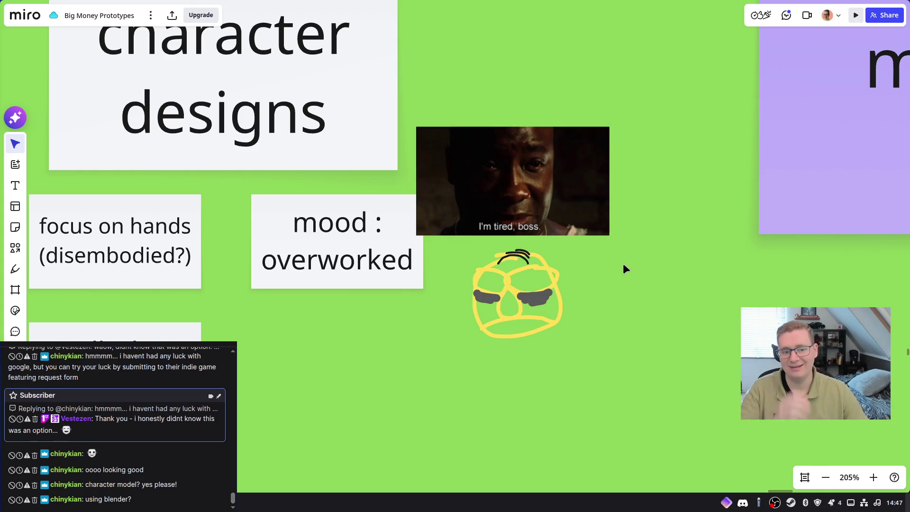
{"action": "left_click_drag", "start_coordinate": [595, 360], "coordinate": [471, 250]}
{"action": "left_click", "coordinate": [413, 335]}
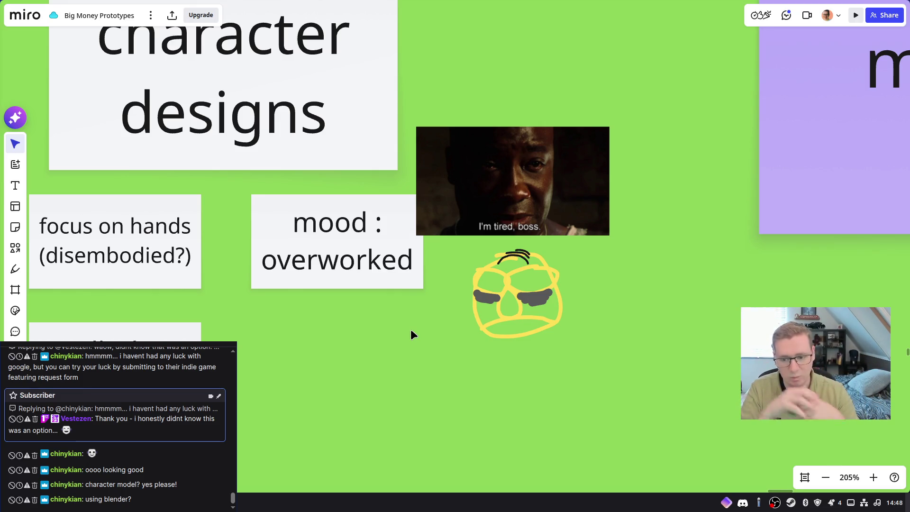
Pan left to the sketches beside the character-design notes
{"action": "scroll", "coordinate": [455, 336], "scroll_direction": "left", "scroll_amount": 2}
{"action": "scroll", "coordinate": [454, 335], "scroll_direction": "up", "scroll_amount": 1}
{"action": "scroll", "coordinate": [488, 320], "scroll_direction": "left", "scroll_amount": 1}
{"action": "scroll", "coordinate": [488, 319], "scroll_direction": "up", "scroll_amount": 1}
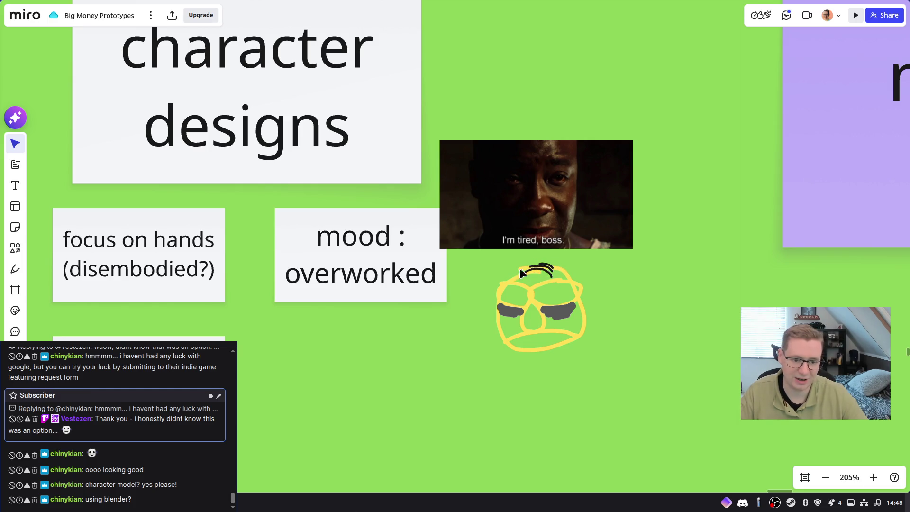
{"action": "left_click_drag", "start_coordinate": [374, 362], "coordinate": [615, 305]}
Pan the Miro board left to reveal the yellow character sketches, including the lower ones
{"action": "mouse_move", "coordinate": [601, 350]}
{"action": "left_mouse_down"}
{"action": "mouse_move", "coordinate": [471, 305]}
{"action": "mouse_move", "coordinate": [638, 164]}
{"action": "mouse_move", "coordinate": [710, 177]}
{"action": "mouse_move", "coordinate": [751, 278]}
{"action": "mouse_move", "coordinate": [751, 313]}
{"action": "left_mouse_up"}
{"action": "scroll", "coordinate": [540, 190], "scroll_direction": "up", "scroll_amount": 2}
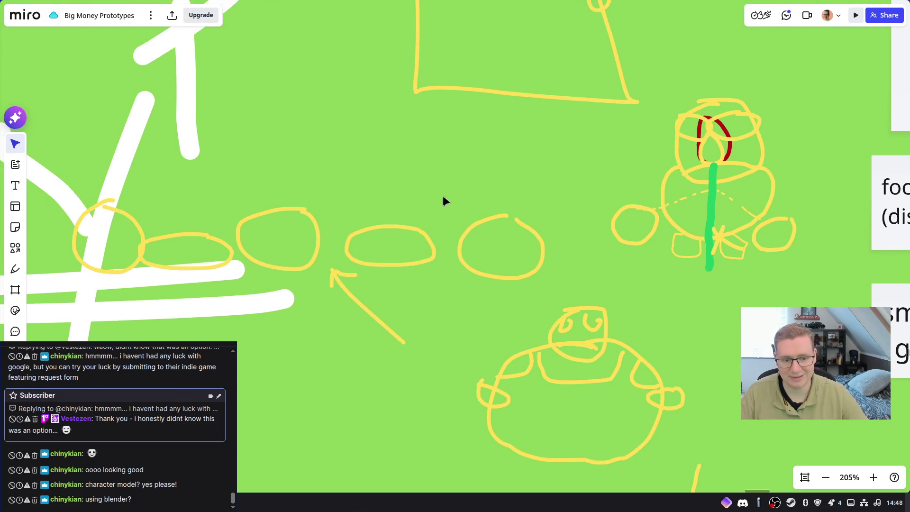
{"action": "scroll", "coordinate": [450, 159], "scroll_direction": "right", "scroll_amount": 1}
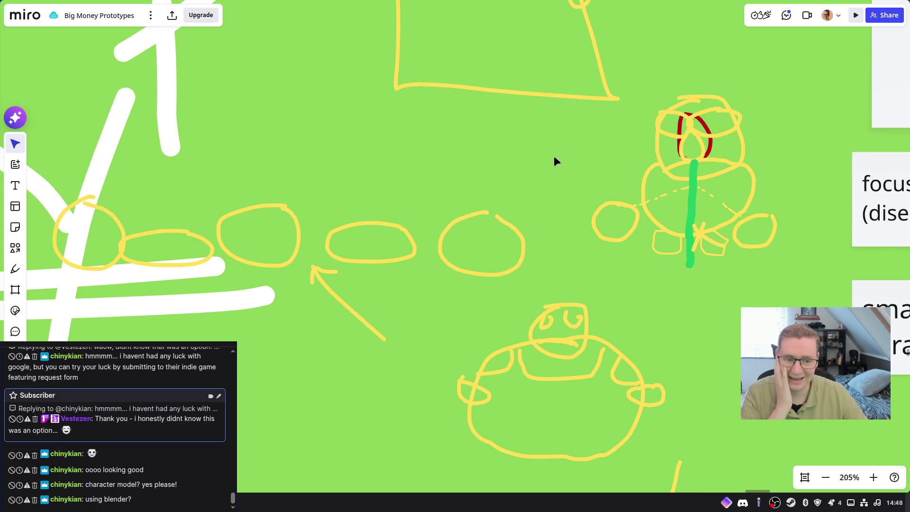
{"action": "right_click_drag", "start_coordinate": [646, 286], "coordinate": [530, 249]}
{"action": "scroll", "coordinate": [535, 251], "scroll_direction": "up", "scroll_amount": 1}
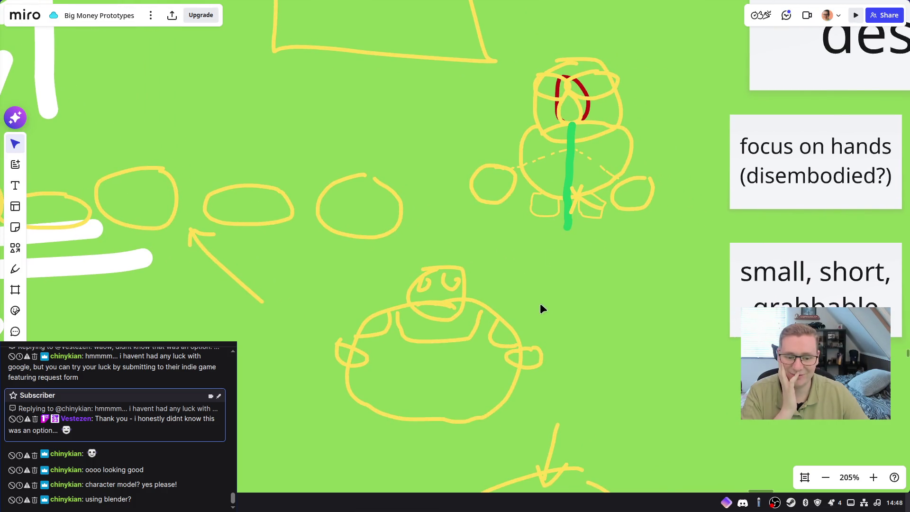
{"action": "scroll", "coordinate": [543, 309], "scroll_direction": "down", "scroll_amount": 5}
Inspect the round-face drawing, its left eye and the figure's left hand circle
{"action": "left_click_drag", "start_coordinate": [404, 332], "coordinate": [602, 458]}
{"action": "left_click", "coordinate": [644, 384]}
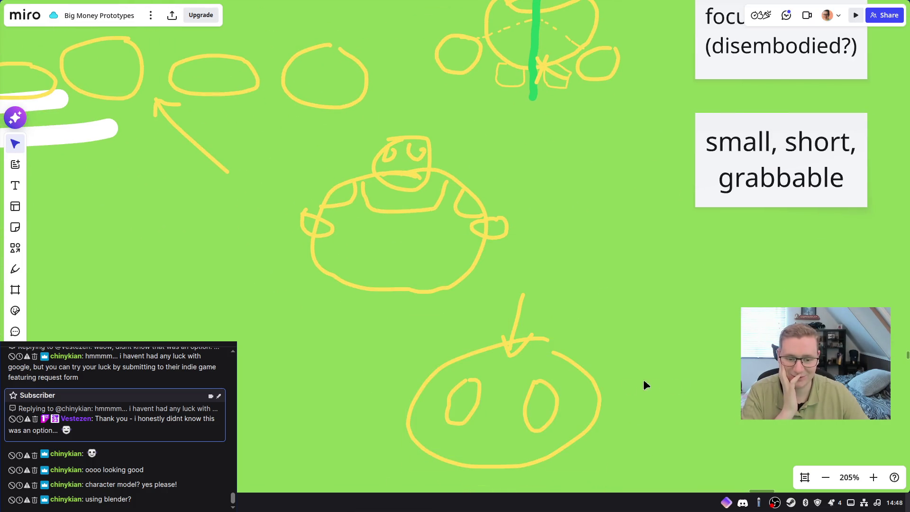
{"action": "left_click", "coordinate": [475, 401]}
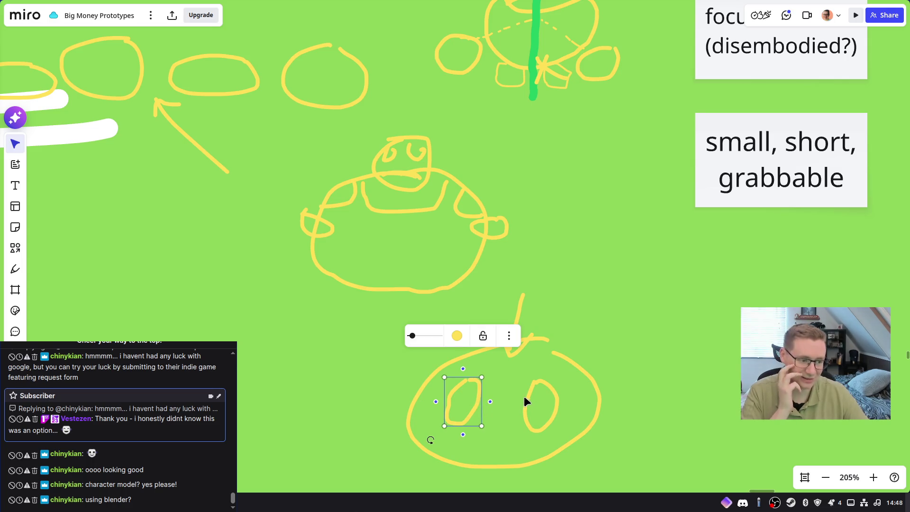
{"action": "scroll", "coordinate": [615, 233], "scroll_direction": "up", "scroll_amount": 5}
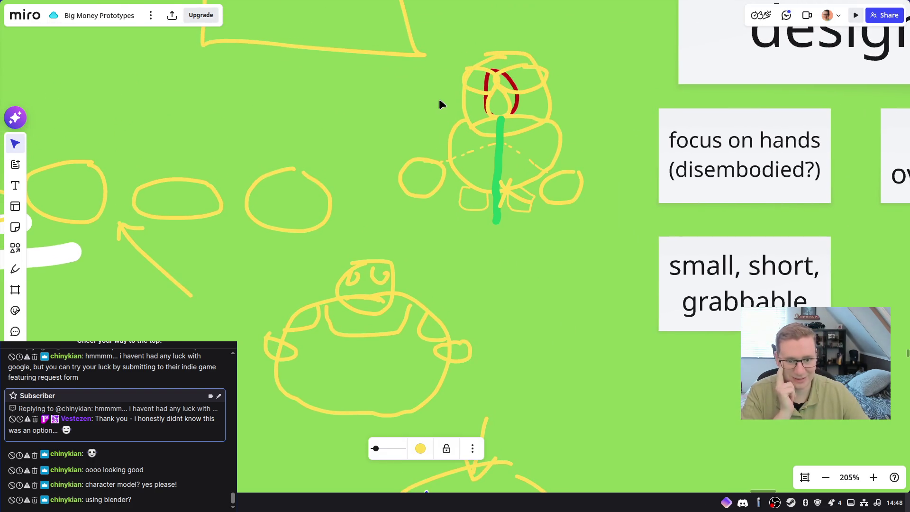
{"action": "left_click", "coordinate": [411, 185]}
{"action": "left_click", "coordinate": [559, 243]}
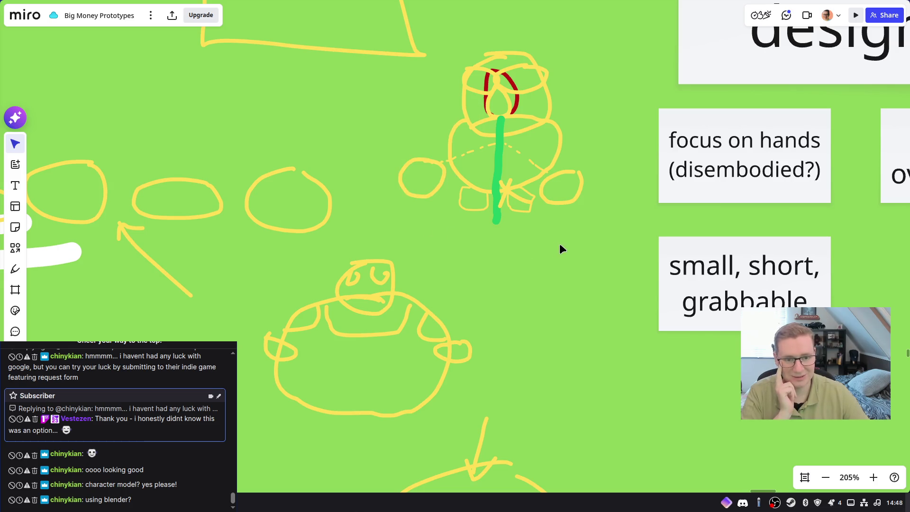
{"action": "scroll", "coordinate": [575, 261], "scroll_direction": "up", "scroll_amount": 1}
{"action": "scroll", "coordinate": [575, 261], "scroll_direction": "up", "scroll_amount": 2}
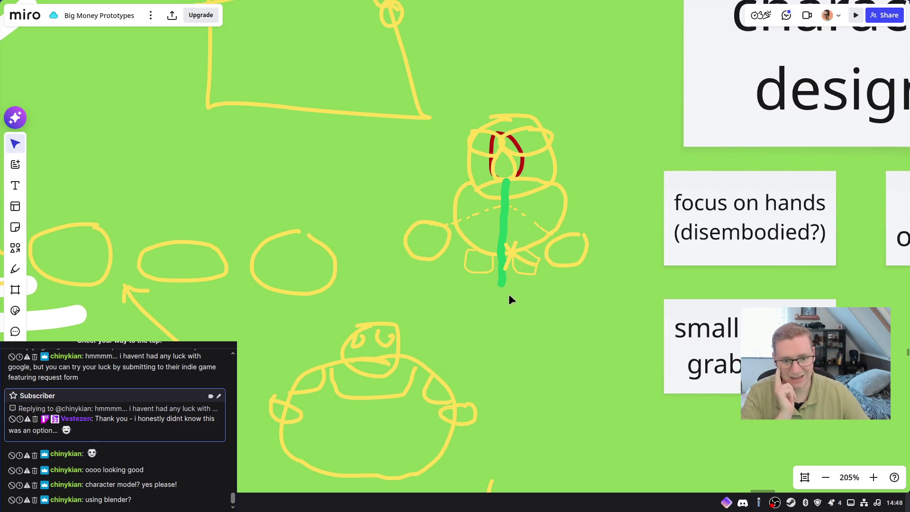
Delete the green line and the red eye outline from the character sketch
{"action": "left_click", "coordinate": [499, 282]}
{"action": "key", "text": "Delete"}
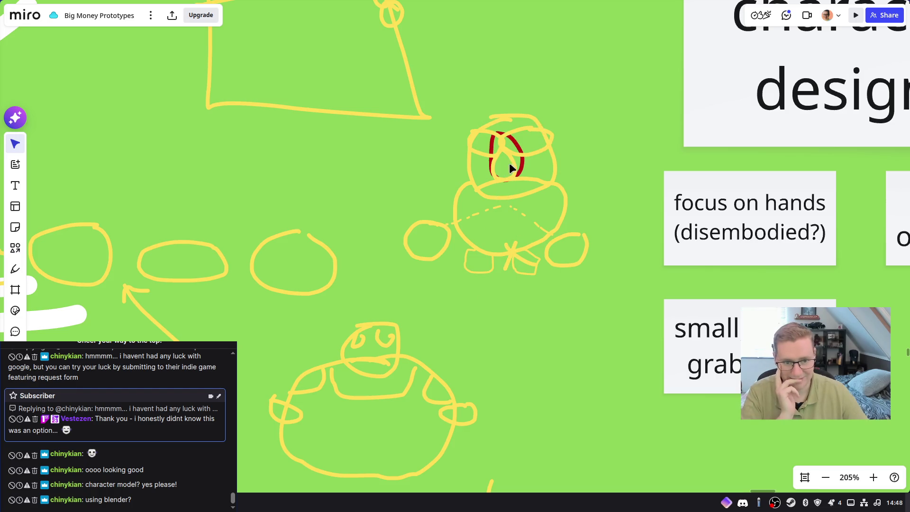
{"action": "left_click", "coordinate": [523, 164]}
{"action": "key", "text": "Delete"}
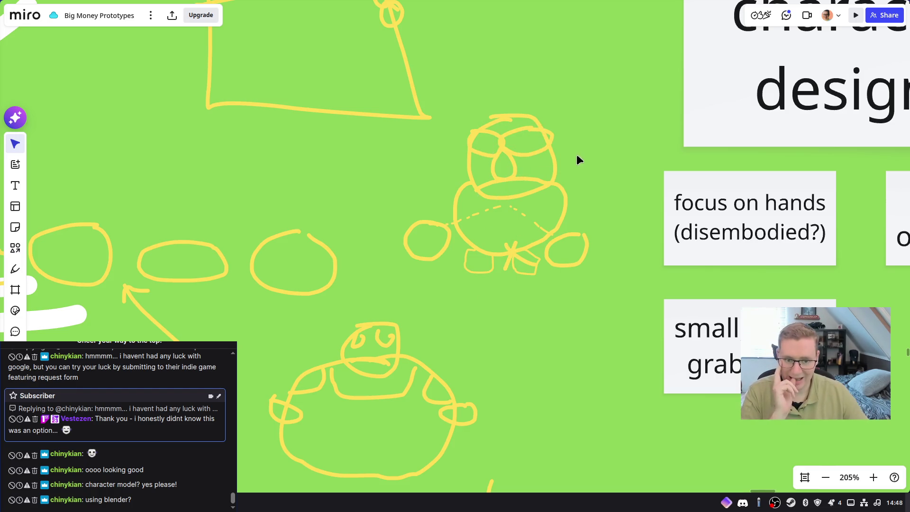
Pan back to the character designs notes and the 'I'm tired, boss' image
{"action": "scroll", "coordinate": [598, 184], "scroll_direction": "up", "scroll_amount": 1}
{"action": "left_click_drag", "start_coordinate": [435, 90], "coordinate": [542, 203]}
{"action": "mouse_move", "coordinate": [588, 243]}
{"action": "right_mouse_down"}
{"action": "mouse_move", "coordinate": [295, 218]}
{"action": "mouse_move", "coordinate": [205, 248]}
{"action": "right_mouse_up"}
{"action": "left_click_drag", "start_coordinate": [691, 69], "coordinate": [774, 172]}
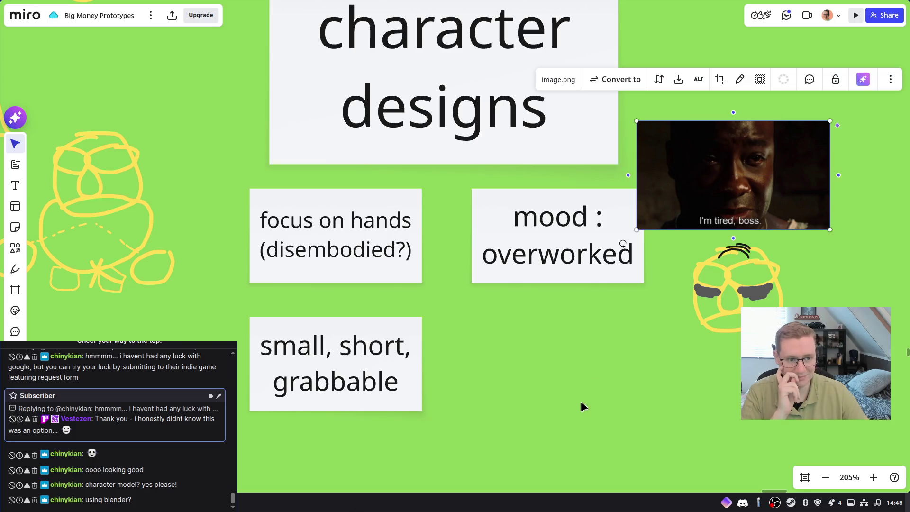
{"action": "scroll", "coordinate": [661, 328], "scroll_direction": "right", "scroll_amount": 2}
{"action": "scroll", "coordinate": [662, 328], "scroll_direction": "down", "scroll_amount": 1}
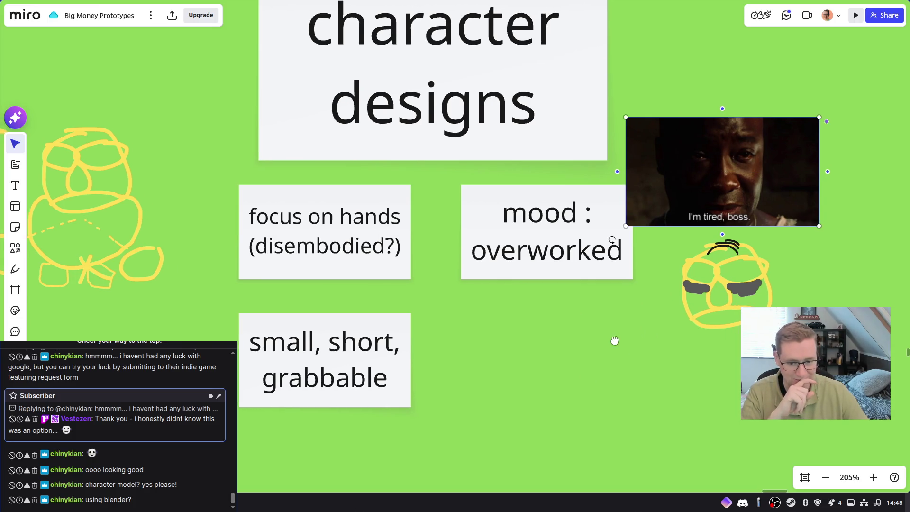
{"action": "mouse_move", "coordinate": [505, 328]}
{"action": "right_mouse_down"}
{"action": "mouse_move", "coordinate": [749, 332]}
{"action": "mouse_move", "coordinate": [630, 335]}
{"action": "mouse_move", "coordinate": [616, 324]}
{"action": "right_mouse_up"}
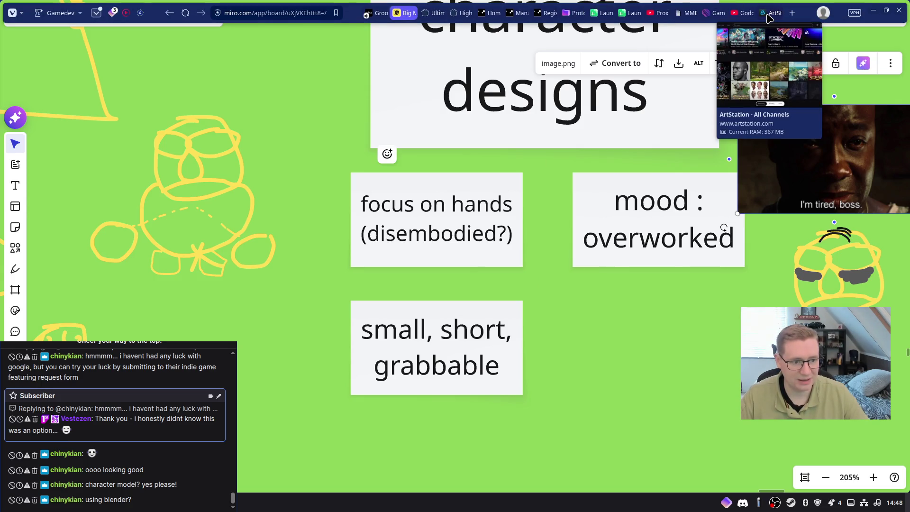
{"action": "left_click", "coordinate": [770, 13]}
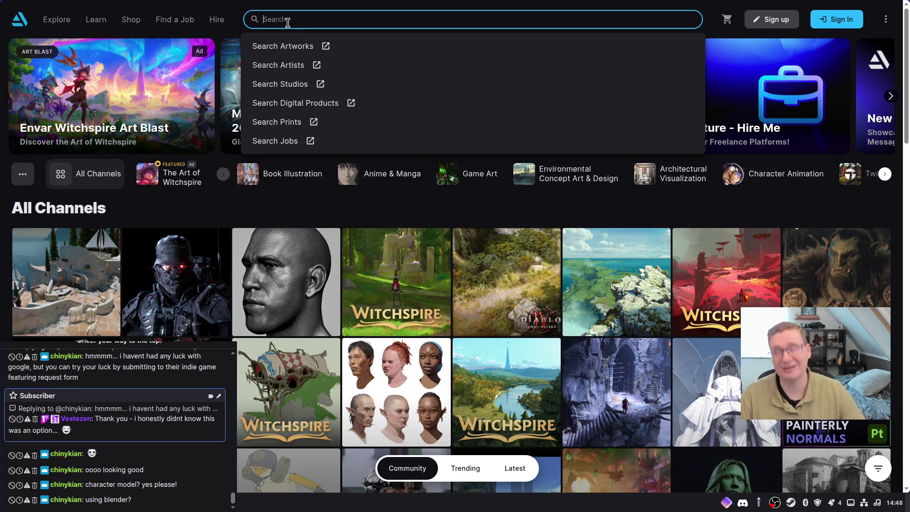
Search 'Stylized Character' with AI-created projects hidden, then change the query to 'Tired Man'
{"action": "type", "text": "Styliz"}
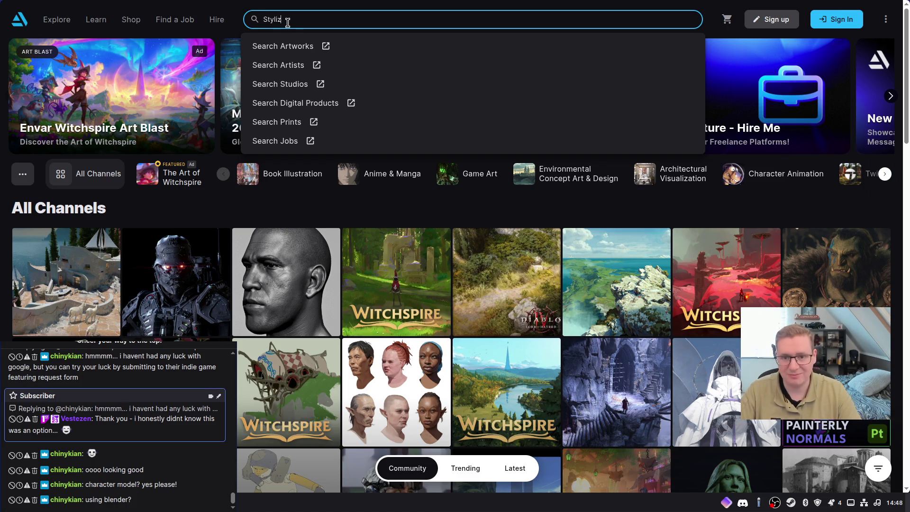
{"action": "type", "text": "ed Character"}
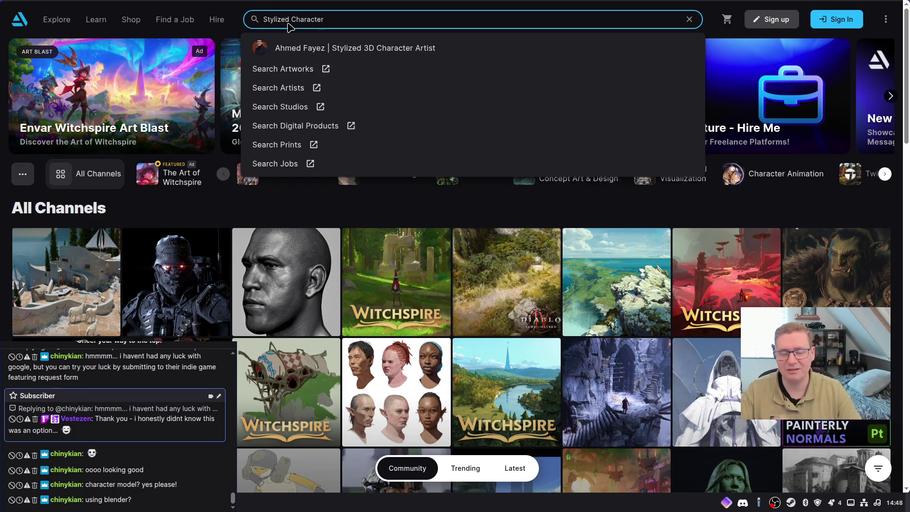
{"action": "key", "text": "Return"}
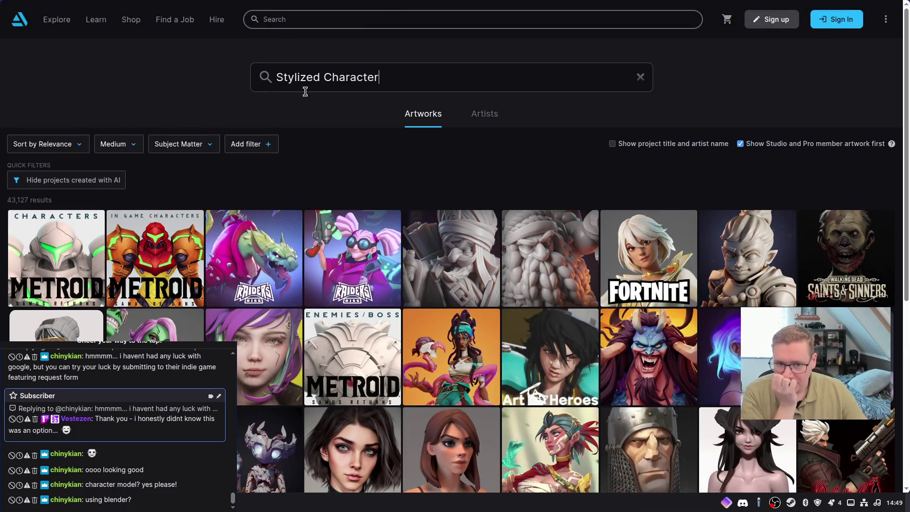
{"action": "left_click", "coordinate": [105, 181]}
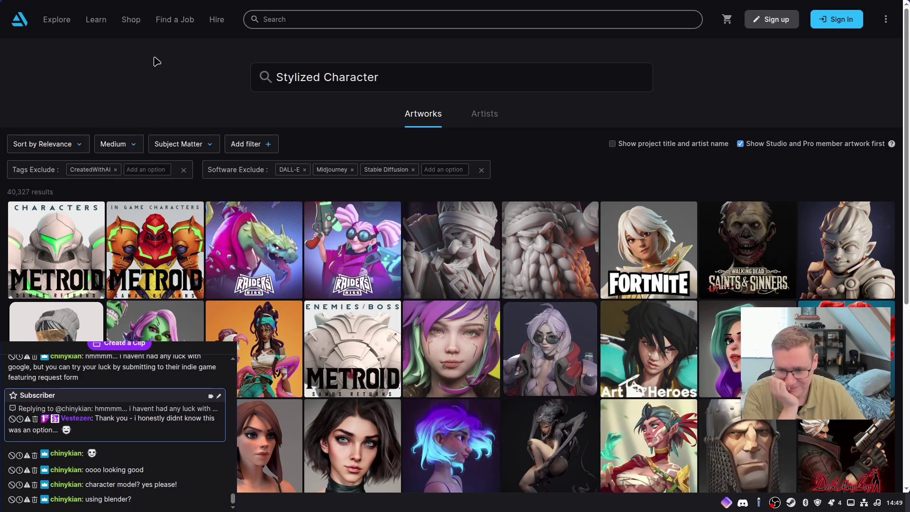
{"action": "left_click_drag", "start_coordinate": [392, 82], "coordinate": [251, 77]}
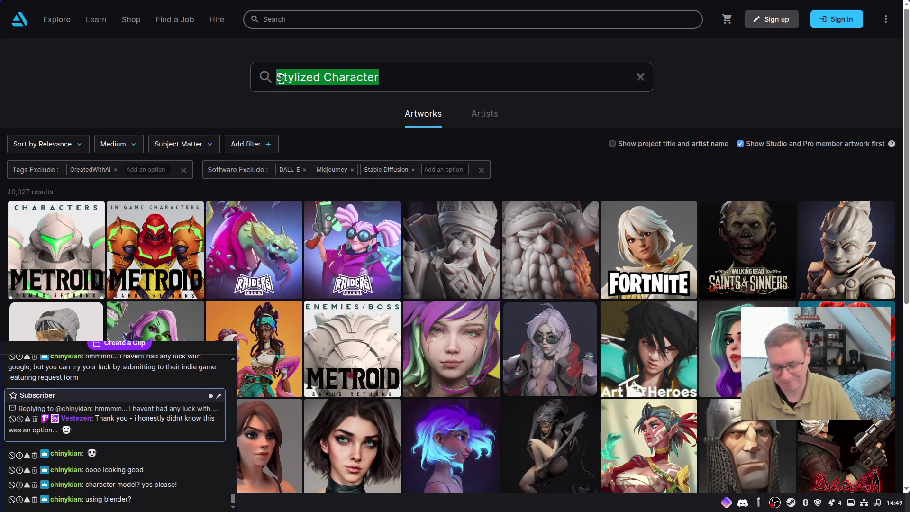
{"action": "type", "text": "Tired Man"}
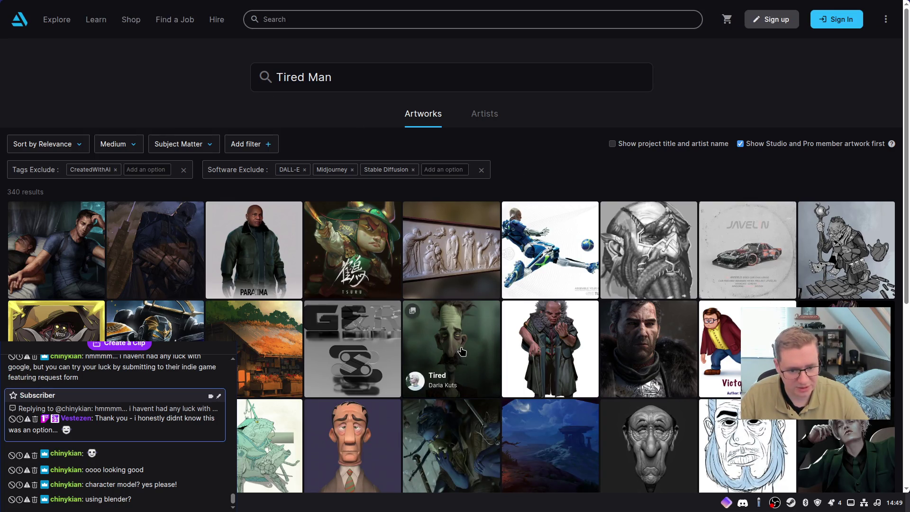
{"action": "scroll", "coordinate": [449, 360], "scroll_direction": "down", "scroll_amount": 3}
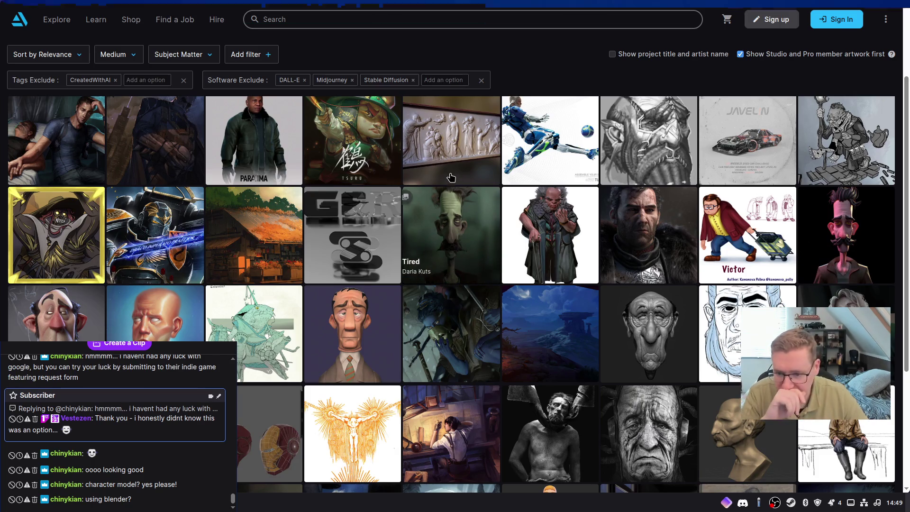
{"action": "scroll", "coordinate": [452, 228], "scroll_direction": "down", "scroll_amount": 1}
{"action": "scroll", "coordinate": [434, 149], "scroll_direction": "down", "scroll_amount": 3}
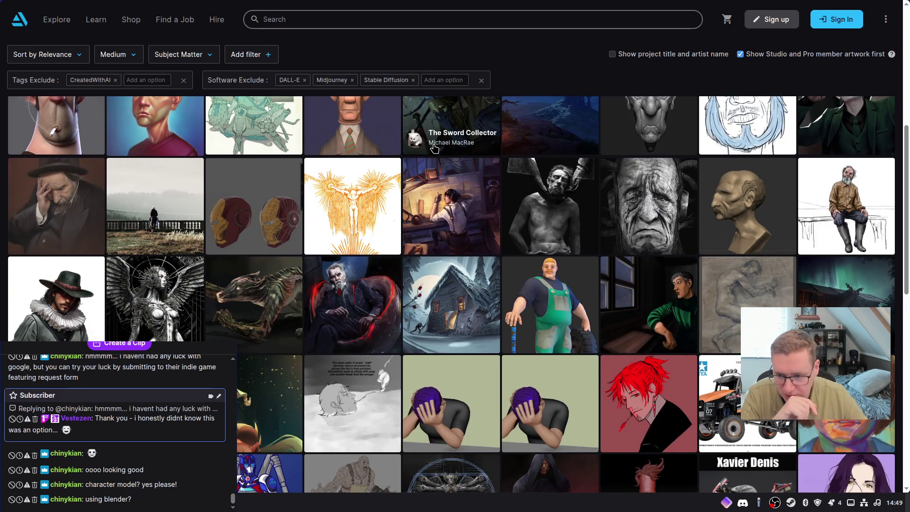
{"action": "scroll", "coordinate": [434, 149], "scroll_direction": "down", "scroll_amount": 1}
{"action": "scroll", "coordinate": [445, 145], "scroll_direction": "down", "scroll_amount": 2}
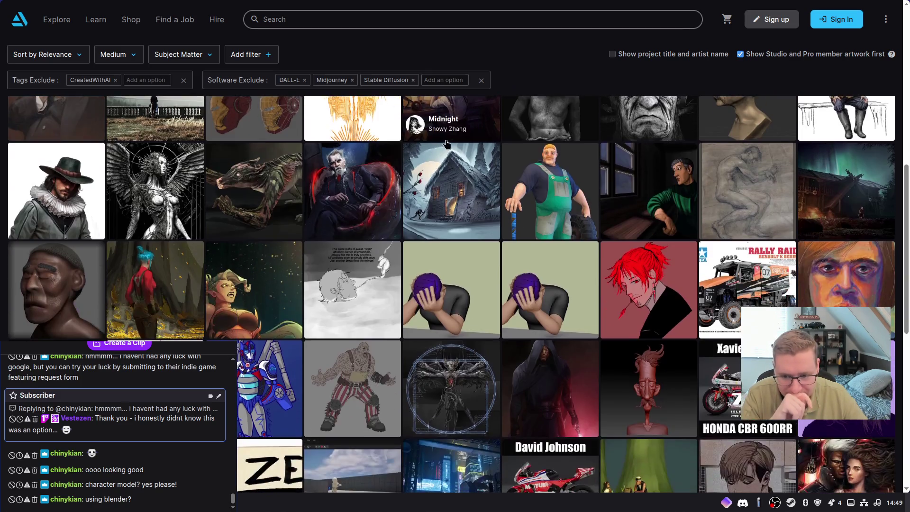
{"action": "scroll", "coordinate": [449, 144], "scroll_direction": "down", "scroll_amount": 2}
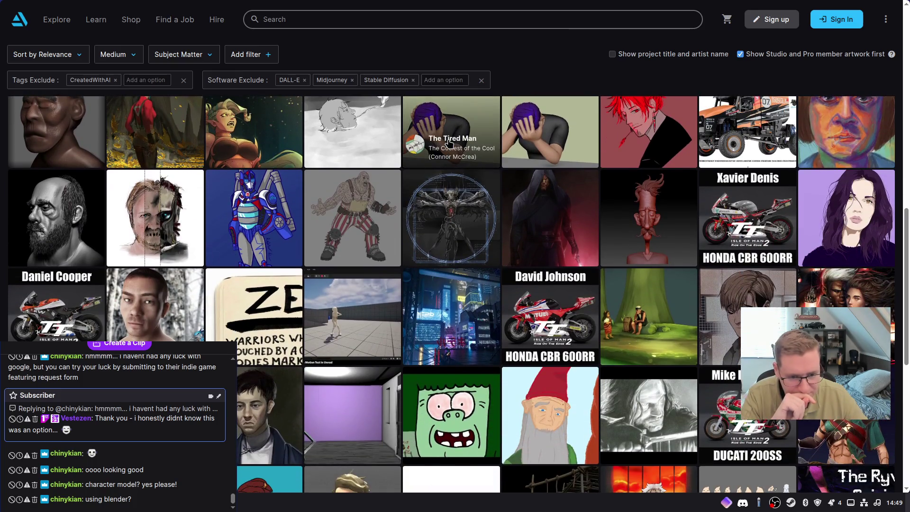
{"action": "scroll", "coordinate": [448, 143], "scroll_direction": "down", "scroll_amount": 3}
{"action": "scroll", "coordinate": [449, 144], "scroll_direction": "down", "scroll_amount": 2}
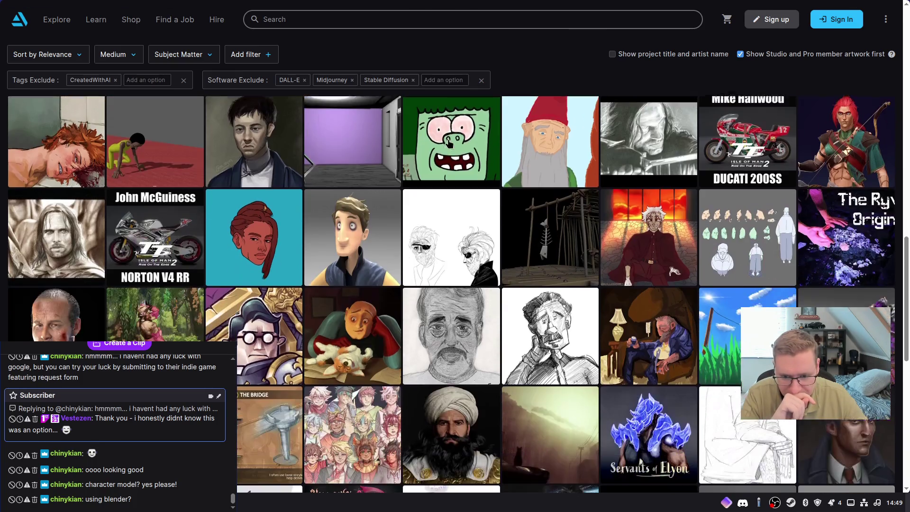
{"action": "scroll", "coordinate": [449, 144], "scroll_direction": "down", "scroll_amount": 1}
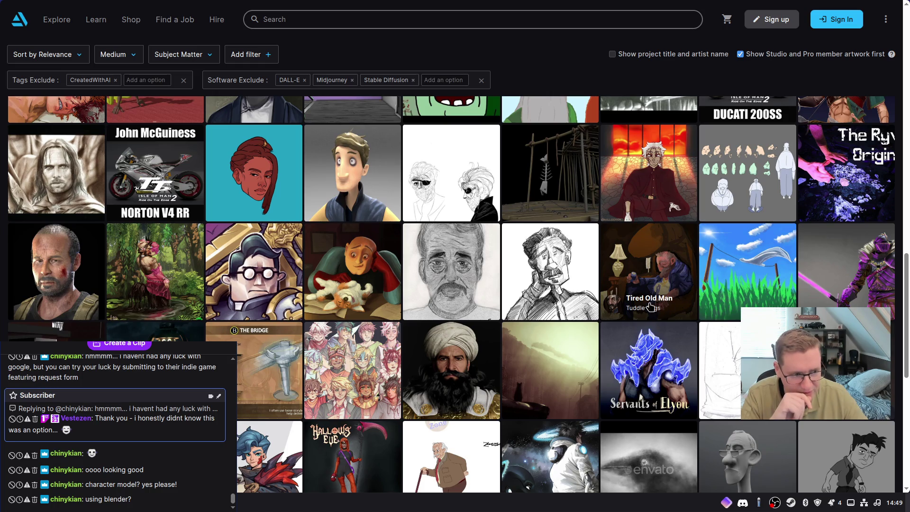
{"action": "scroll", "coordinate": [660, 256], "scroll_direction": "down", "scroll_amount": 1}
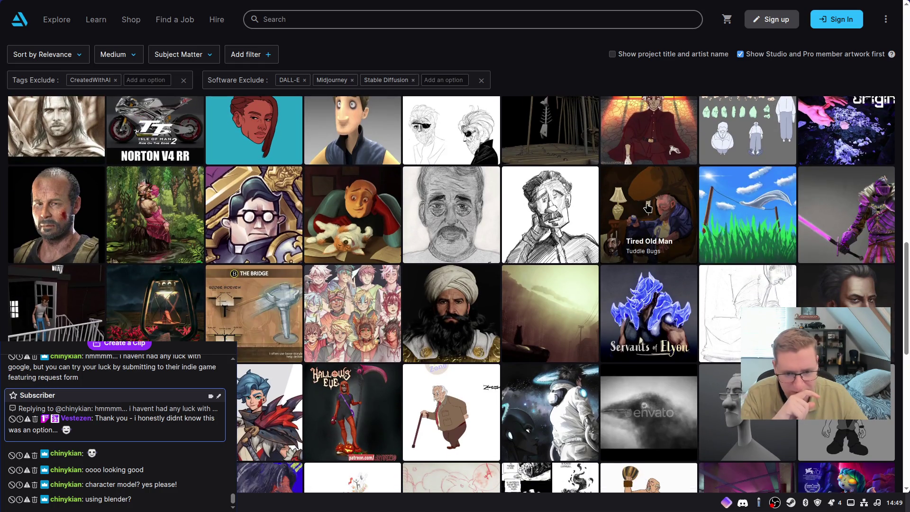
{"action": "scroll", "coordinate": [549, 160], "scroll_direction": "down", "scroll_amount": 4}
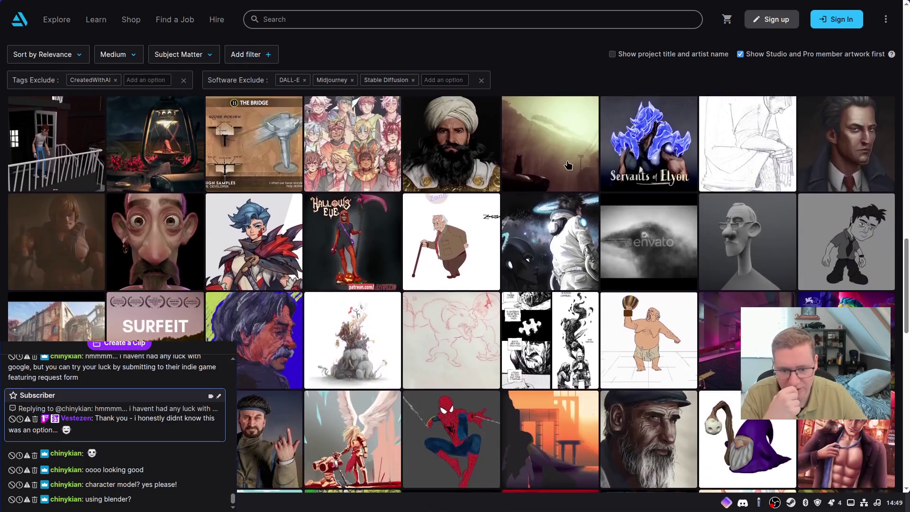
{"action": "scroll", "coordinate": [550, 160], "scroll_direction": "down", "scroll_amount": 2}
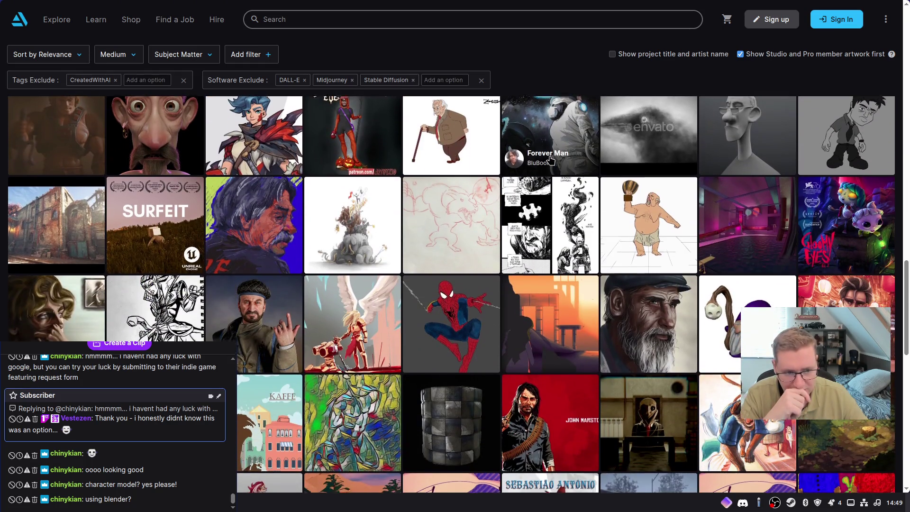
{"action": "scroll", "coordinate": [550, 160], "scroll_direction": "down", "scroll_amount": 1}
{"action": "scroll", "coordinate": [550, 161], "scroll_direction": "down", "scroll_amount": 3}
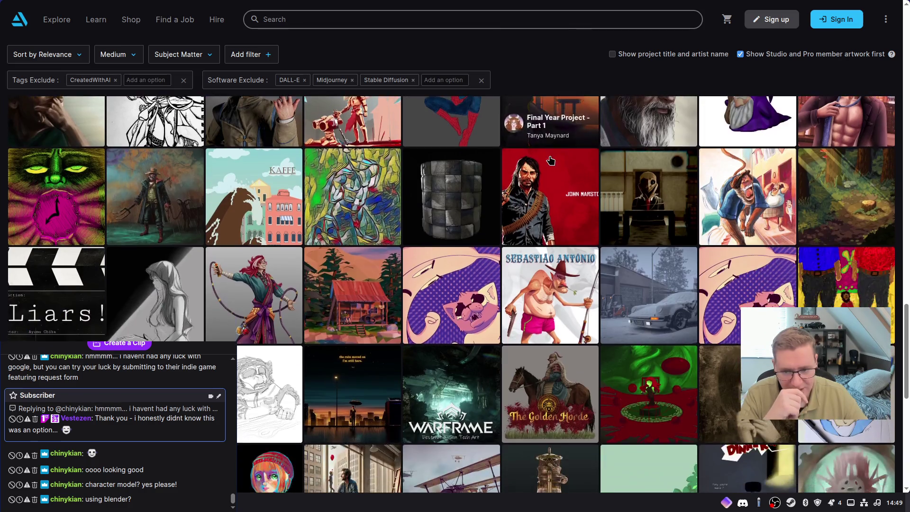
{"action": "scroll", "coordinate": [549, 160], "scroll_direction": "down", "scroll_amount": 4}
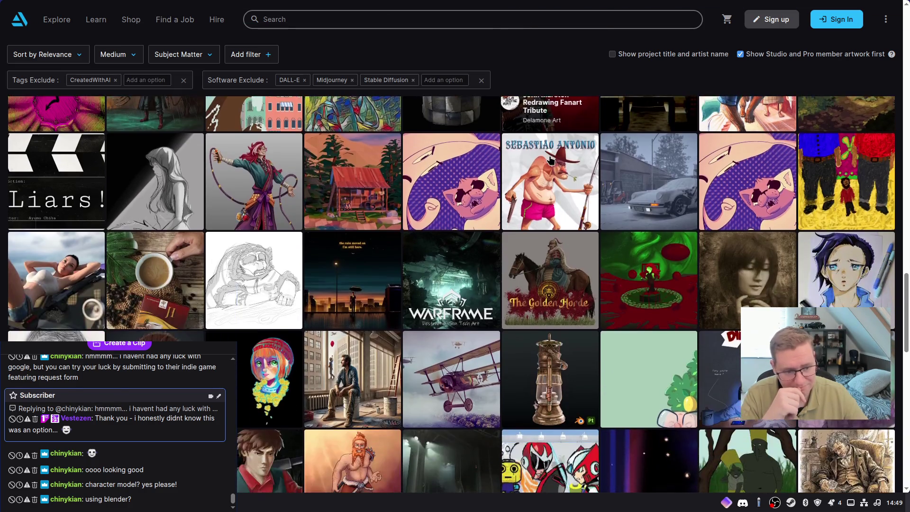
{"action": "scroll", "coordinate": [550, 160], "scroll_direction": "down", "scroll_amount": 4}
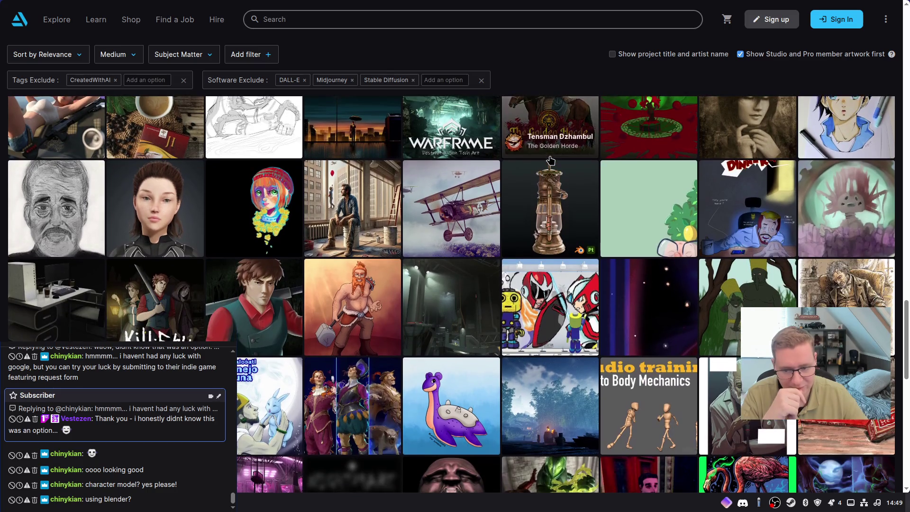
{"action": "scroll", "coordinate": [550, 160], "scroll_direction": "down", "scroll_amount": 6}
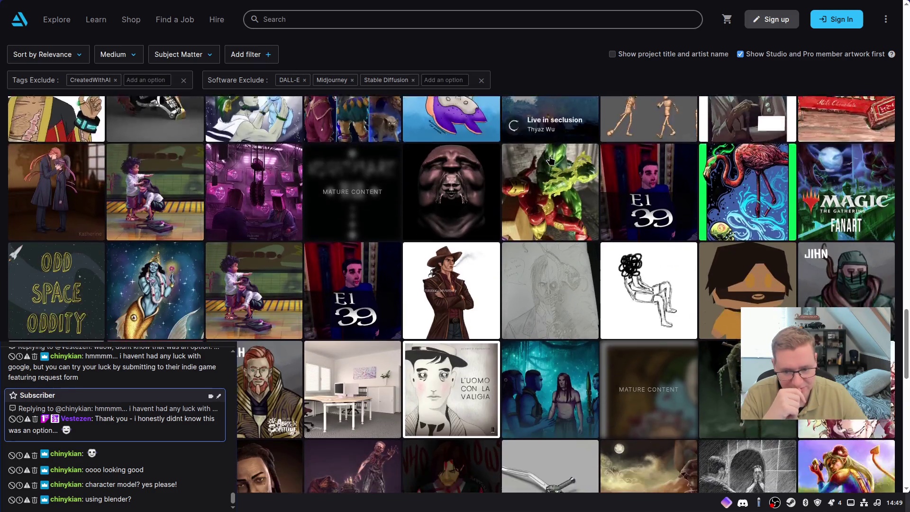
{"action": "scroll", "coordinate": [546, 216], "scroll_direction": "down", "scroll_amount": 4}
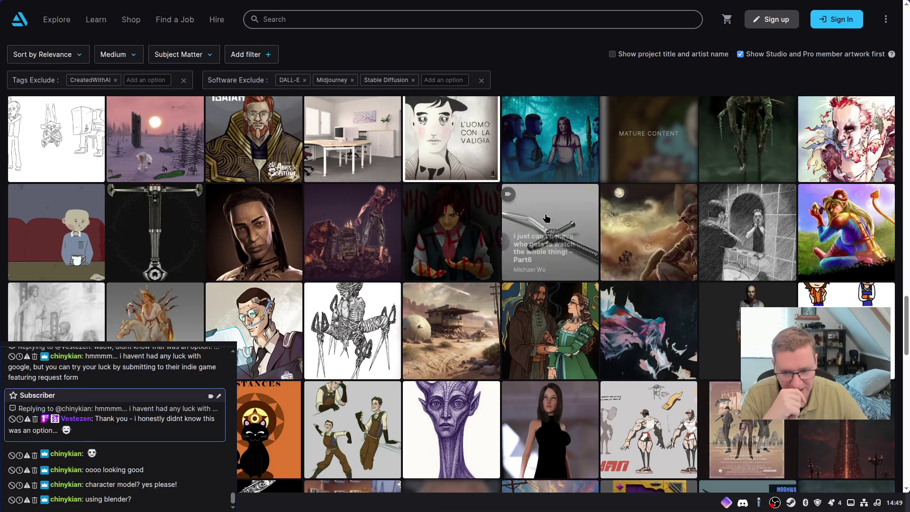
{"action": "scroll", "coordinate": [545, 221], "scroll_direction": "up", "scroll_amount": 15}
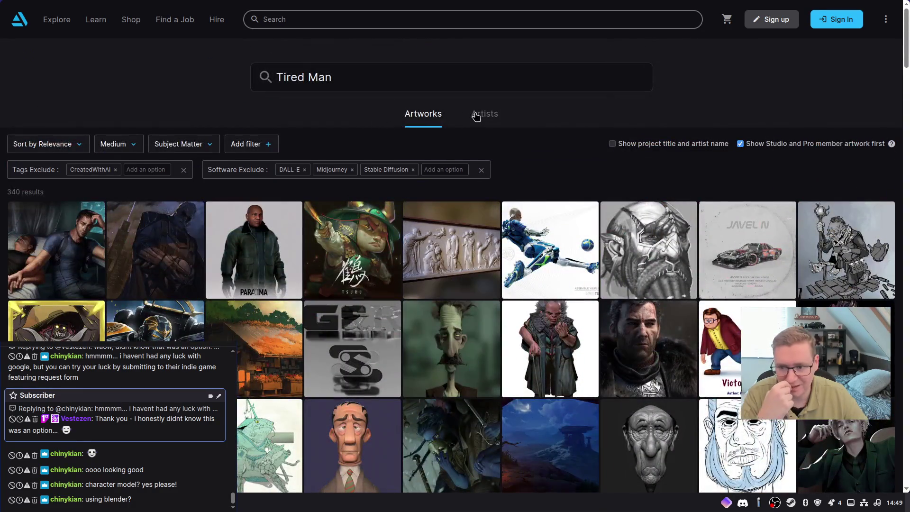
{"action": "scroll", "coordinate": [504, 141], "scroll_direction": "down", "scroll_amount": 4}
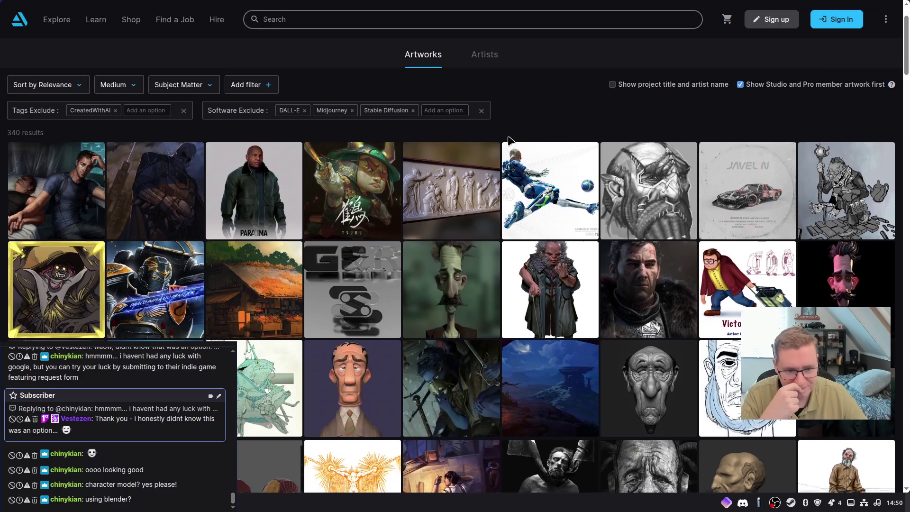
{"action": "scroll", "coordinate": [508, 142], "scroll_direction": "down", "scroll_amount": 4}
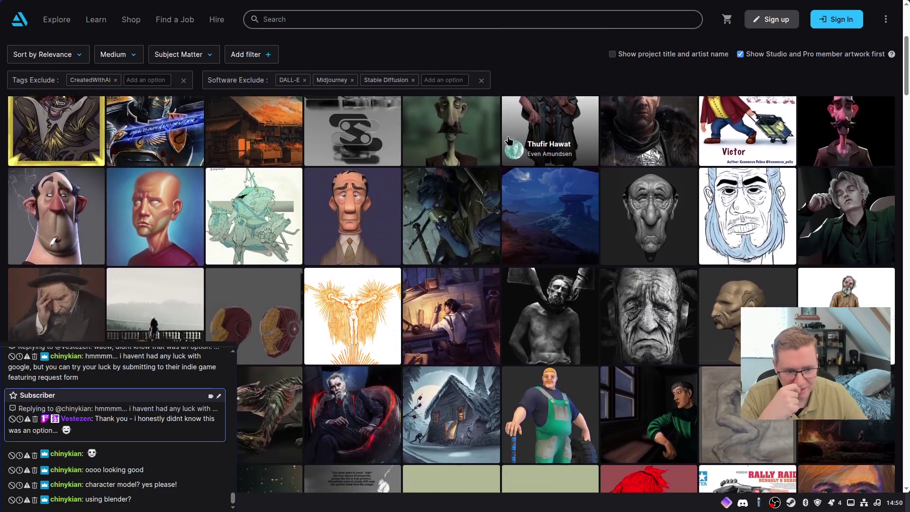
{"action": "scroll", "coordinate": [509, 141], "scroll_direction": "down", "scroll_amount": 2}
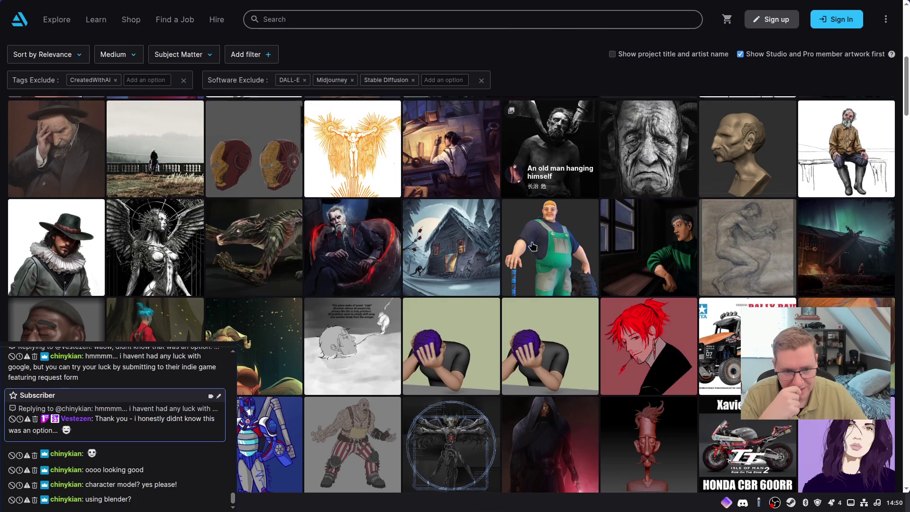
{"action": "scroll", "coordinate": [540, 190], "scroll_direction": "down", "scroll_amount": 1}
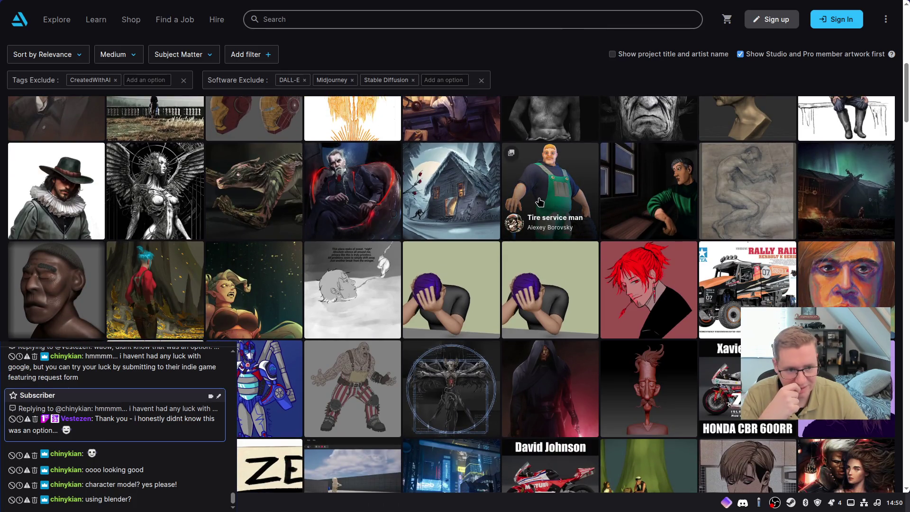
{"action": "scroll", "coordinate": [540, 202], "scroll_direction": "down", "scroll_amount": 5}
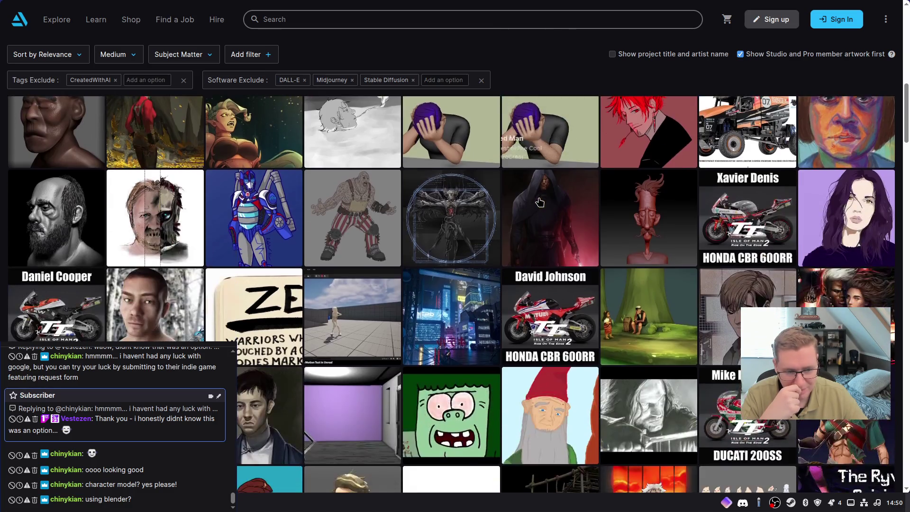
{"action": "scroll", "coordinate": [539, 202], "scroll_direction": "down", "scroll_amount": 2}
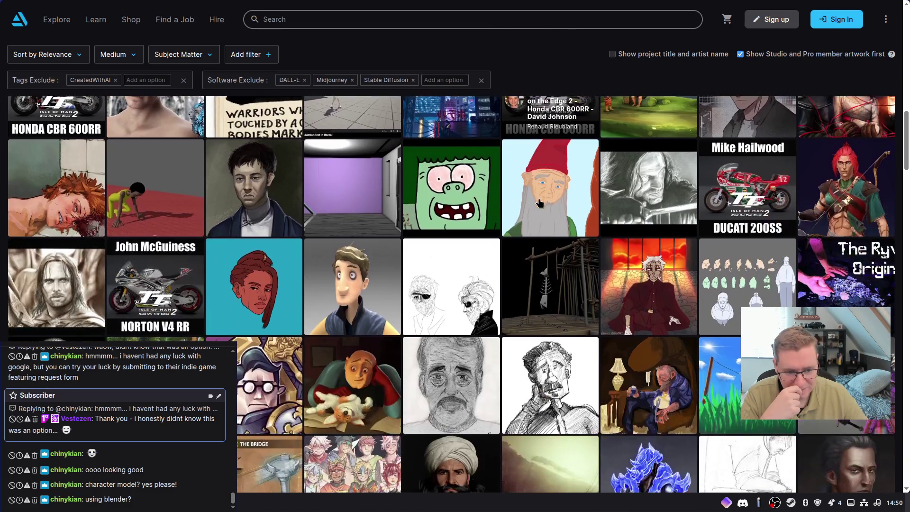
{"action": "left_click", "coordinate": [641, 381]}
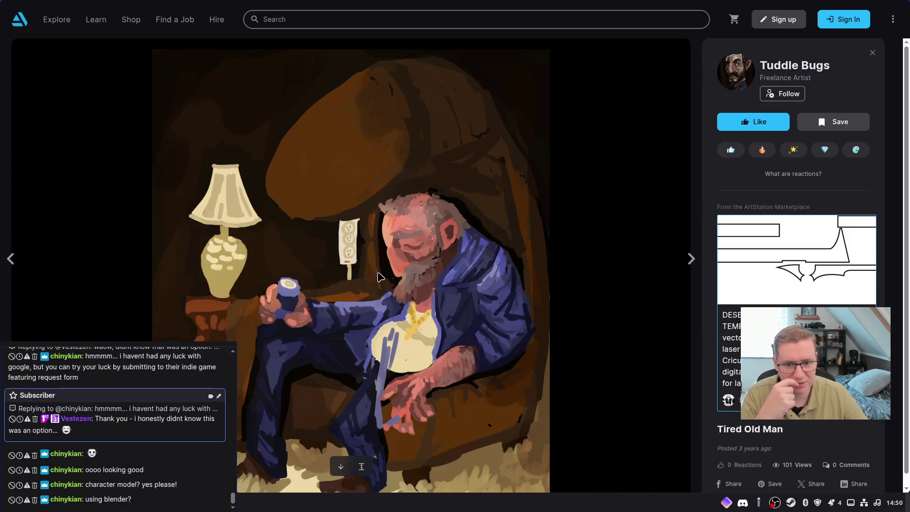
Copy the Tired Old Man painting image from the ArtStation artwork viewer
{"action": "scroll", "coordinate": [381, 277], "scroll_direction": "down", "scroll_amount": 1}
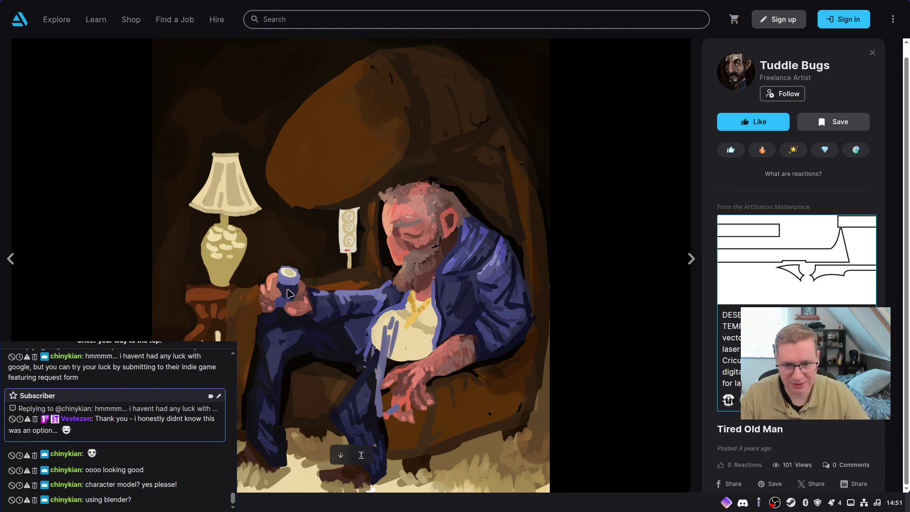
{"action": "right_click", "coordinate": [299, 166]}
{"action": "left_click", "coordinate": [353, 227]}
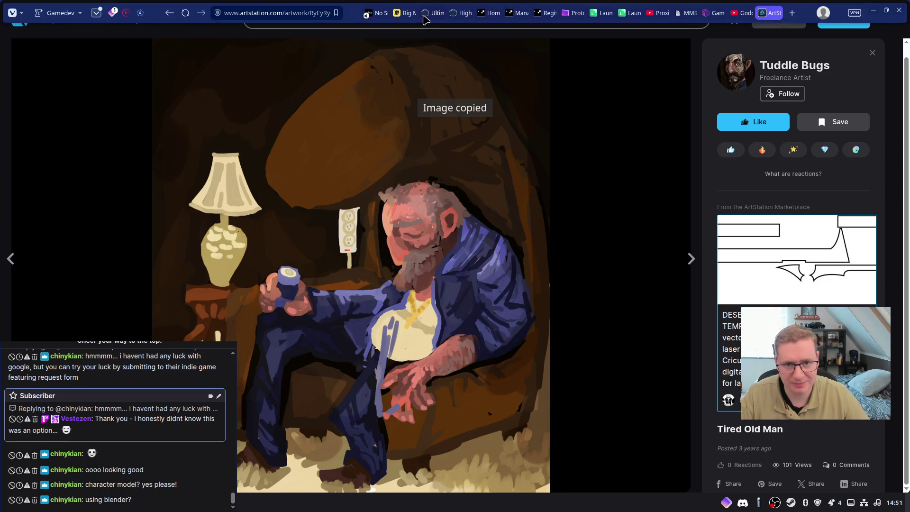
{"action": "left_click", "coordinate": [43, 8]}
Paste the Tired Old Man painting into Miro as a small thumbnail beside the character notes
{"action": "scroll", "coordinate": [693, 333], "scroll_direction": "down", "scroll_amount": 10}
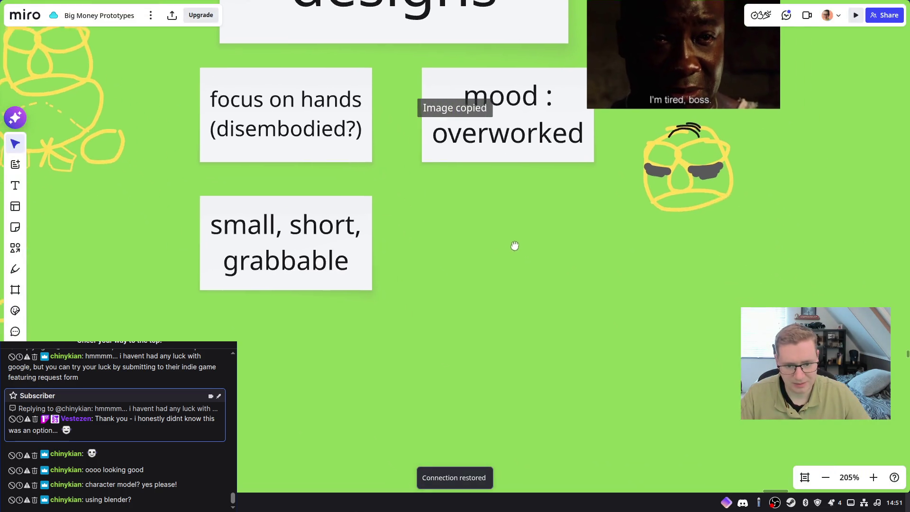
{"action": "key", "text": "ctrl+v"}
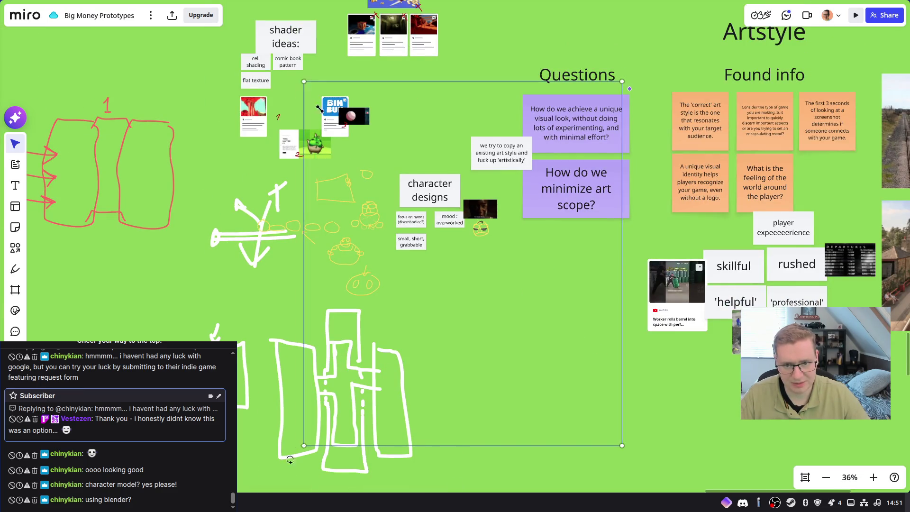
{"action": "left_click_drag", "start_coordinate": [579, 403], "coordinate": [481, 265]}
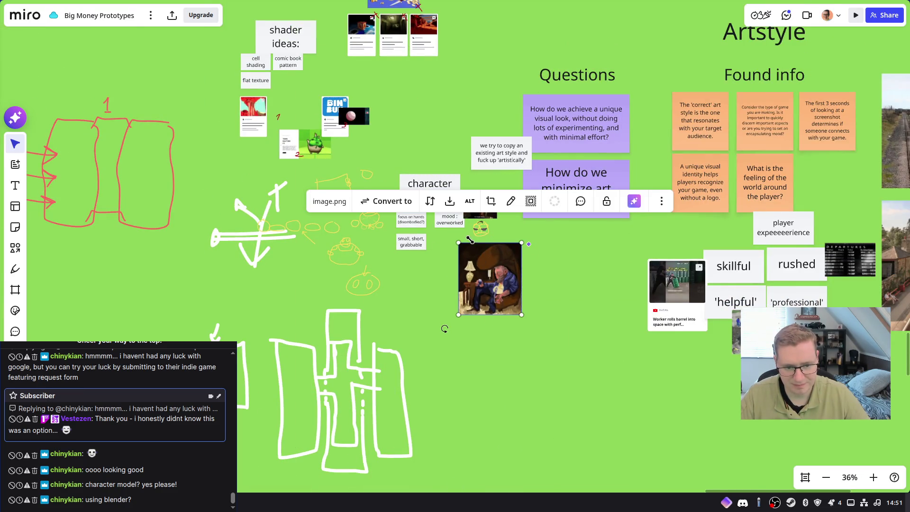
{"action": "scroll", "coordinate": [466, 244], "scroll_direction": "up", "scroll_amount": 5}
{"action": "left_click_drag", "start_coordinate": [429, 241], "coordinate": [512, 319]}
{"action": "mouse_move", "coordinate": [635, 443]}
{"action": "left_mouse_down"}
{"action": "mouse_move", "coordinate": [584, 381]}
{"action": "mouse_move", "coordinate": [564, 321]}
{"action": "mouse_move", "coordinate": [577, 326]}
{"action": "left_mouse_up"}
{"action": "left_click_drag", "start_coordinate": [574, 366], "coordinate": [559, 349]}
{"action": "key", "text": "Escape"}
{"action": "left_click", "coordinate": [774, 16]}
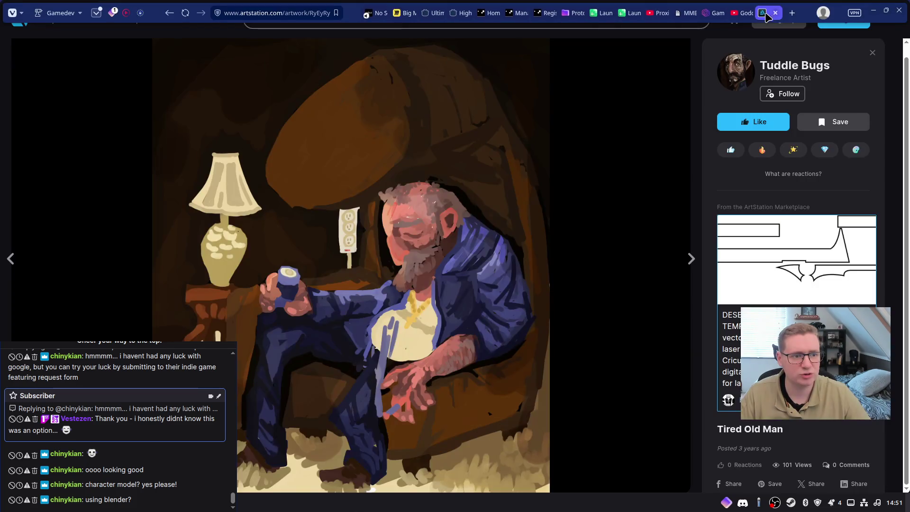
Close the Tired Old Man viewer and scroll down the Tired Man results grid
{"action": "key", "text": "Escape"}
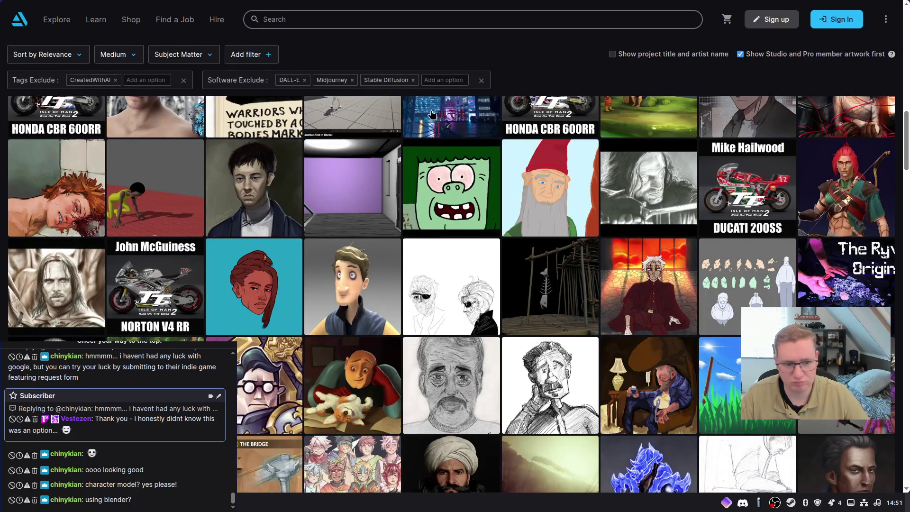
{"action": "scroll", "coordinate": [431, 115], "scroll_direction": "down", "scroll_amount": 3}
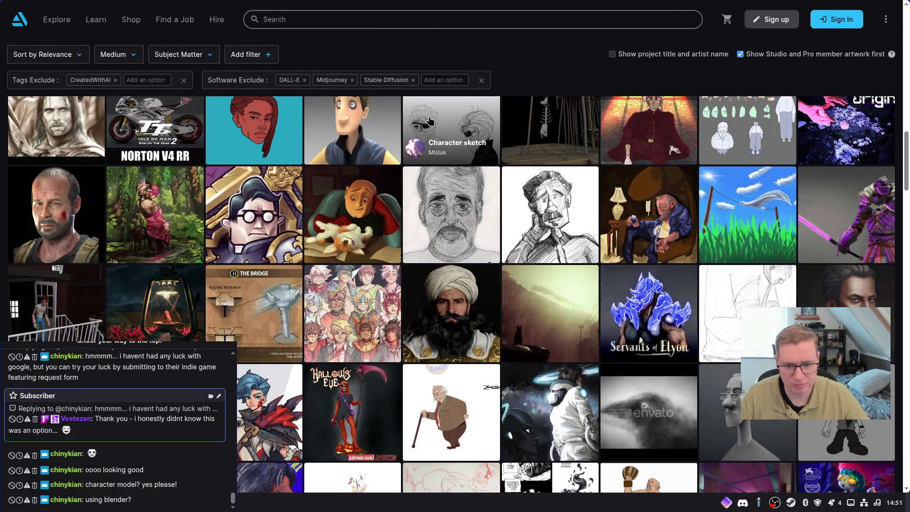
{"action": "scroll", "coordinate": [429, 121], "scroll_direction": "down", "scroll_amount": 1}
{"action": "scroll", "coordinate": [429, 121], "scroll_direction": "down", "scroll_amount": 4}
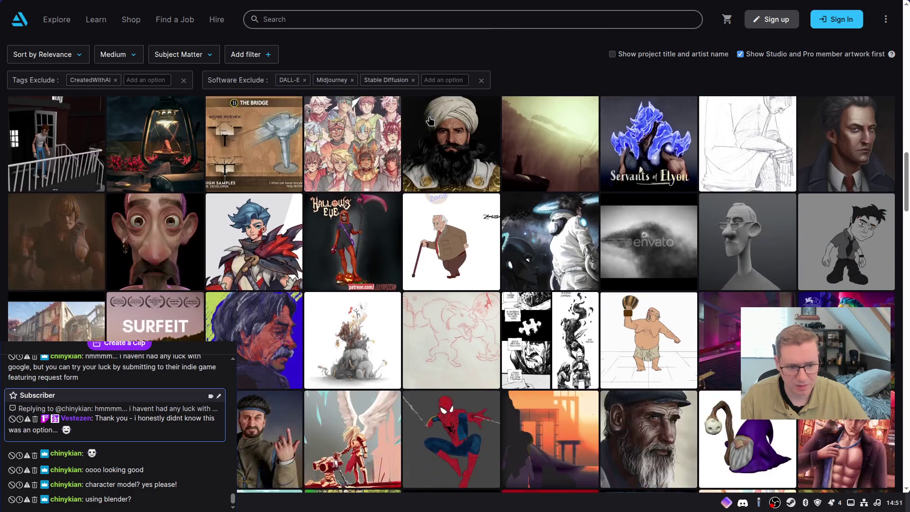
{"action": "scroll", "coordinate": [429, 121], "scroll_direction": "down", "scroll_amount": 5}
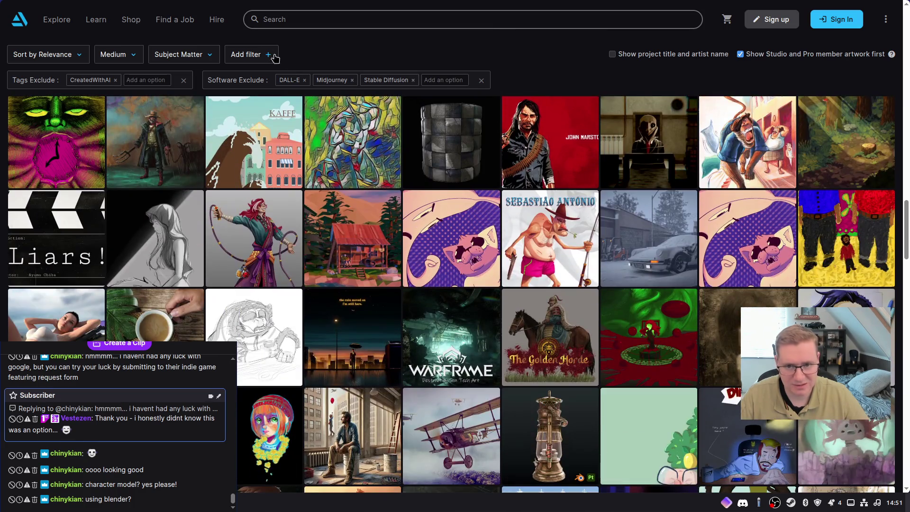
Search ArtStation artworks for 'Bald man' and scroll through the results
{"action": "left_click", "coordinate": [268, 21]}
{"action": "type", "text": "Bald man"}
{"action": "key", "text": "Return"}
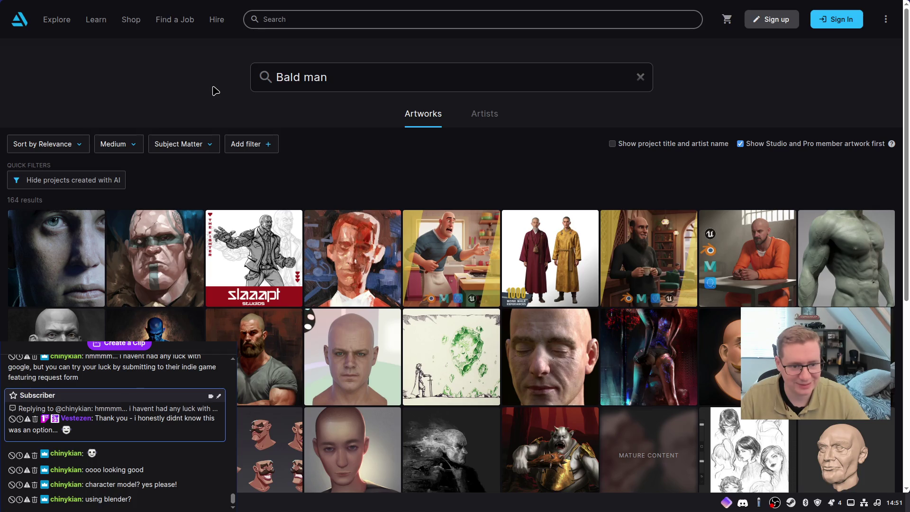
{"action": "scroll", "coordinate": [416, 144], "scroll_direction": "down", "scroll_amount": 2}
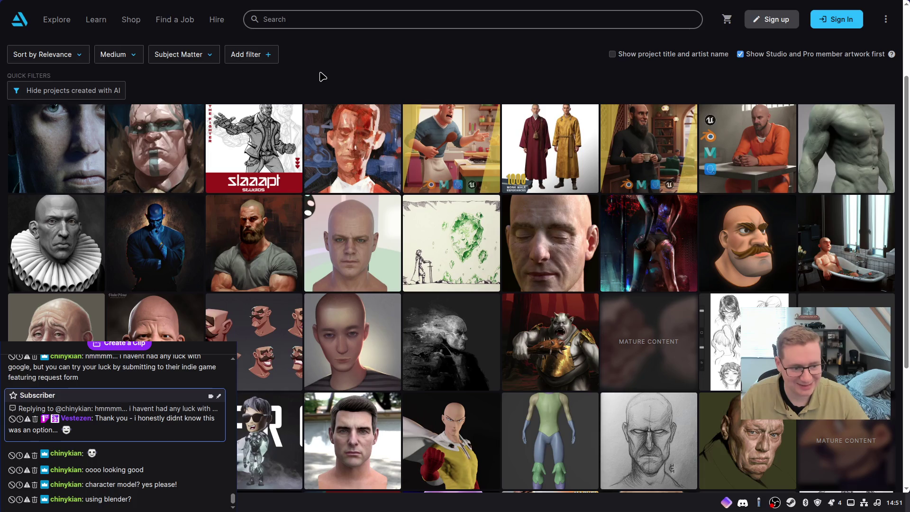
{"action": "scroll", "coordinate": [341, 138], "scroll_direction": "down", "scroll_amount": 3}
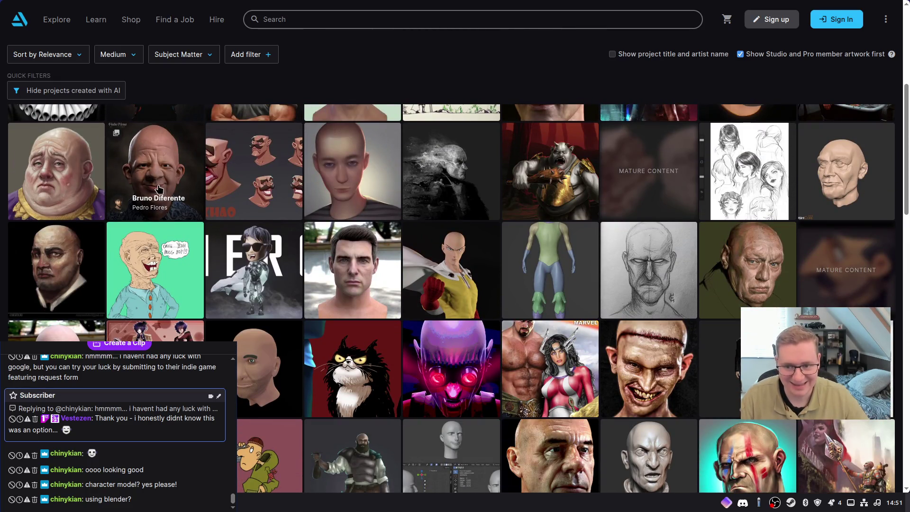
{"action": "scroll", "coordinate": [617, 140], "scroll_direction": "down", "scroll_amount": 2}
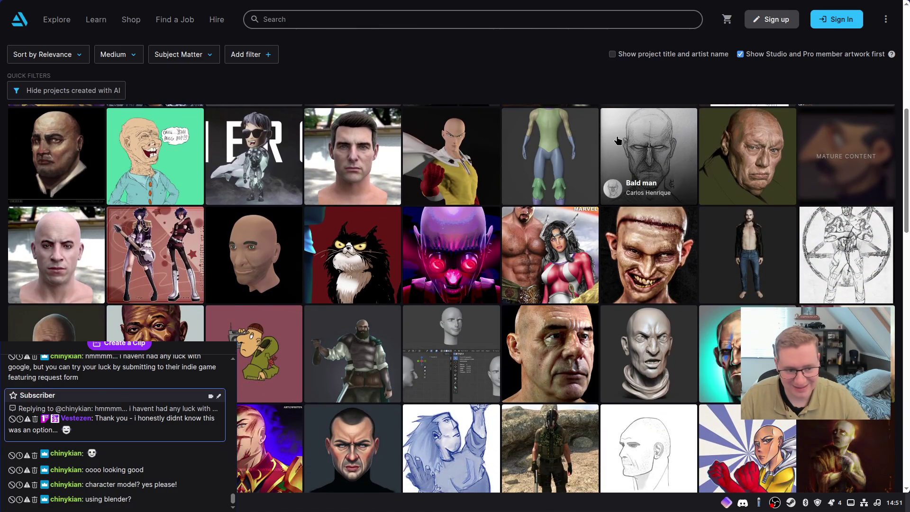
{"action": "scroll", "coordinate": [619, 144], "scroll_direction": "down", "scroll_amount": 1}
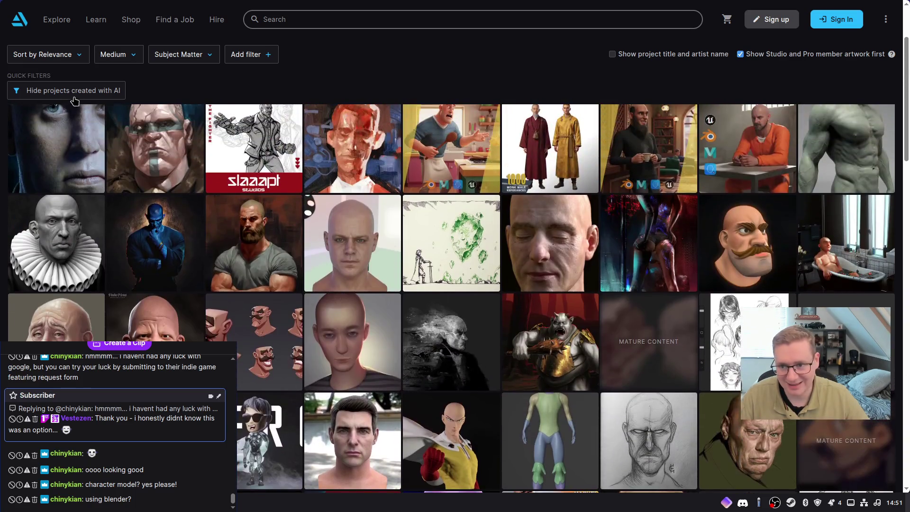
Hide AI-created projects from the Bald man results and scroll down the filtered grid
{"action": "left_click", "coordinate": [56, 90]}
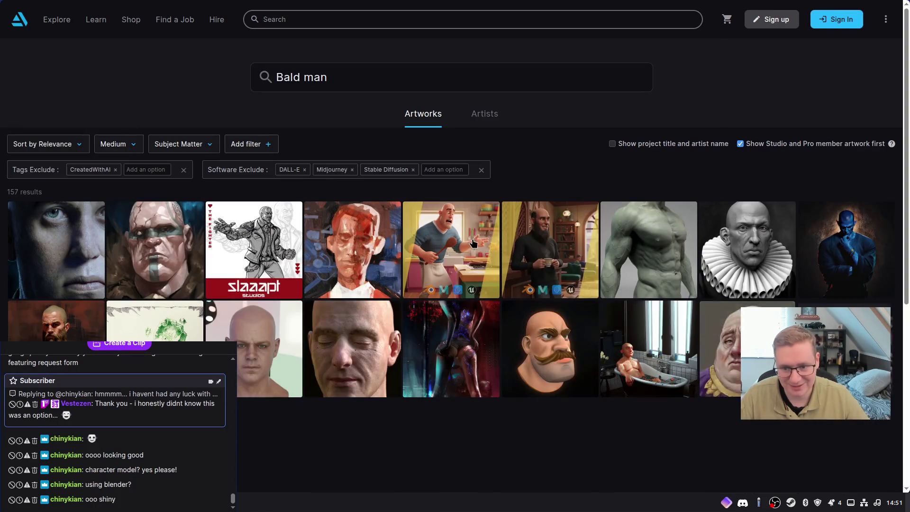
{"action": "scroll", "coordinate": [471, 252], "scroll_direction": "down", "scroll_amount": 5}
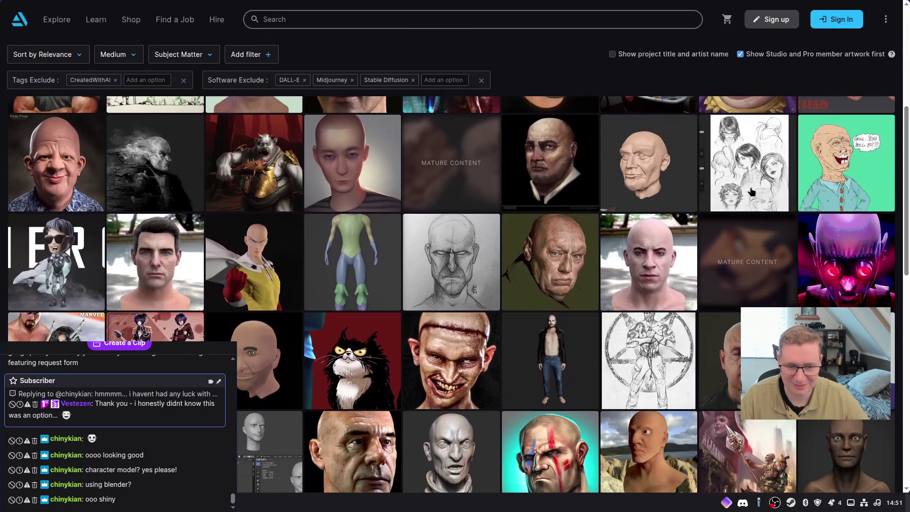
{"action": "scroll", "coordinate": [751, 191], "scroll_direction": "down", "scroll_amount": 2}
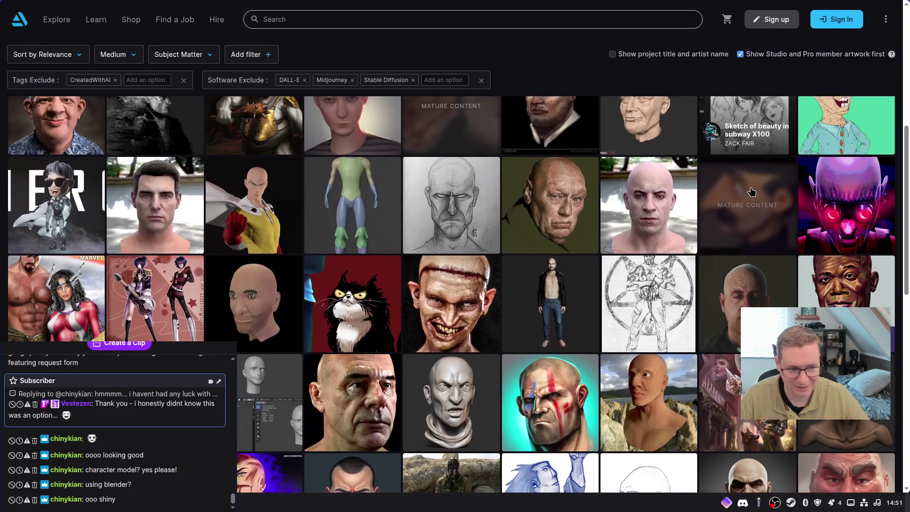
{"action": "scroll", "coordinate": [751, 191], "scroll_direction": "down", "scroll_amount": 3}
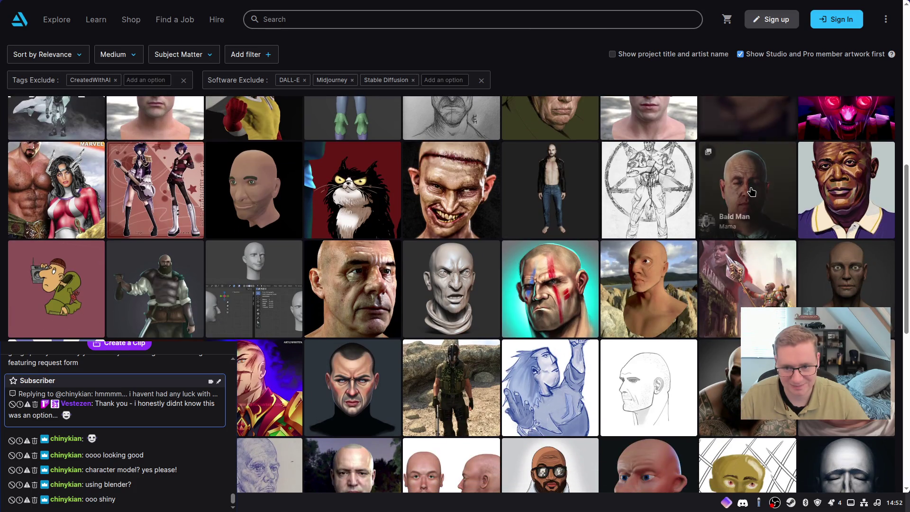
{"action": "scroll", "coordinate": [751, 191], "scroll_direction": "down", "scroll_amount": 2}
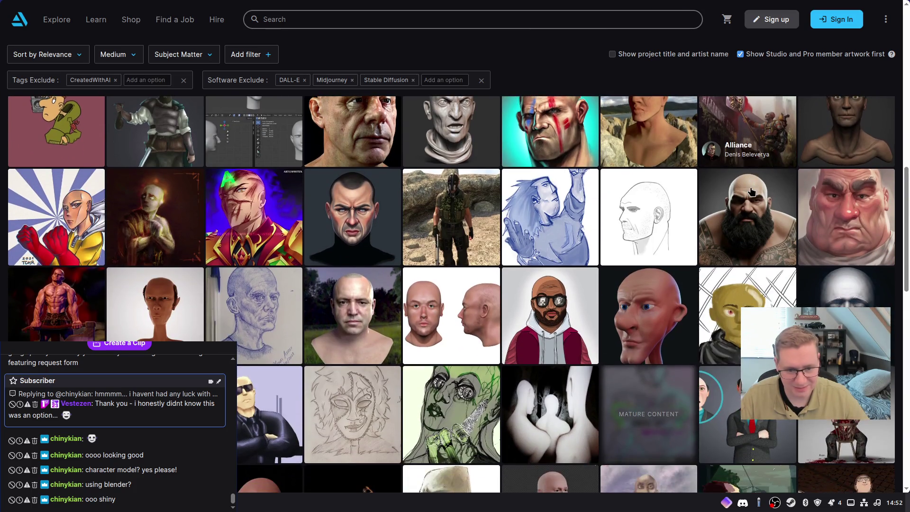
{"action": "scroll", "coordinate": [751, 191], "scroll_direction": "down", "scroll_amount": 2}
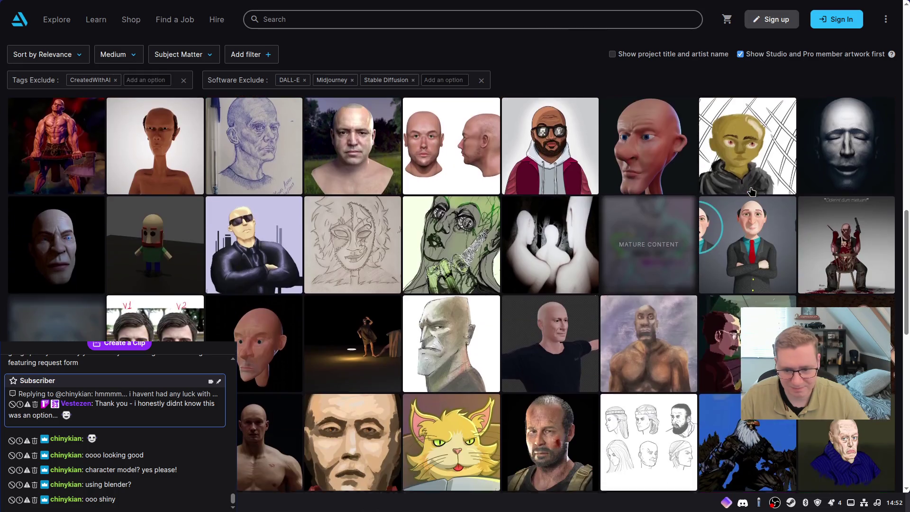
{"action": "scroll", "coordinate": [752, 191], "scroll_direction": "down", "scroll_amount": 1}
{"action": "scroll", "coordinate": [751, 191], "scroll_direction": "down", "scroll_amount": 1}
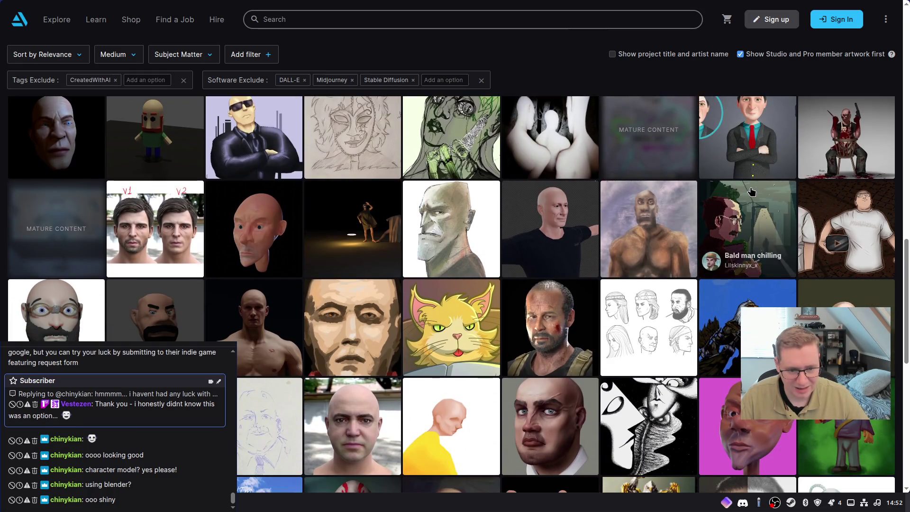
{"action": "scroll", "coordinate": [752, 191], "scroll_direction": "down", "scroll_amount": 1}
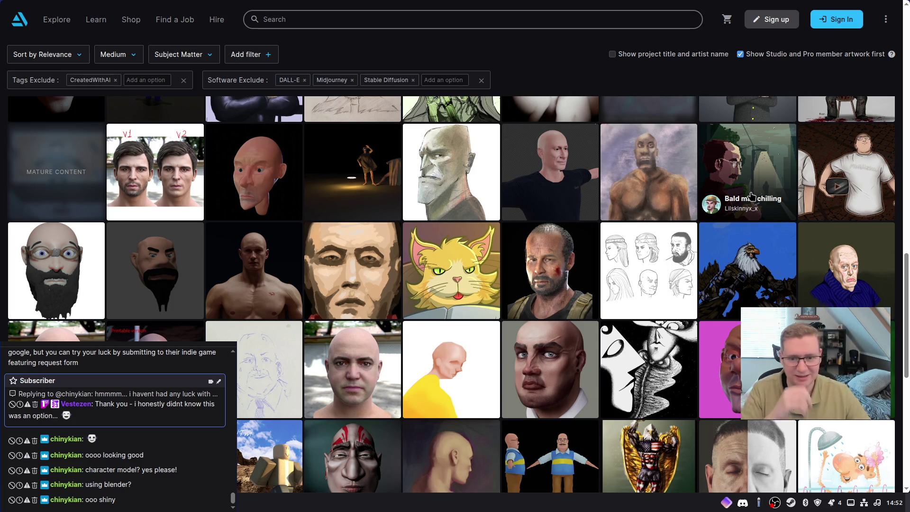
Browse to the end of the 157 results and open the bald mechanic with orange car project
{"action": "scroll", "coordinate": [751, 196], "scroll_direction": "up", "scroll_amount": 3}
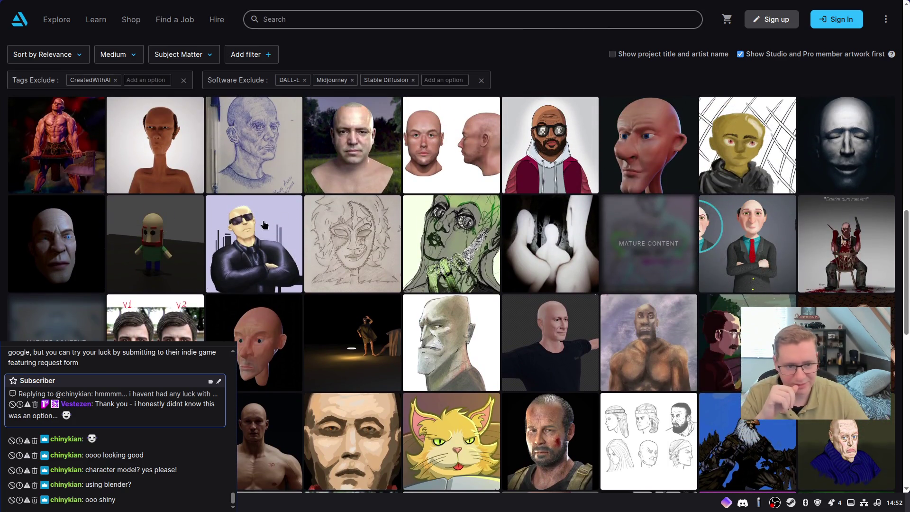
{"action": "scroll", "coordinate": [261, 229], "scroll_direction": "up", "scroll_amount": 3}
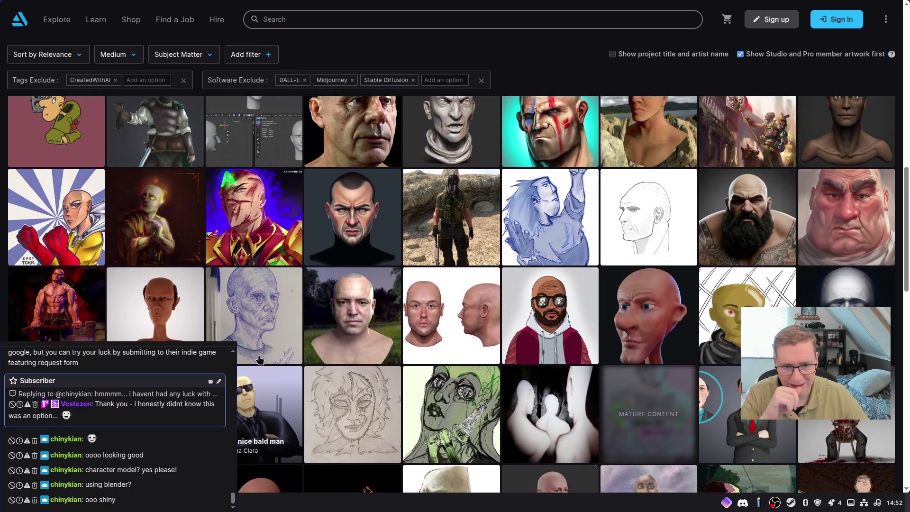
{"action": "scroll", "coordinate": [259, 360], "scroll_direction": "up", "scroll_amount": 2}
{"action": "scroll", "coordinate": [257, 353], "scroll_direction": "down", "scroll_amount": 3}
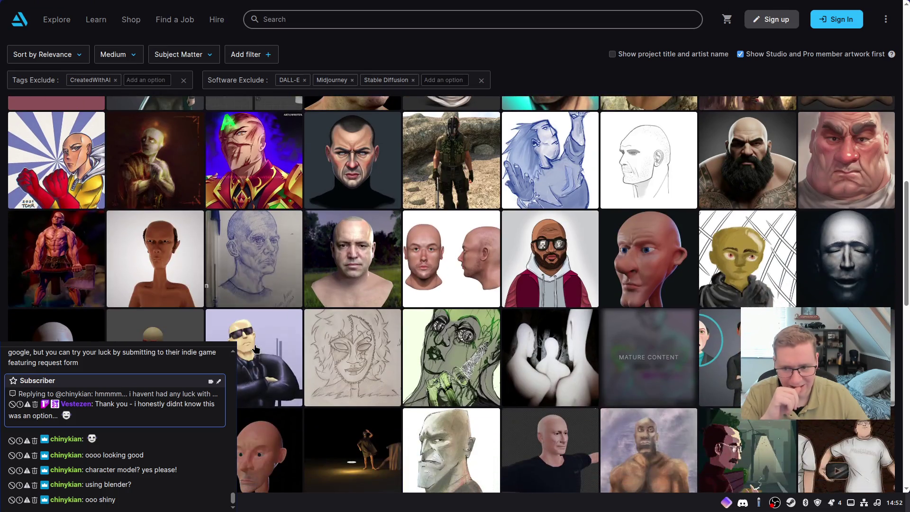
{"action": "scroll", "coordinate": [255, 350], "scroll_direction": "down", "scroll_amount": 6}
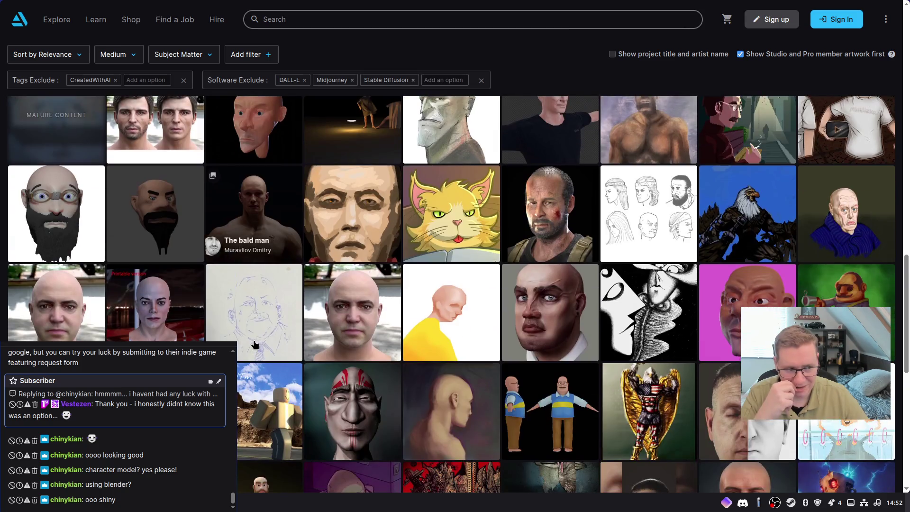
{"action": "scroll", "coordinate": [255, 345], "scroll_direction": "down", "scroll_amount": 2}
{"action": "scroll", "coordinate": [256, 343], "scroll_direction": "down", "scroll_amount": 2}
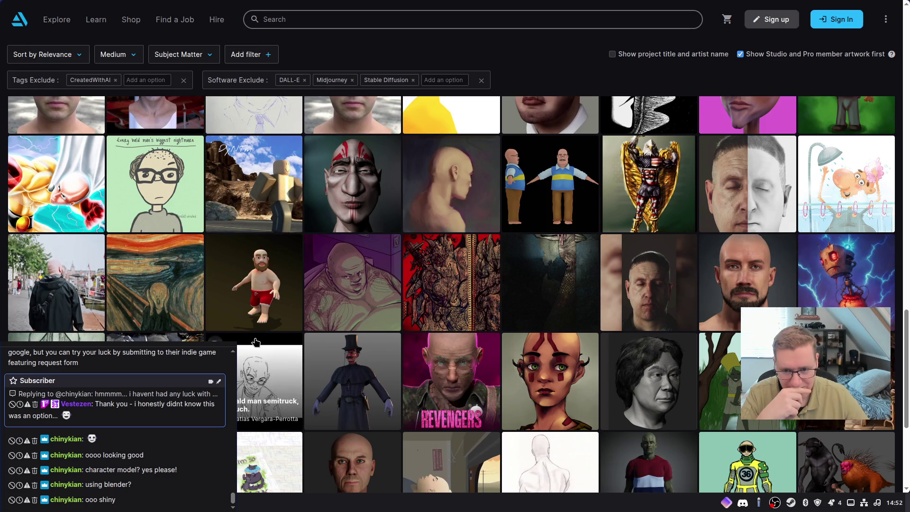
{"action": "scroll", "coordinate": [256, 343], "scroll_direction": "down", "scroll_amount": 1}
{"action": "scroll", "coordinate": [256, 342], "scroll_direction": "down", "scroll_amount": 2}
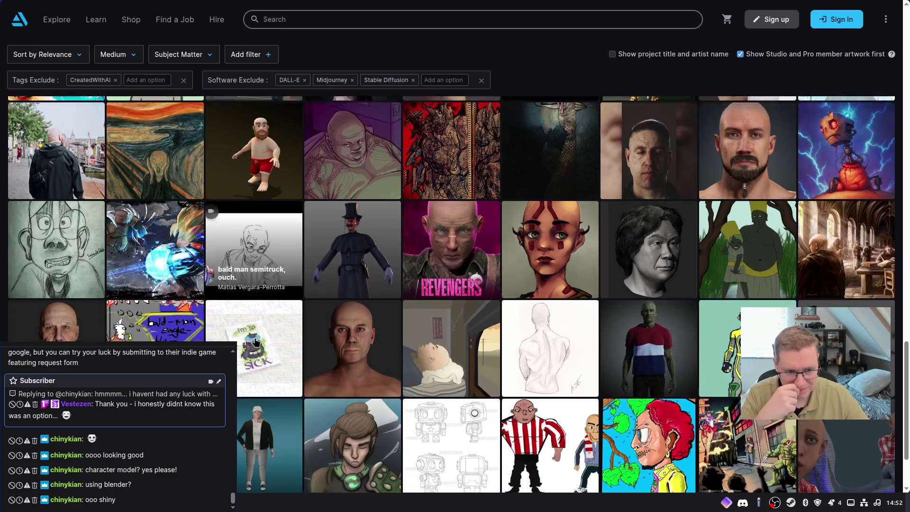
{"action": "scroll", "coordinate": [256, 342], "scroll_direction": "down", "scroll_amount": 1}
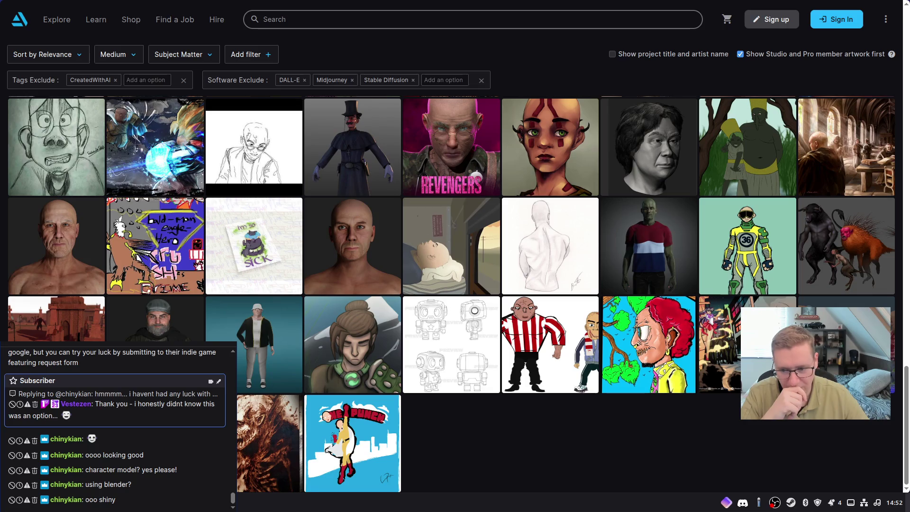
{"action": "left_click", "coordinate": [277, 374]}
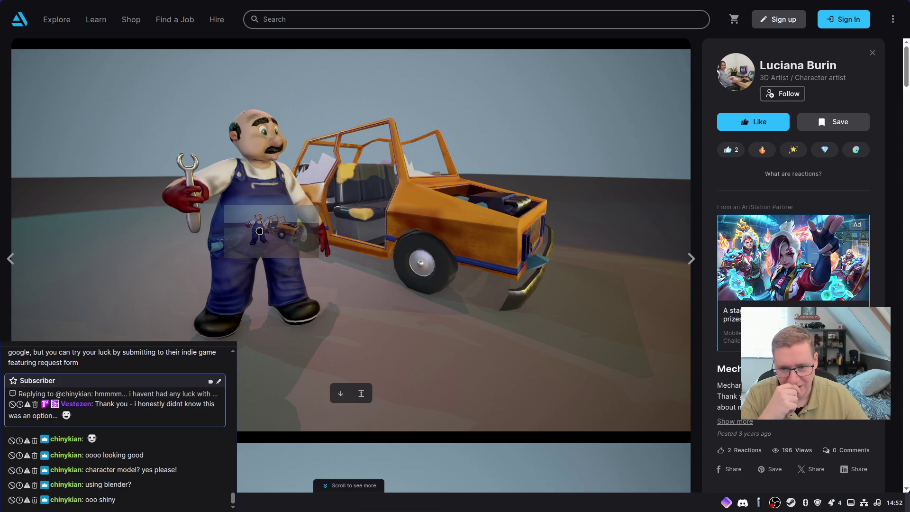
Scroll past the mechanic's renders, wireframes and texture maps to the blue-overalls concept sheet
{"action": "scroll", "coordinate": [265, 230], "scroll_direction": "down", "scroll_amount": 15}
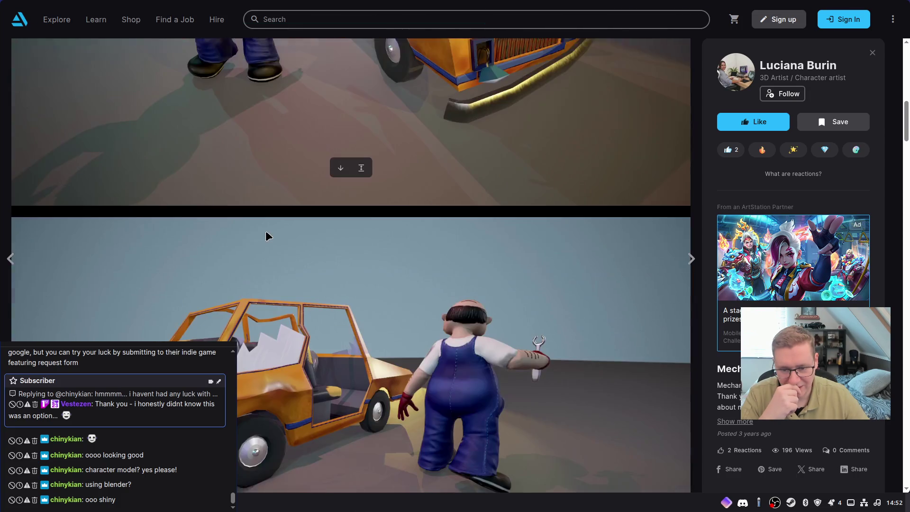
{"action": "scroll", "coordinate": [266, 231], "scroll_direction": "up", "scroll_amount": 1}
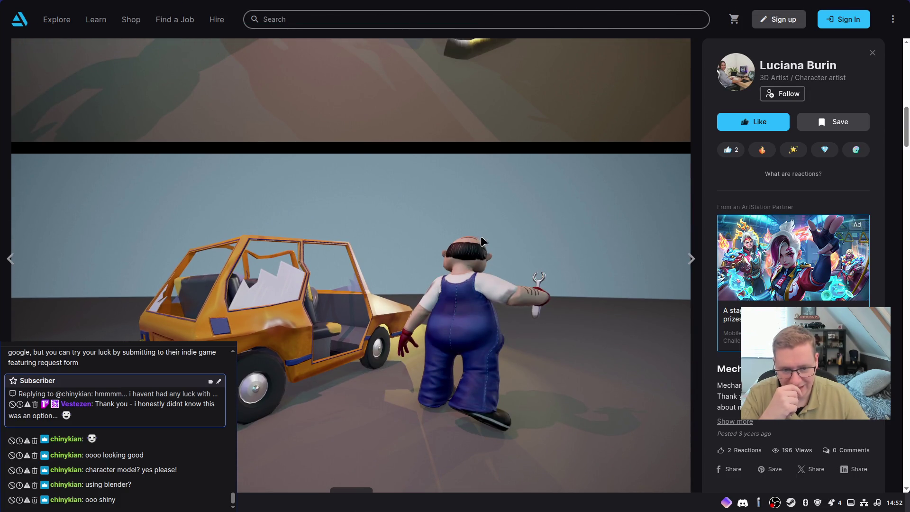
{"action": "scroll", "coordinate": [495, 244], "scroll_direction": "down", "scroll_amount": 6}
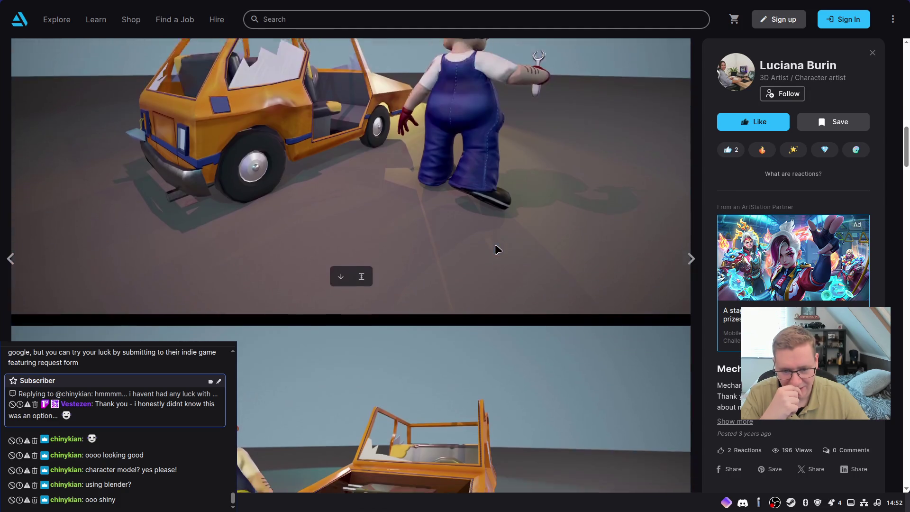
{"action": "scroll", "coordinate": [496, 239], "scroll_direction": "down", "scroll_amount": 8}
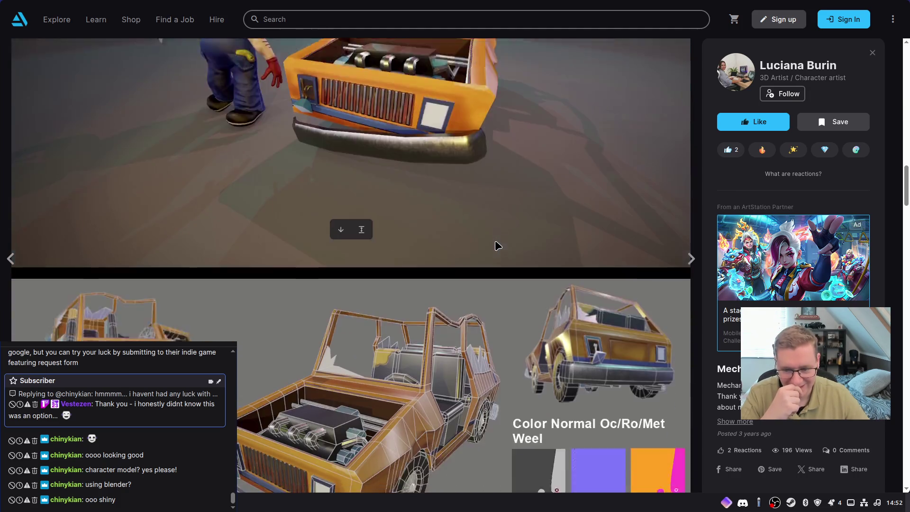
{"action": "scroll", "coordinate": [494, 239], "scroll_direction": "down", "scroll_amount": 15}
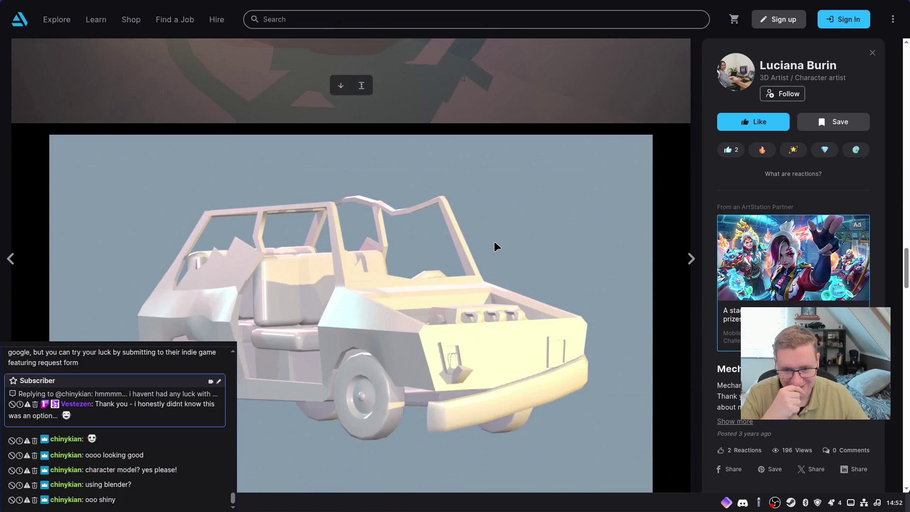
{"action": "scroll", "coordinate": [494, 244], "scroll_direction": "down", "scroll_amount": 3}
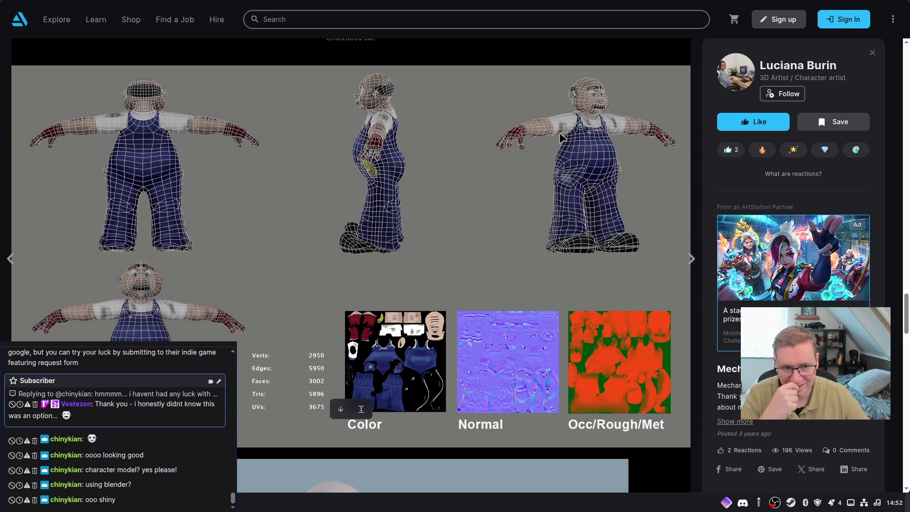
{"action": "scroll", "coordinate": [521, 145], "scroll_direction": "down", "scroll_amount": 6}
{"action": "scroll", "coordinate": [489, 152], "scroll_direction": "down", "scroll_amount": 2}
{"action": "scroll", "coordinate": [407, 167], "scroll_direction": "up", "scroll_amount": 2}
{"action": "scroll", "coordinate": [304, 199], "scroll_direction": "down", "scroll_amount": 3}
{"action": "scroll", "coordinate": [304, 199], "scroll_direction": "down", "scroll_amount": 5}
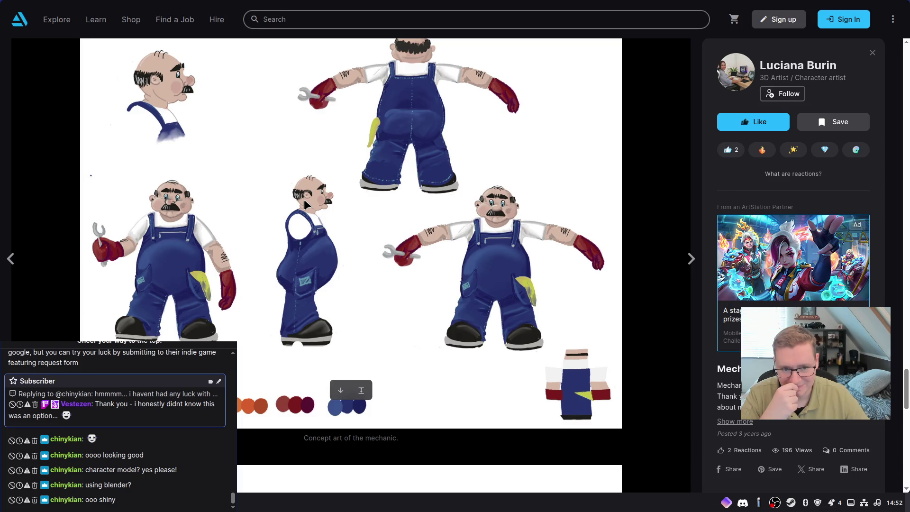
{"action": "scroll", "coordinate": [304, 201], "scroll_direction": "down", "scroll_amount": 5}
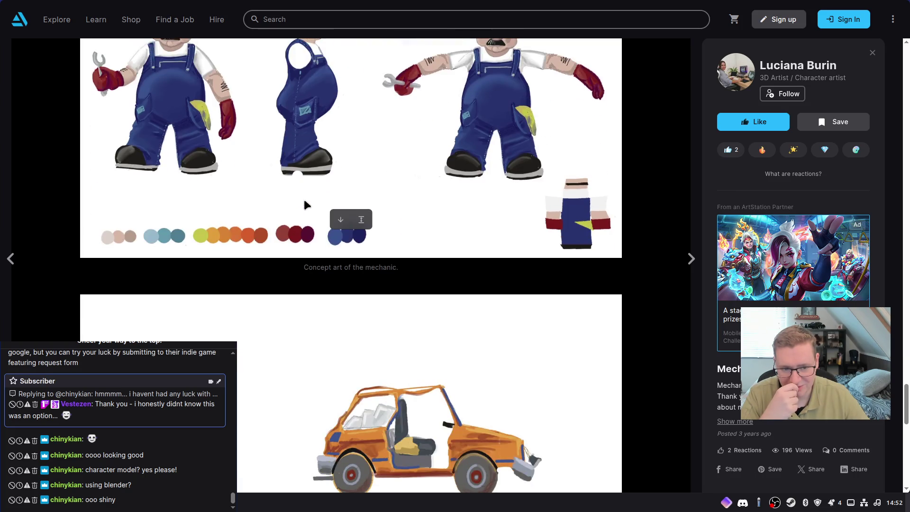
{"action": "scroll", "coordinate": [304, 205], "scroll_direction": "down", "scroll_amount": 10}
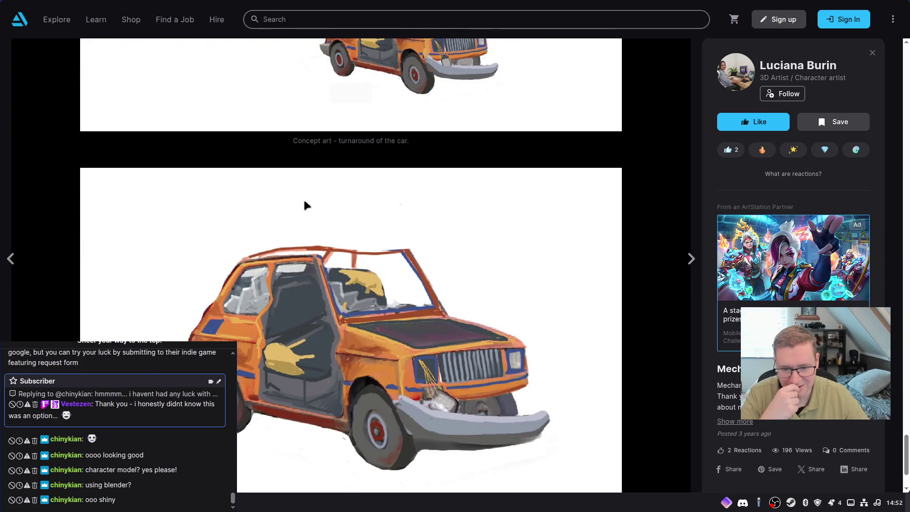
{"action": "scroll", "coordinate": [304, 205], "scroll_direction": "up", "scroll_amount": 5}
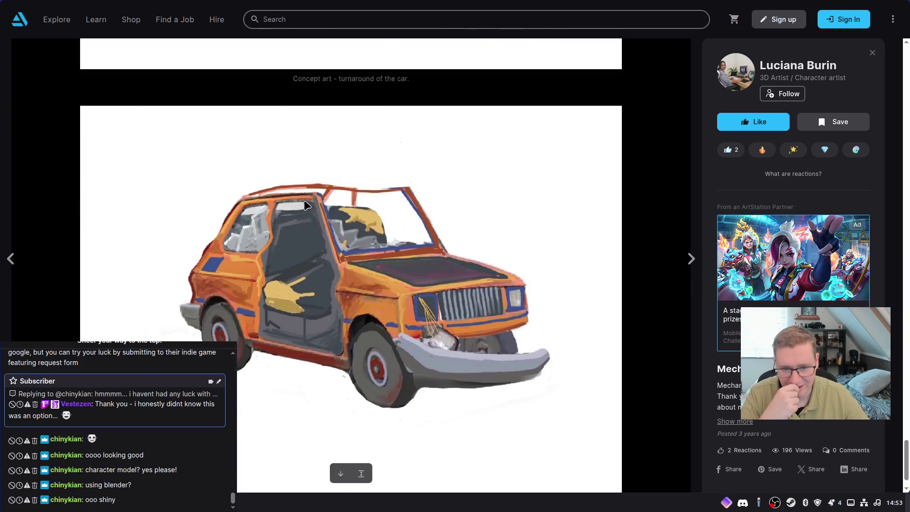
{"action": "scroll", "coordinate": [304, 205], "scroll_direction": "up", "scroll_amount": 10}
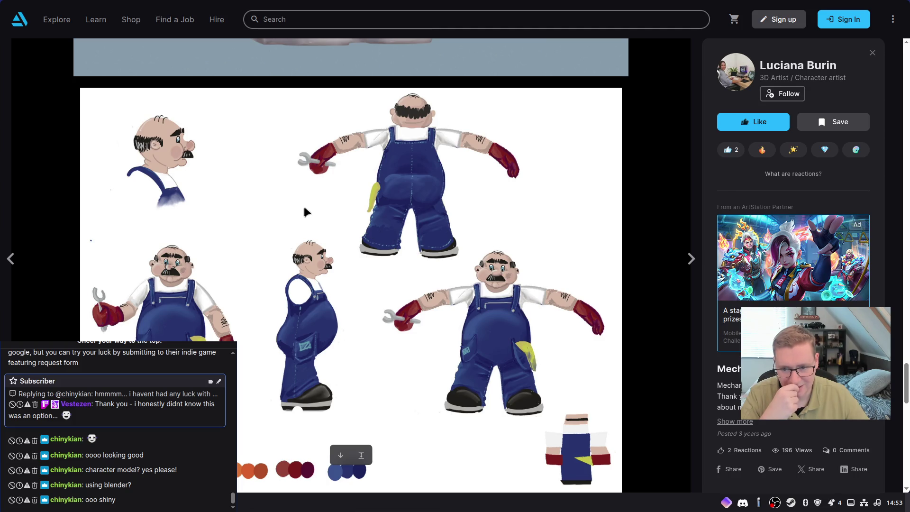
{"action": "scroll", "coordinate": [305, 212], "scroll_direction": "up", "scroll_amount": 15}
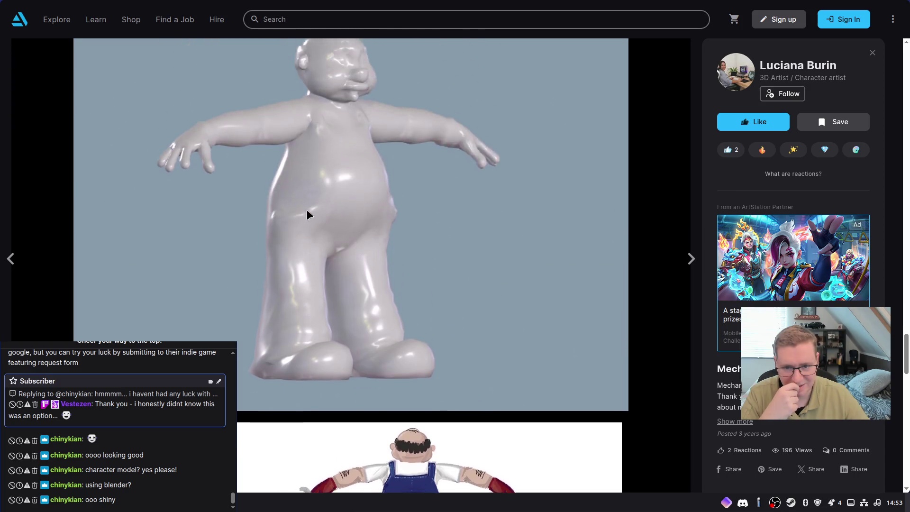
{"action": "scroll", "coordinate": [305, 221], "scroll_direction": "up", "scroll_amount": 3}
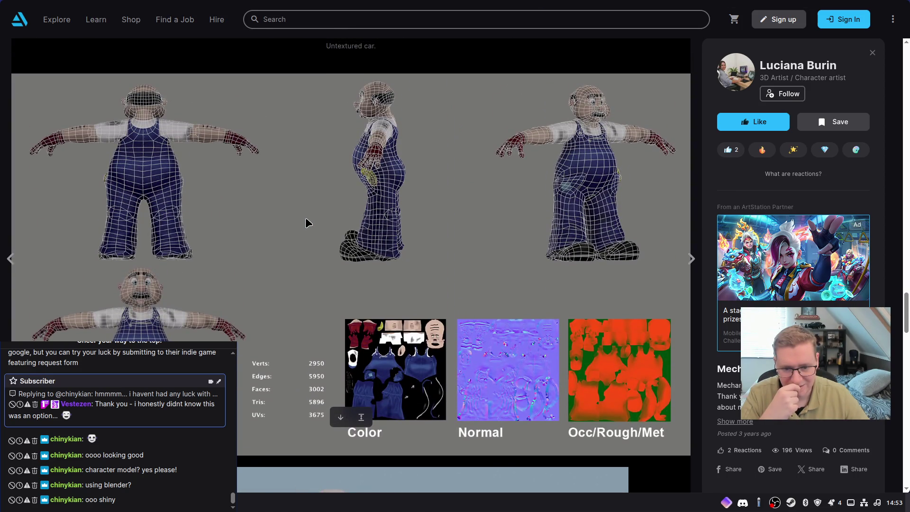
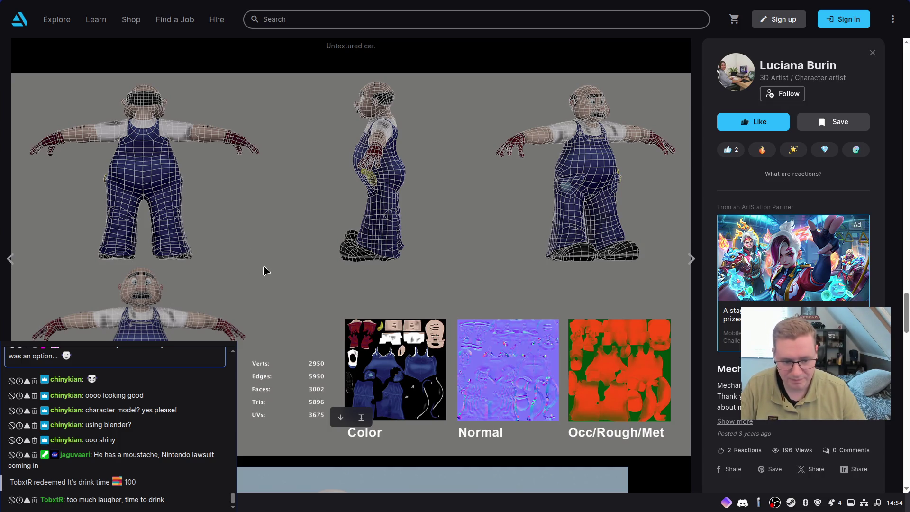
Scroll the ArtStation page back to the wireframe turnaround and open its image context menu
{"action": "scroll", "coordinate": [269, 277], "scroll_direction": "up", "scroll_amount": 1}
{"action": "scroll", "coordinate": [269, 276], "scroll_direction": "down", "scroll_amount": 2}
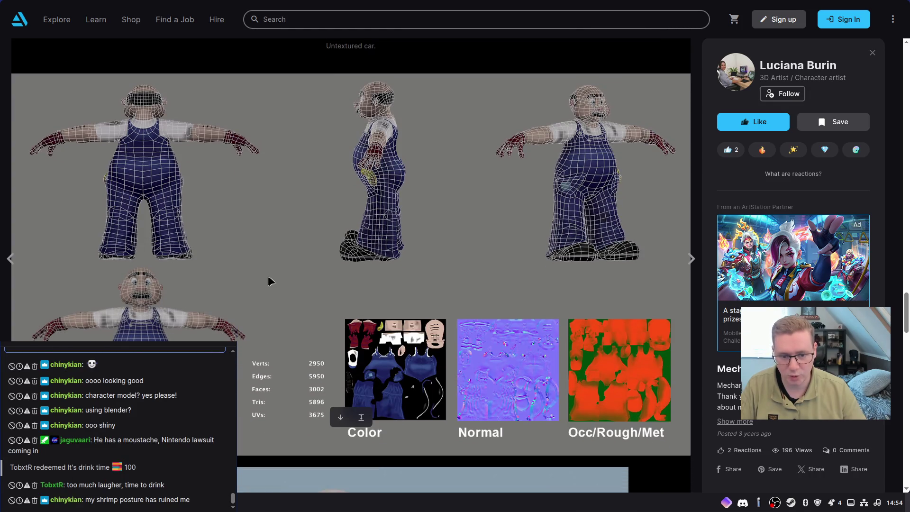
{"action": "scroll", "coordinate": [269, 282], "scroll_direction": "down", "scroll_amount": 1}
{"action": "scroll", "coordinate": [269, 282], "scroll_direction": "up", "scroll_amount": 1}
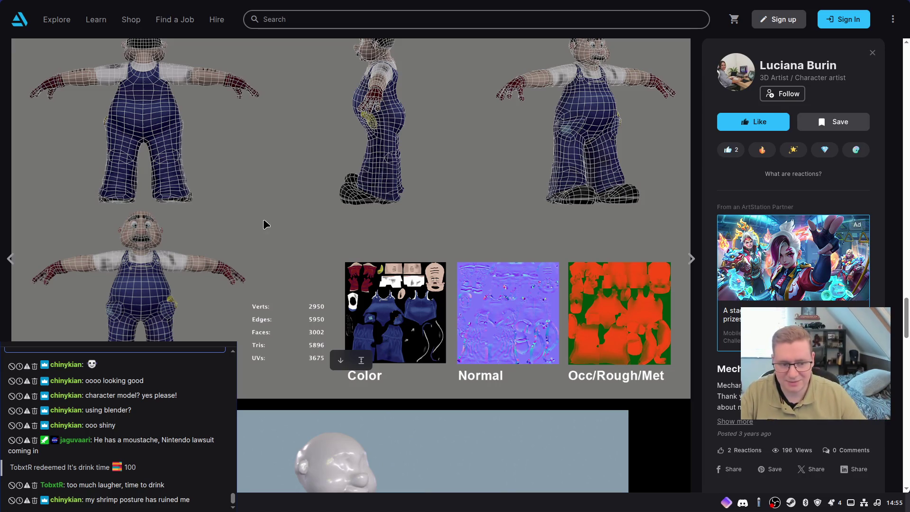
{"action": "scroll", "coordinate": [288, 196], "scroll_direction": "up", "scroll_amount": 1}
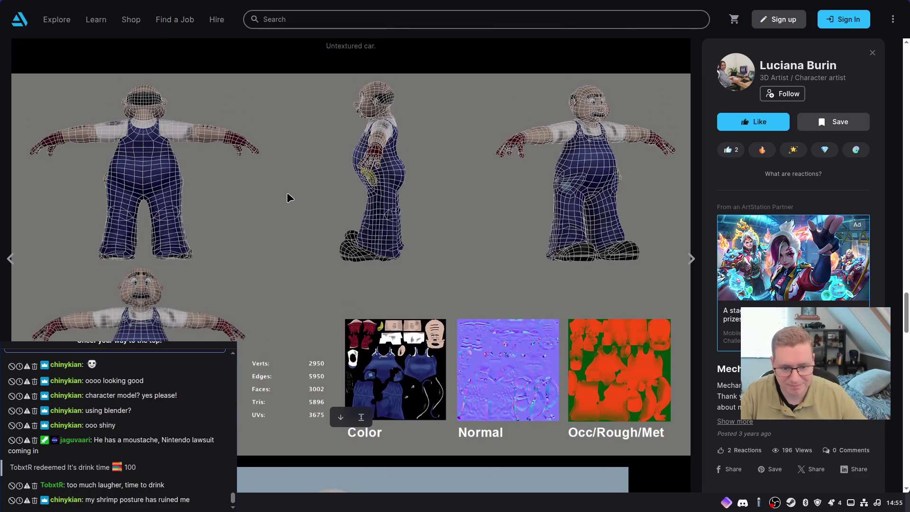
{"action": "scroll", "coordinate": [280, 270], "scroll_direction": "up", "scroll_amount": 10}
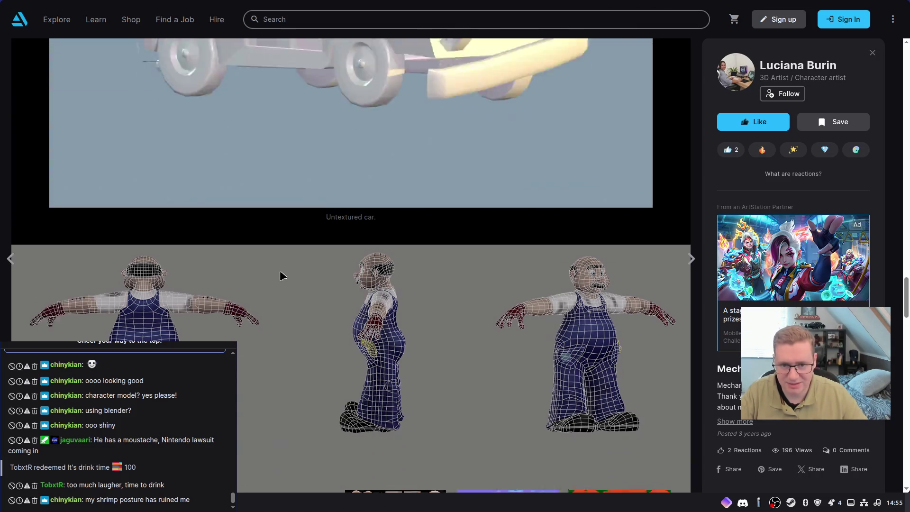
{"action": "scroll", "coordinate": [279, 273], "scroll_direction": "up", "scroll_amount": 10}
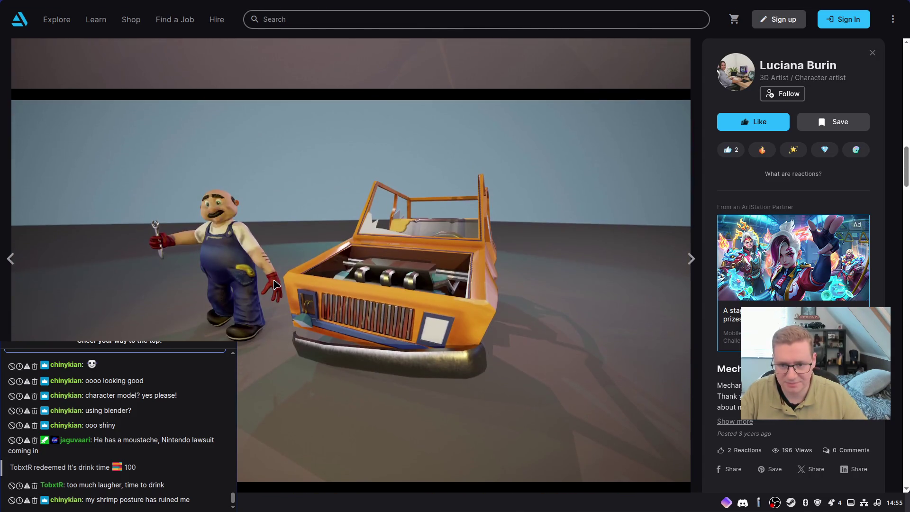
{"action": "scroll", "coordinate": [261, 285], "scroll_direction": "up", "scroll_amount": 7}
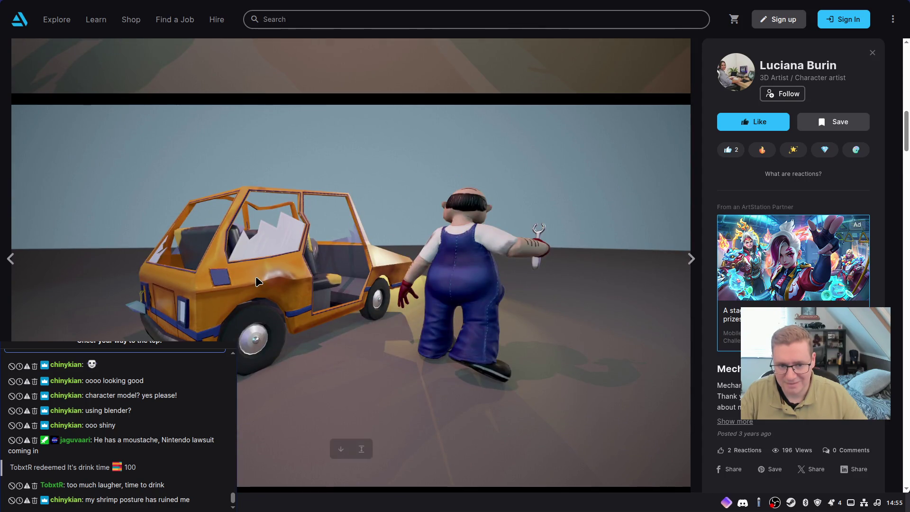
{"action": "scroll", "coordinate": [256, 281], "scroll_direction": "down", "scroll_amount": 1}
{"action": "scroll", "coordinate": [256, 280], "scroll_direction": "down", "scroll_amount": 10}
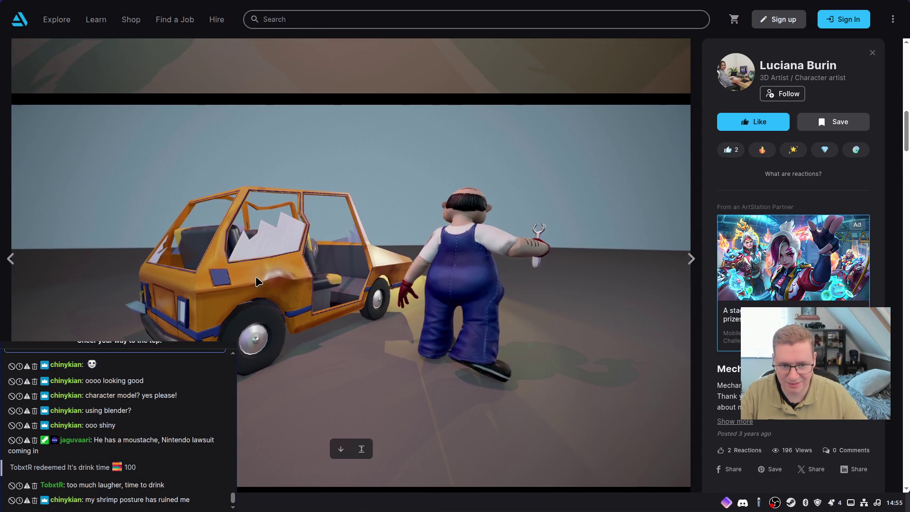
{"action": "scroll", "coordinate": [256, 281], "scroll_direction": "down", "scroll_amount": 15}
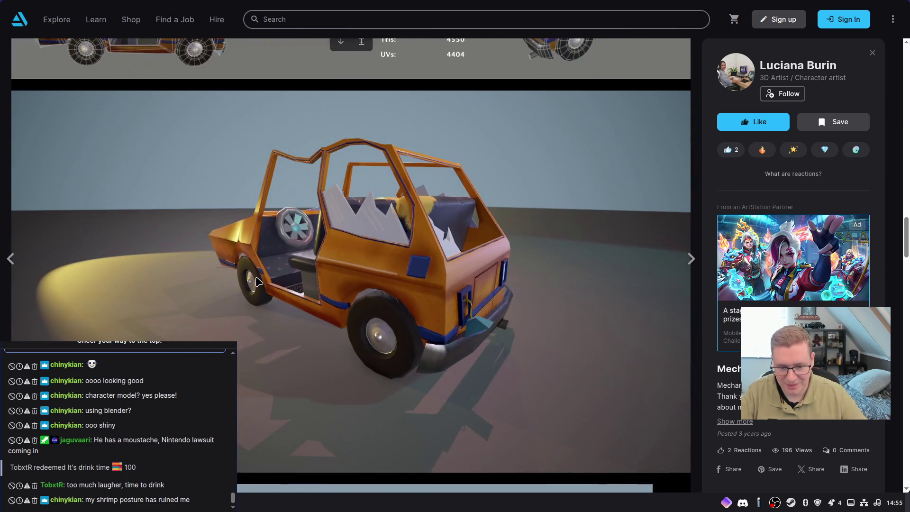
{"action": "scroll", "coordinate": [259, 282], "scroll_direction": "down", "scroll_amount": 5}
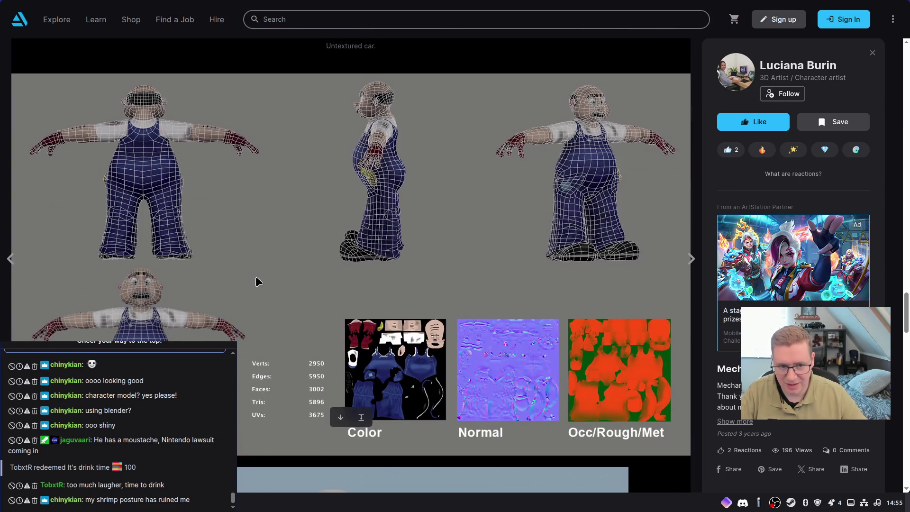
{"action": "scroll", "coordinate": [256, 281], "scroll_direction": "down", "scroll_amount": 15}
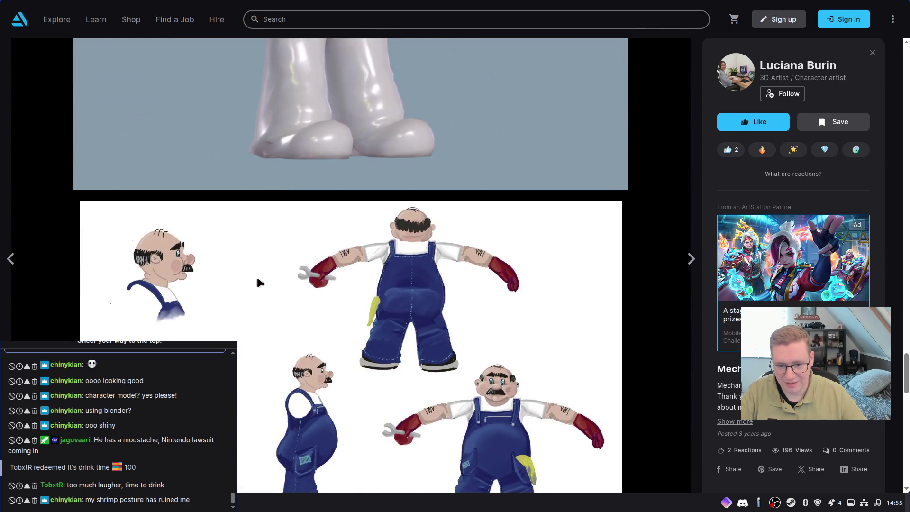
{"action": "scroll", "coordinate": [258, 282], "scroll_direction": "down", "scroll_amount": 5}
{"action": "scroll", "coordinate": [258, 282], "scroll_direction": "up", "scroll_amount": 8}
{"action": "scroll", "coordinate": [259, 283], "scroll_direction": "down", "scroll_amount": 5}
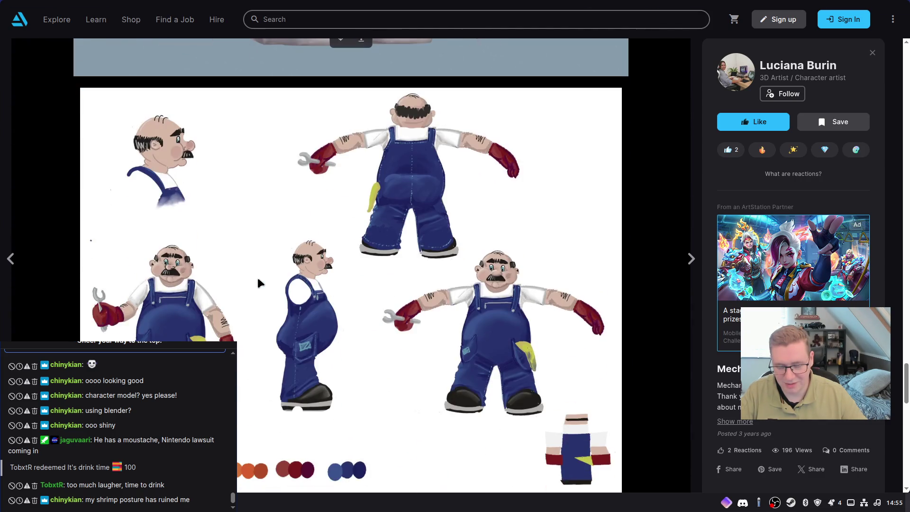
{"action": "scroll", "coordinate": [258, 279], "scroll_direction": "up", "scroll_amount": 15}
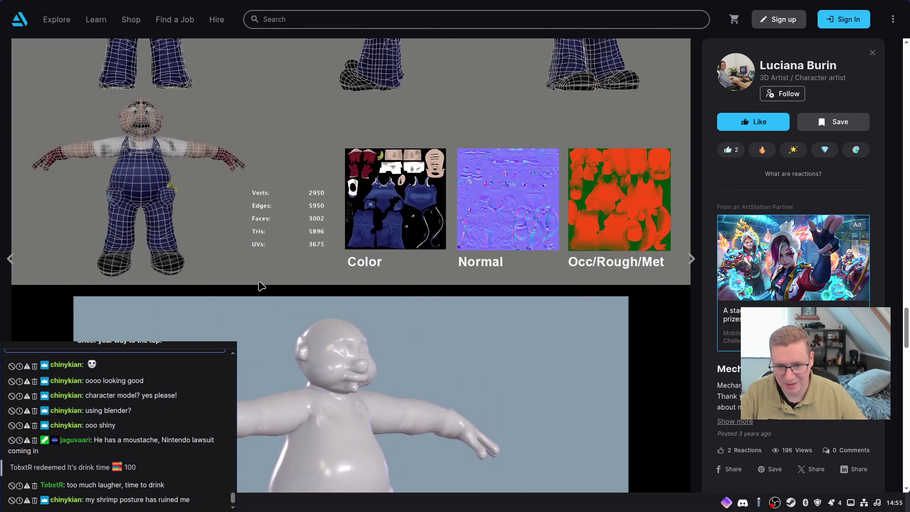
{"action": "scroll", "coordinate": [260, 285], "scroll_direction": "up", "scroll_amount": 3}
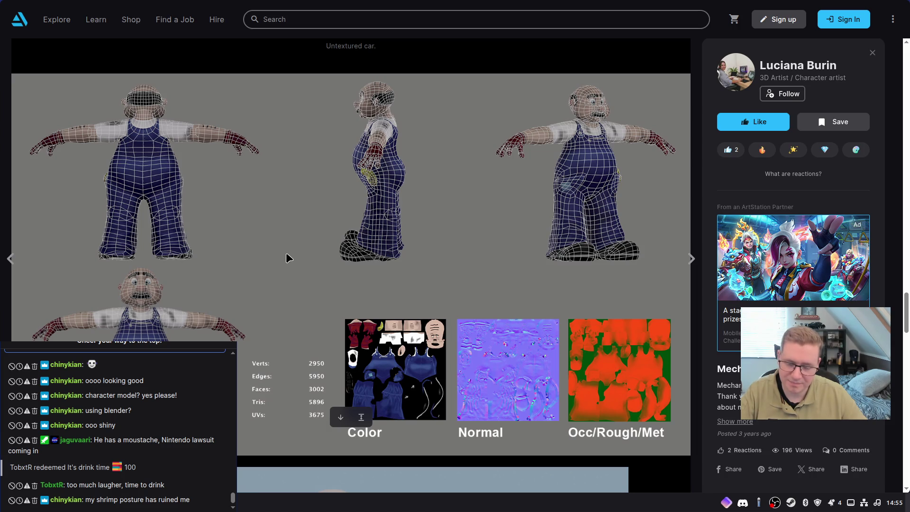
{"action": "scroll", "coordinate": [289, 275], "scroll_direction": "up", "scroll_amount": 2}
{"action": "right_click", "coordinate": [292, 237]}
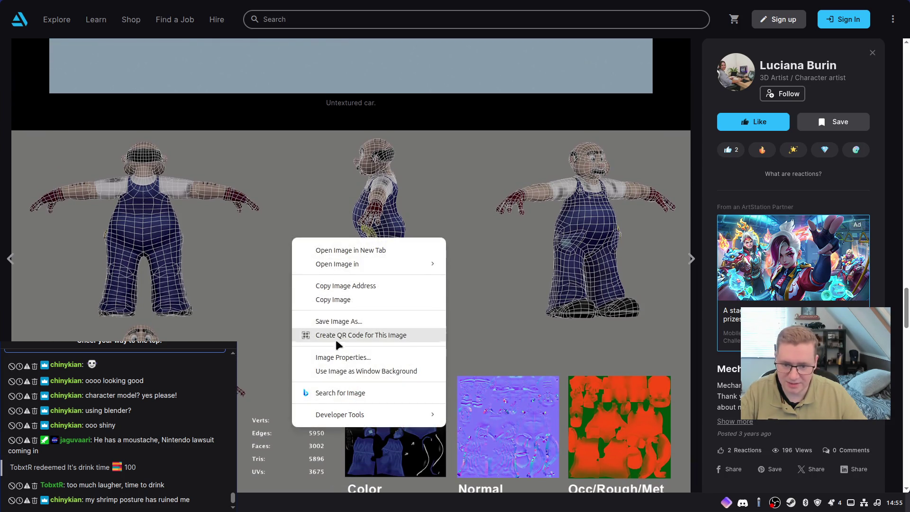
Copy the wireframe turnaround image and paste it onto the Miro moodboard
{"action": "left_click", "coordinate": [329, 303]}
{"action": "left_click", "coordinate": [409, 13]}
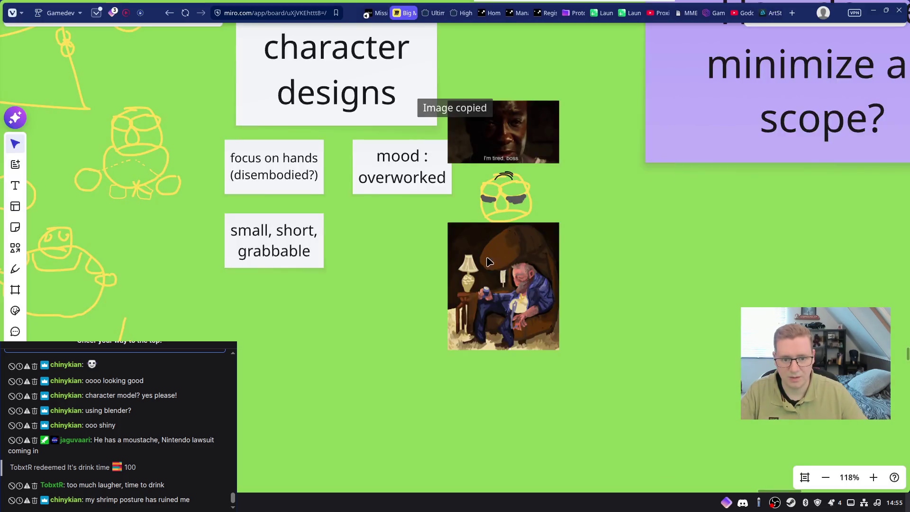
{"action": "key", "text": "ctrl+v"}
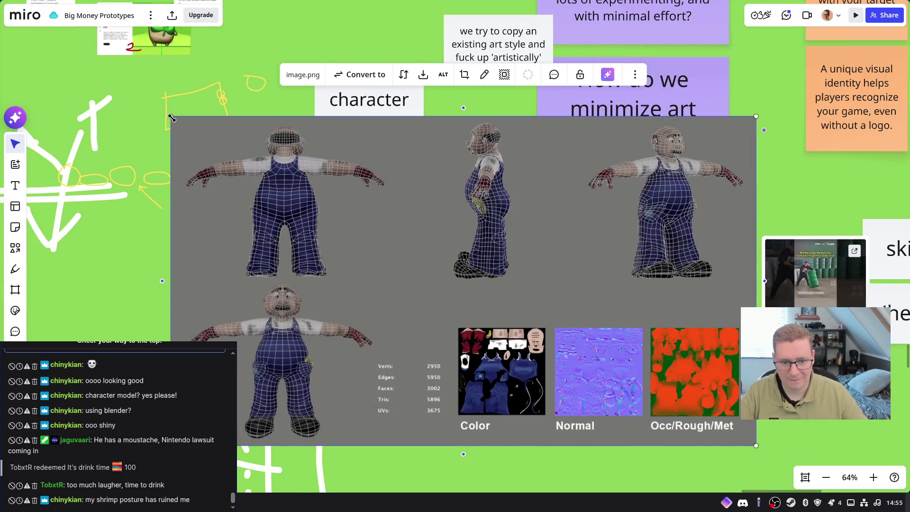
Shrink the turnaround and place it under the painting beside the character designs notes
{"action": "left_click_drag", "start_coordinate": [170, 118], "coordinate": [585, 348]}
{"action": "left_click_drag", "start_coordinate": [650, 400], "coordinate": [494, 317]}
{"action": "left_click_drag", "start_coordinate": [599, 368], "coordinate": [496, 312]}
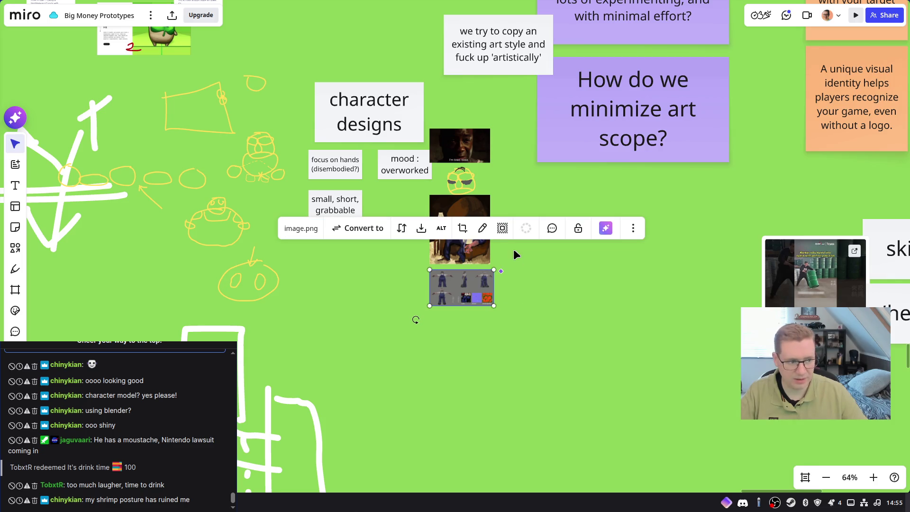
{"action": "scroll", "coordinate": [510, 246], "scroll_direction": "up", "scroll_amount": 5}
{"action": "scroll", "coordinate": [491, 240], "scroll_direction": "left", "scroll_amount": 3}
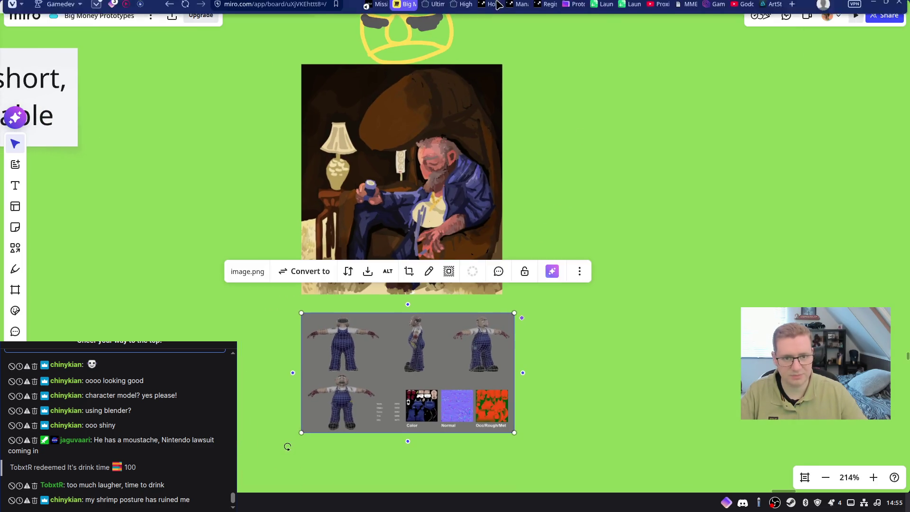
{"action": "key", "text": "ctrl+alt+Left"}
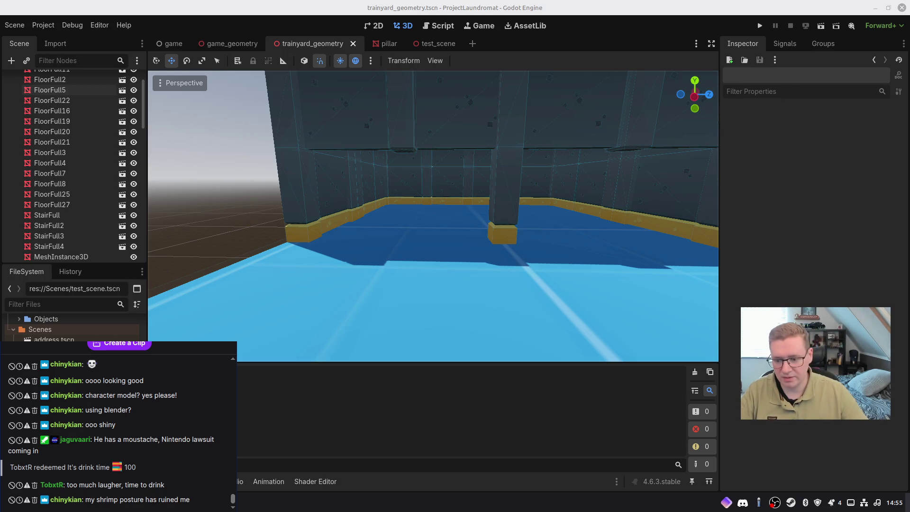
Launch Blender and accept the quick setup defaults to reach the default scene
{"action": "key", "text": "super"}
{"action": "type", "text": "ble"}
{"action": "key", "text": "Return"}
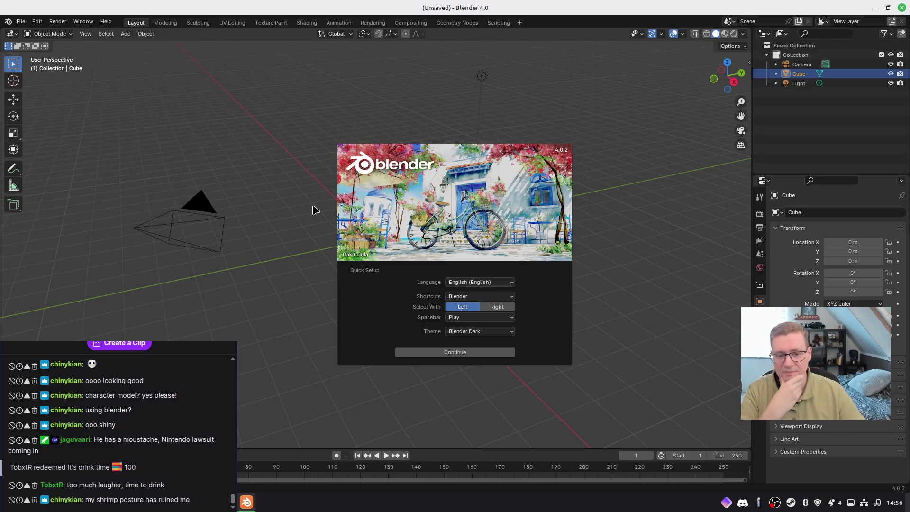
{"action": "left_click", "coordinate": [463, 353]}
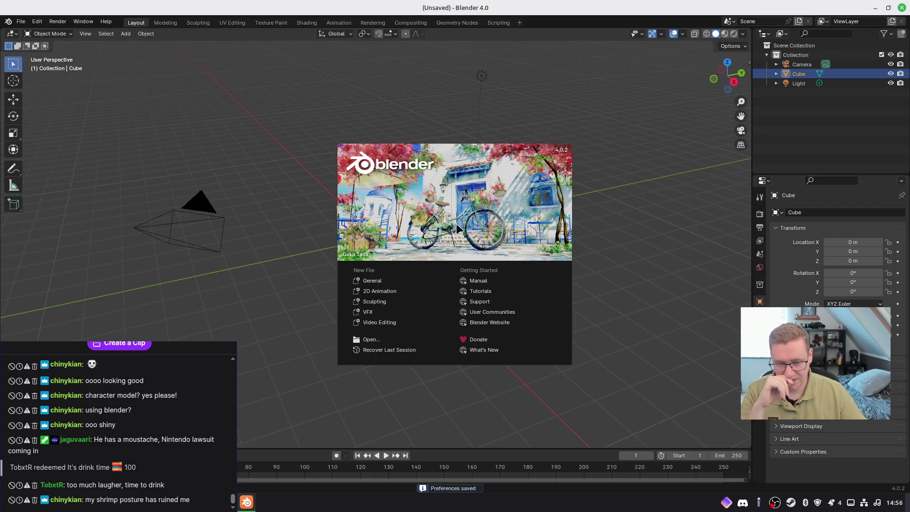
{"action": "left_click", "coordinate": [412, 280]}
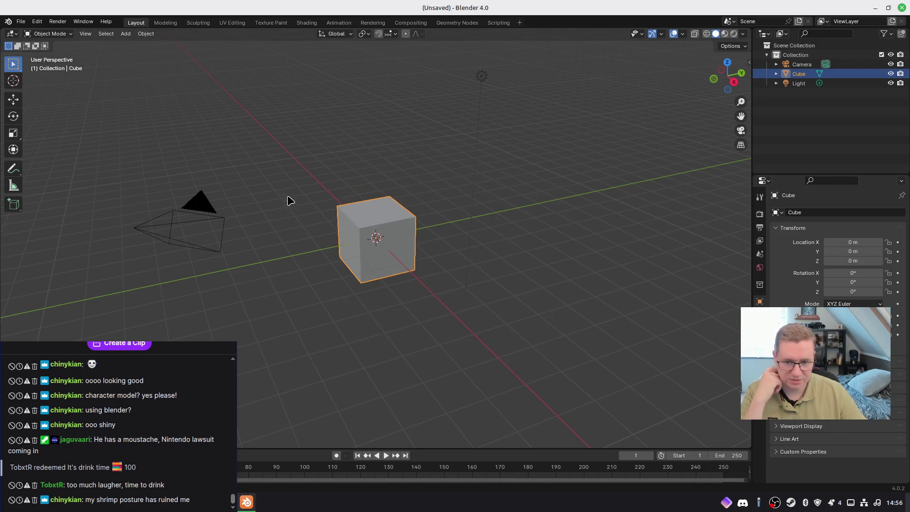
Delete the default camera, cube and light, and switch to front orthographic view
{"action": "scroll", "coordinate": [289, 199], "scroll_direction": "down", "scroll_amount": 3}
{"action": "left_click_drag", "start_coordinate": [240, 122], "coordinate": [454, 315]}
{"action": "key", "text": "x"}
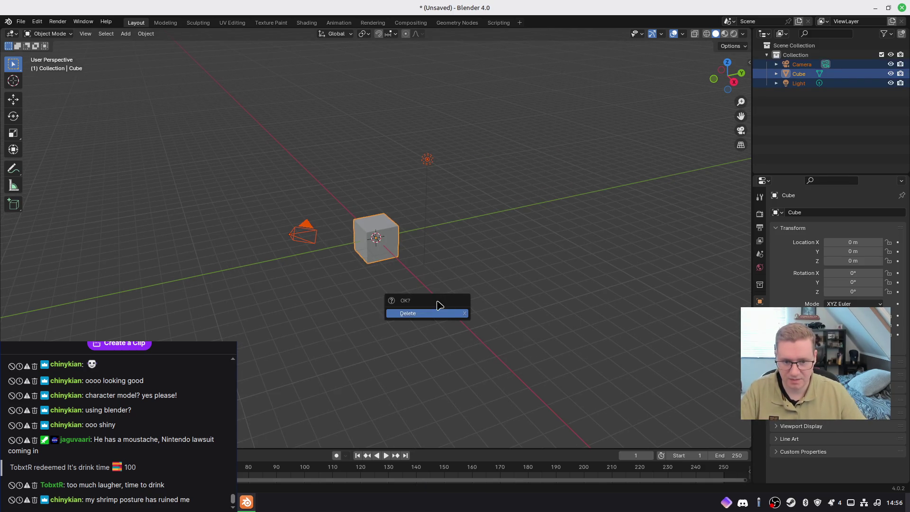
{"action": "left_click", "coordinate": [439, 313]}
{"action": "key", "text": "KP_1"}
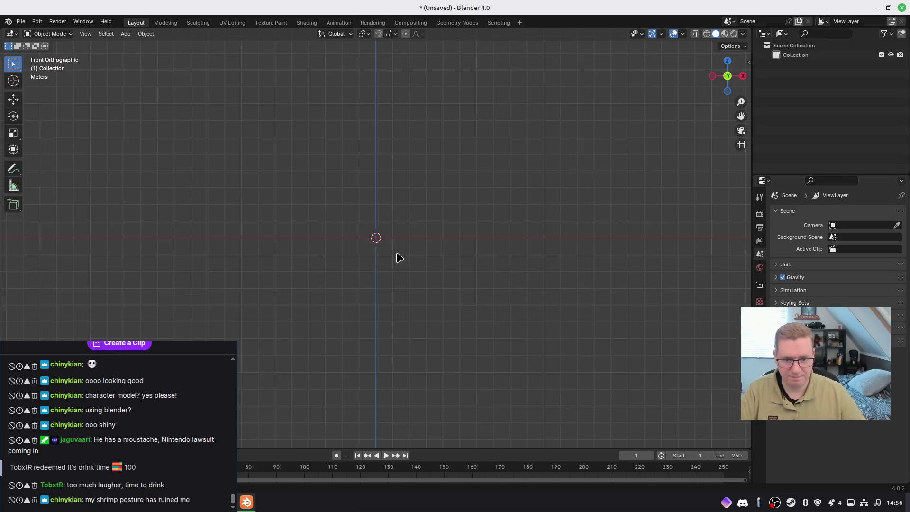
{"action": "middle_click_drag", "start_coordinate": [367, 193], "coordinate": [411, 209], "text": "shift"}
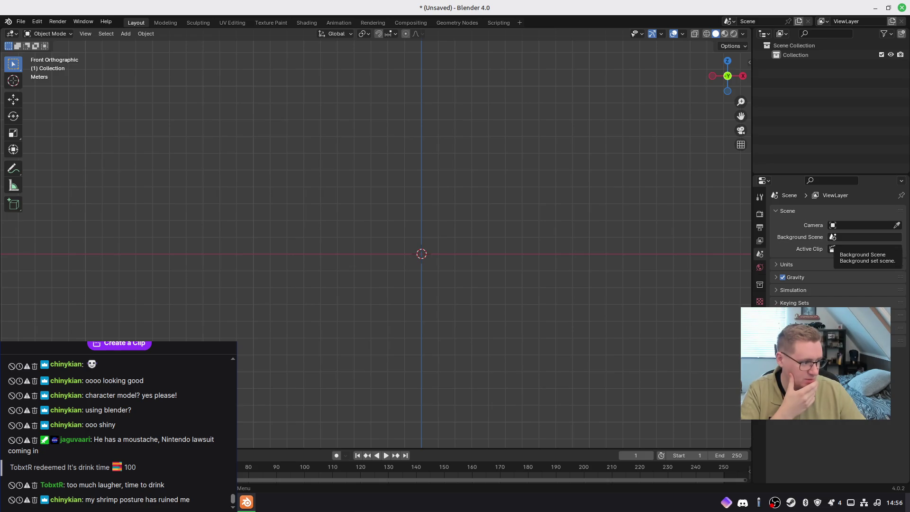
{"action": "middle_click_drag", "start_coordinate": [520, 264], "coordinate": [417, 219], "text": "shift"}
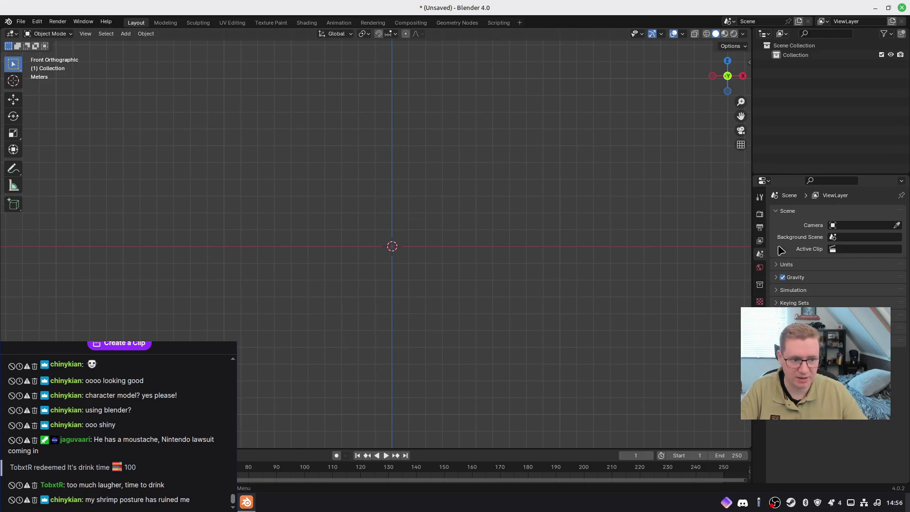
{"action": "key", "text": "ctrl+a"}
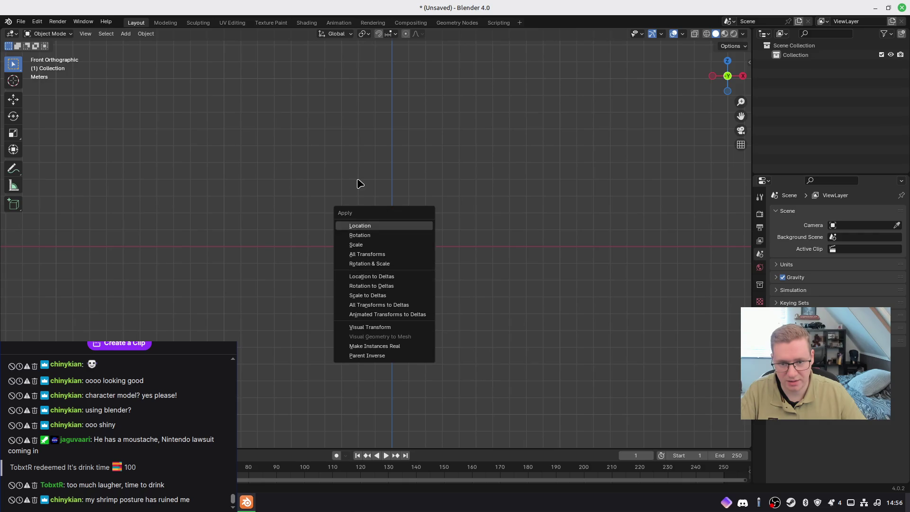
{"action": "key", "text": "Escape"}
Add a plane and rotate it 90° about X so it faces the front view
{"action": "key", "text": "shift+a"}
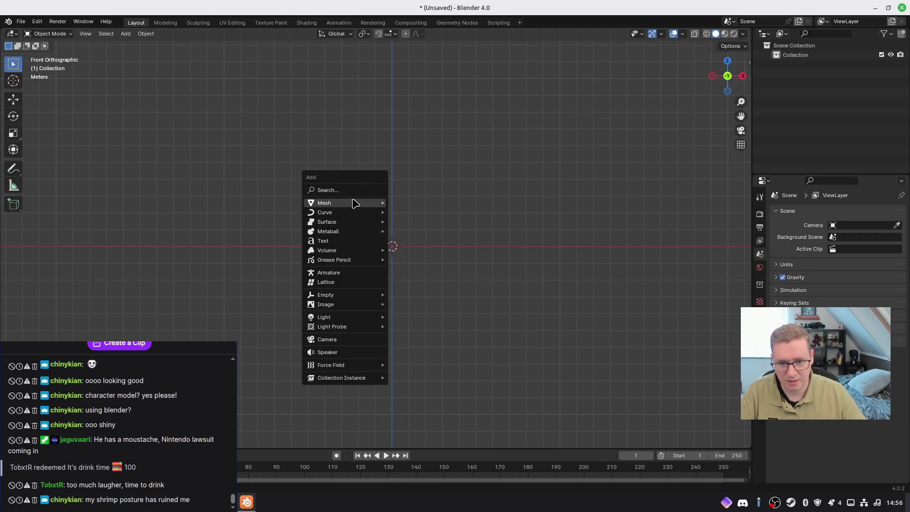
{"action": "type", "text": "plane"}
{"action": "key", "text": "Return"}
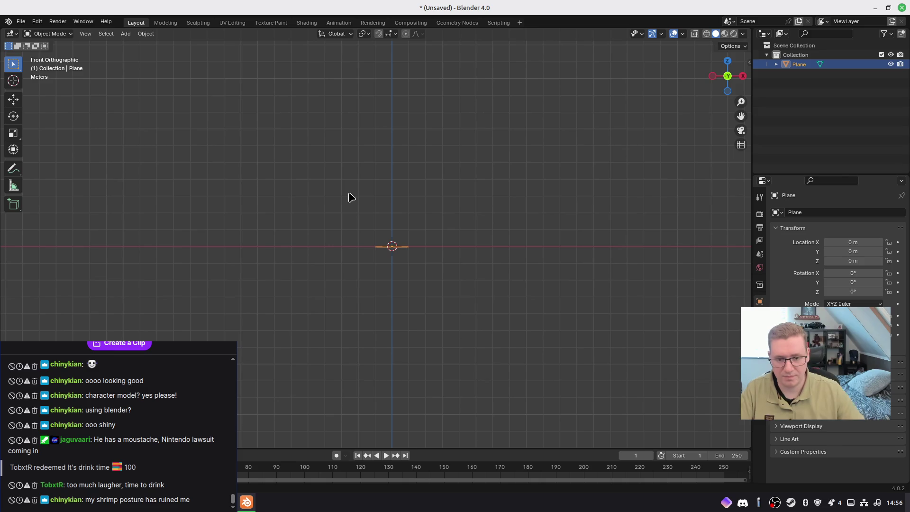
{"action": "type", "text": "rx90"}
{"action": "key", "text": "Return"}
{"action": "scroll", "coordinate": [397, 237], "scroll_direction": "up", "scroll_amount": 7}
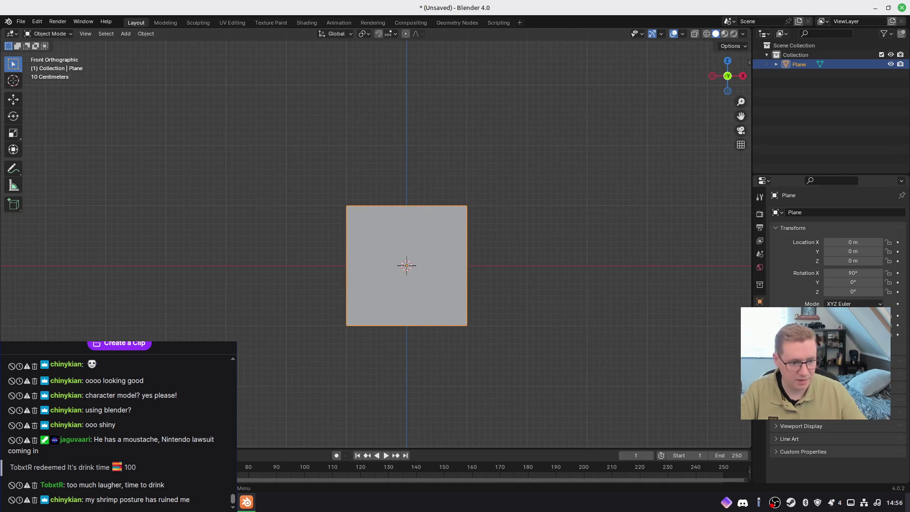
{"action": "left_click", "coordinate": [760, 394]}
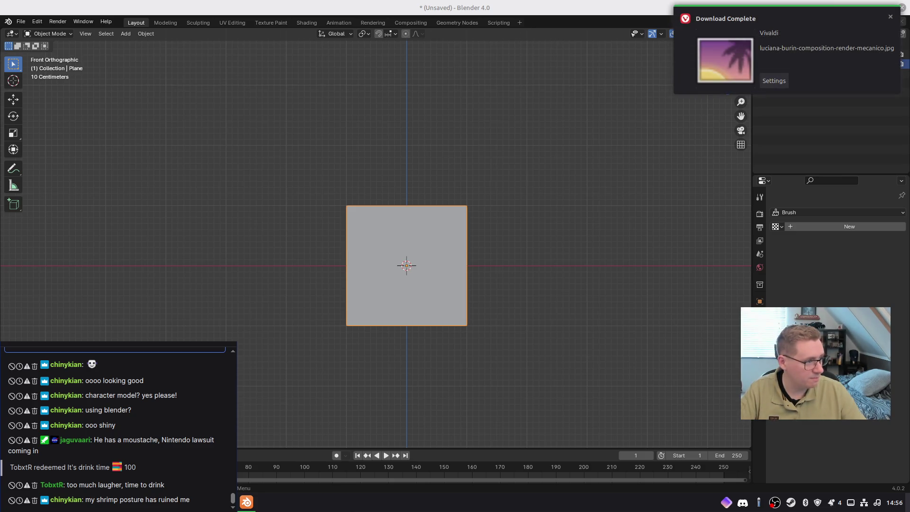
Create a new image texture loaded with the reference jpg from the Downloads folder
{"action": "left_click", "coordinate": [890, 16]}
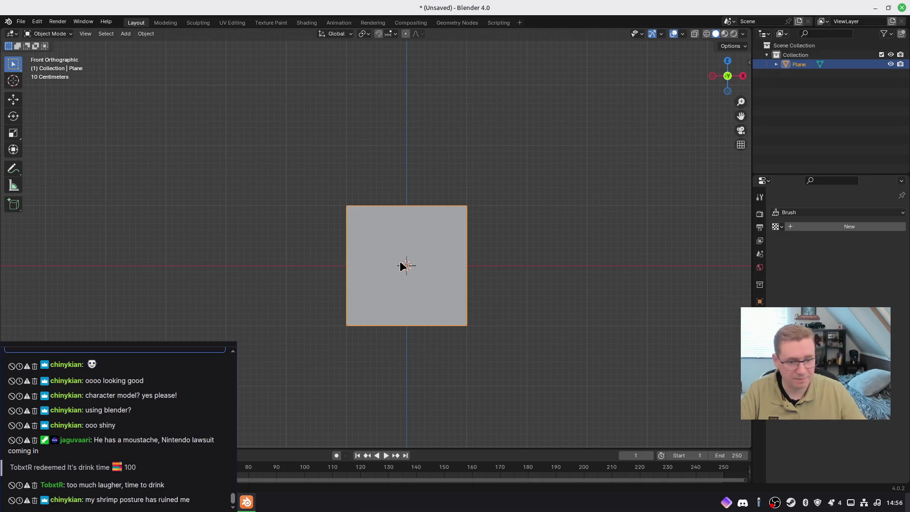
{"action": "left_click", "coordinate": [808, 226]}
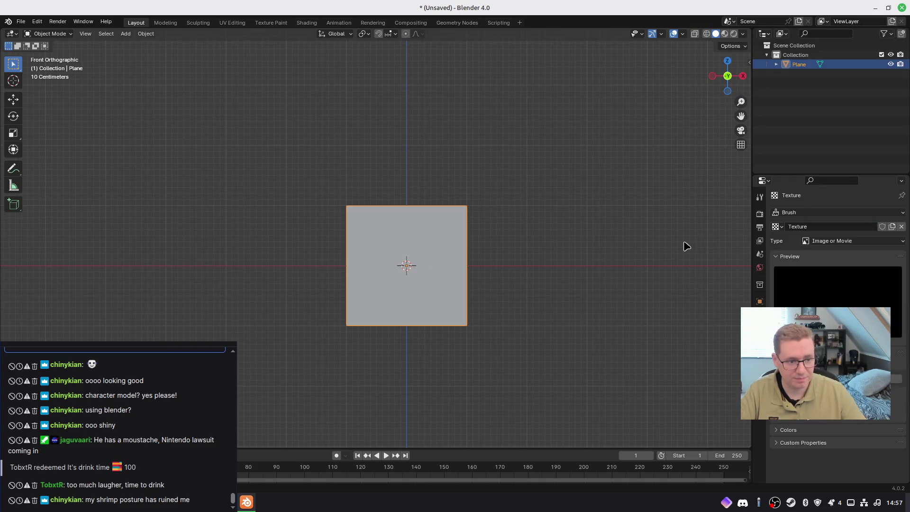
{"action": "left_click", "coordinate": [872, 378]}
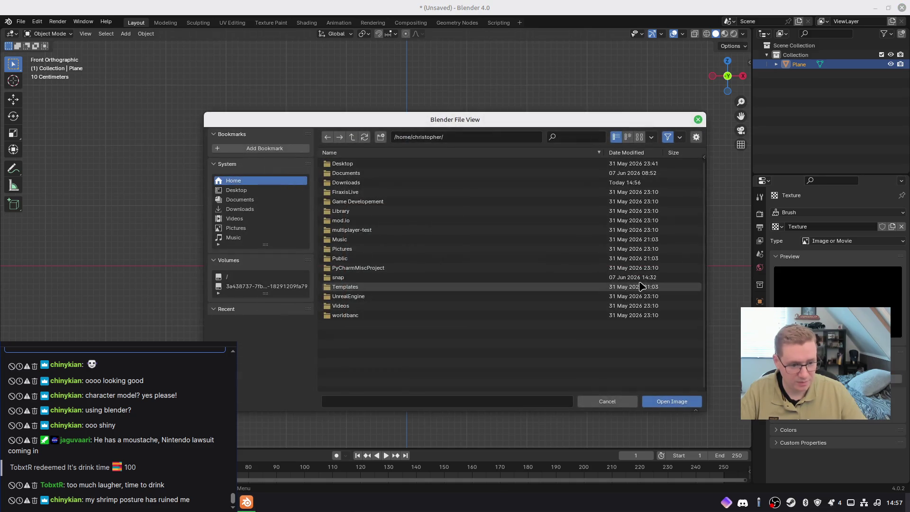
{"action": "left_click", "coordinate": [240, 209]}
{"action": "left_click", "coordinate": [426, 165]}
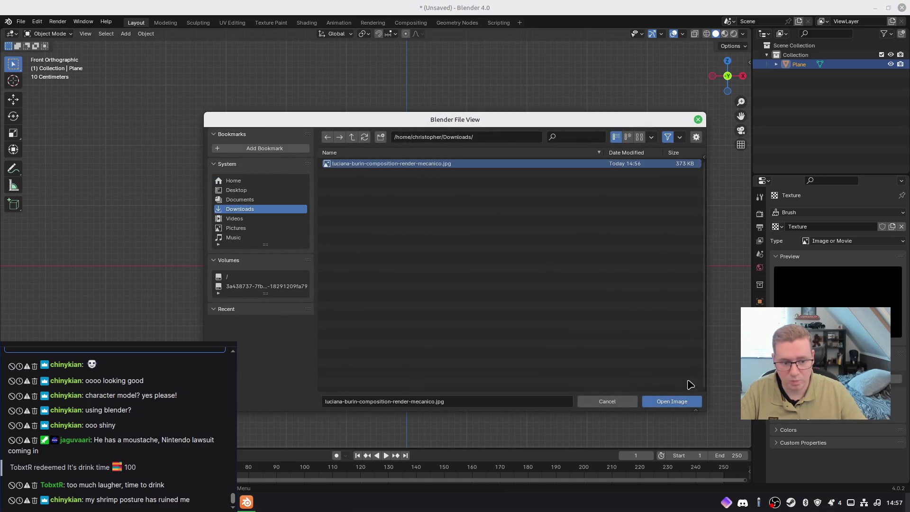
{"action": "left_click", "coordinate": [680, 402]}
{"action": "mouse_move", "coordinate": [493, 275]}
{"action": "middle_mouse_down"}
{"action": "mouse_move", "coordinate": [529, 294]}
{"action": "mouse_move", "coordinate": [555, 280]}
{"action": "middle_mouse_up"}
{"action": "left_click", "coordinate": [724, 33]}
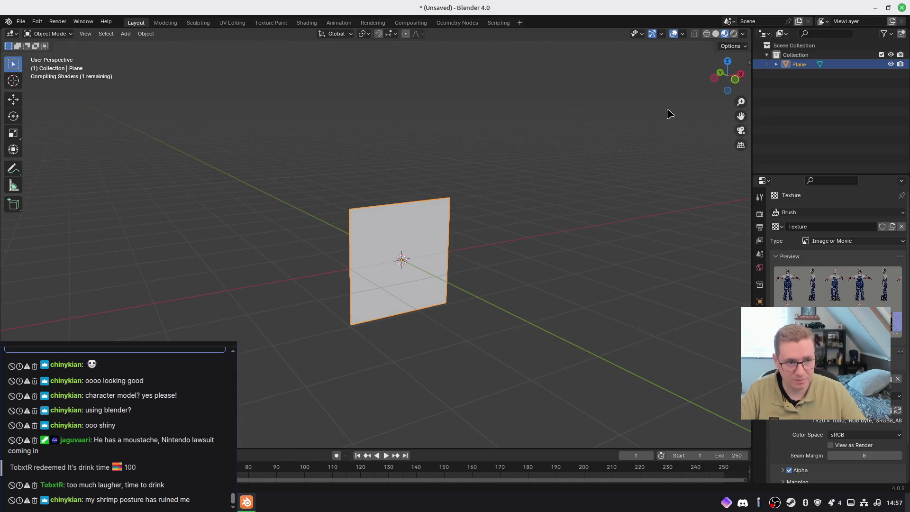
Orbit around the plane while trying Rendered and then Solid viewport shading
{"action": "middle_click_drag", "start_coordinate": [616, 210], "coordinate": [596, 210]}
{"action": "left_click", "coordinate": [734, 34]}
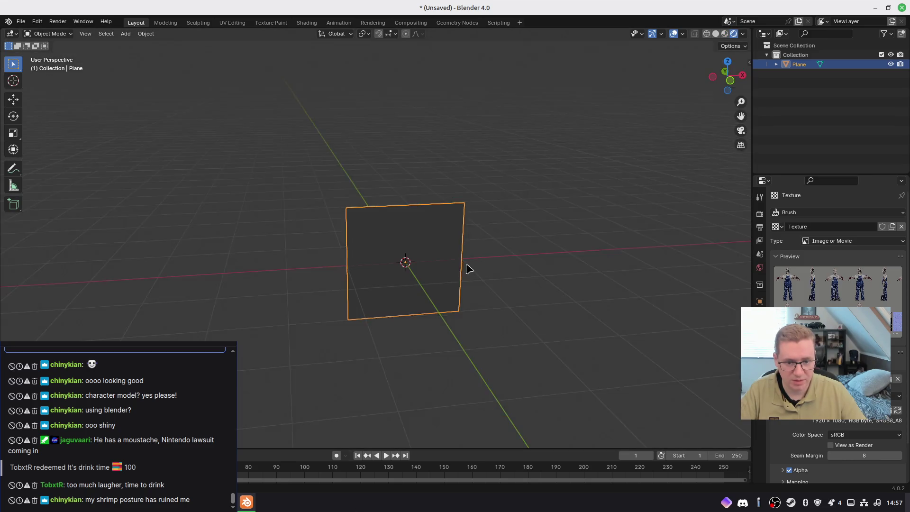
{"action": "mouse_move", "coordinate": [467, 266]}
{"action": "middle_mouse_down"}
{"action": "mouse_move", "coordinate": [677, 266]}
{"action": "mouse_move", "coordinate": [618, 158]}
{"action": "middle_mouse_up"}
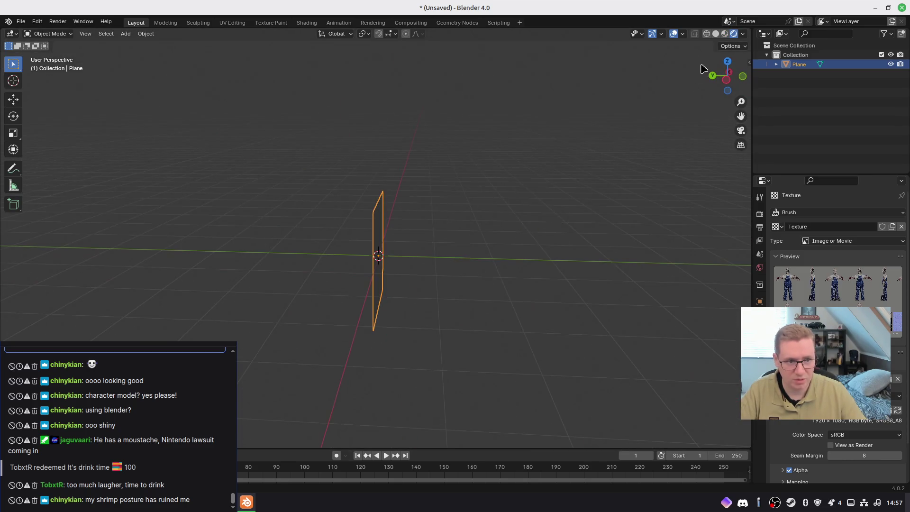
{"action": "left_click", "coordinate": [716, 33]}
{"action": "mouse_move", "coordinate": [664, 191]}
{"action": "middle_mouse_down"}
{"action": "mouse_move", "coordinate": [596, 246]}
{"action": "mouse_move", "coordinate": [445, 305]}
{"action": "mouse_move", "coordinate": [548, 284]}
{"action": "middle_mouse_up"}
Give the plane a new material with an Image Texture of the reference jpg as Base Color
{"action": "left_click", "coordinate": [760, 403]}
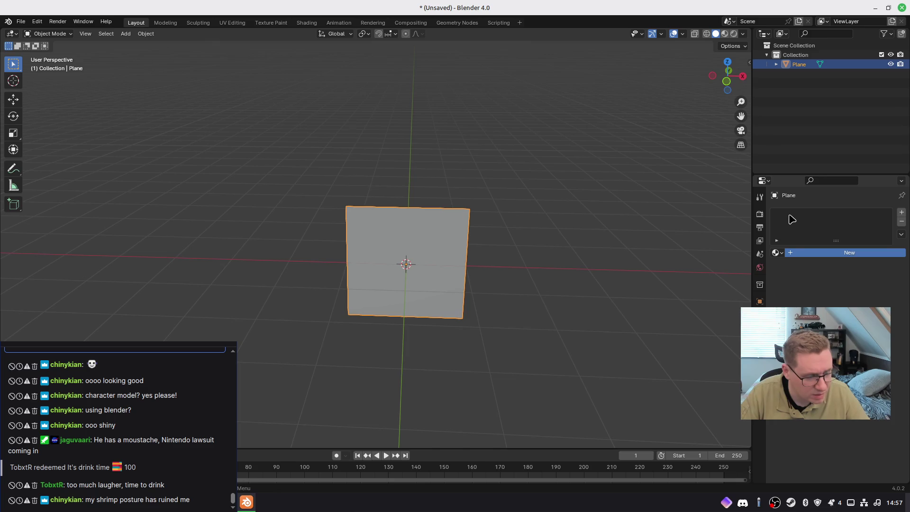
{"action": "left_click", "coordinate": [790, 250]}
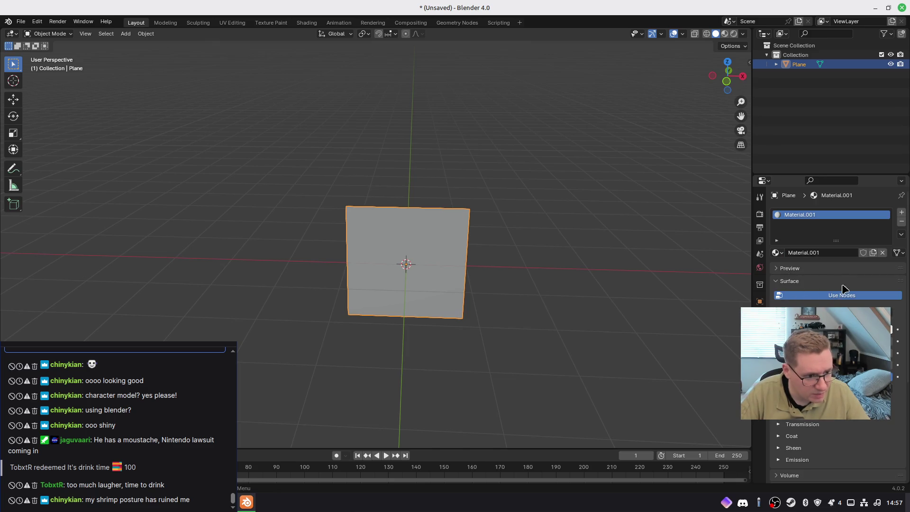
{"action": "left_click", "coordinate": [839, 309]}
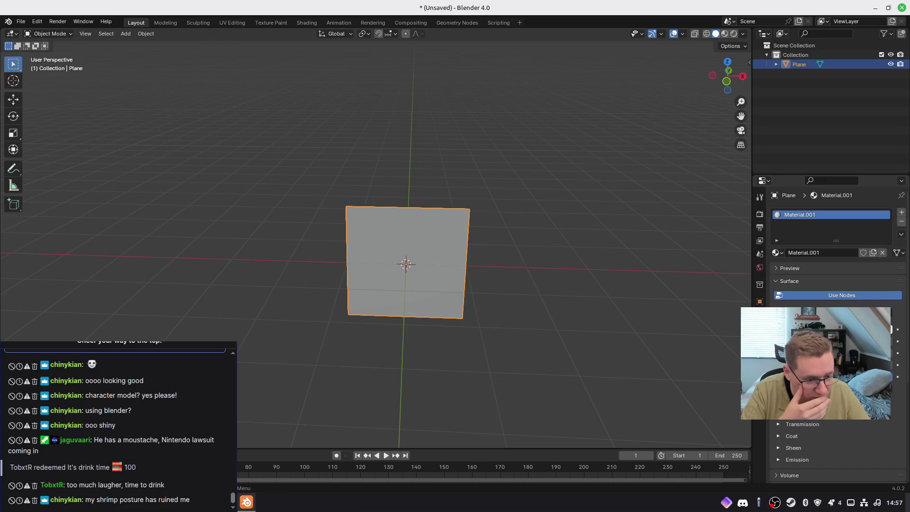
{"action": "left_click", "coordinate": [778, 333]}
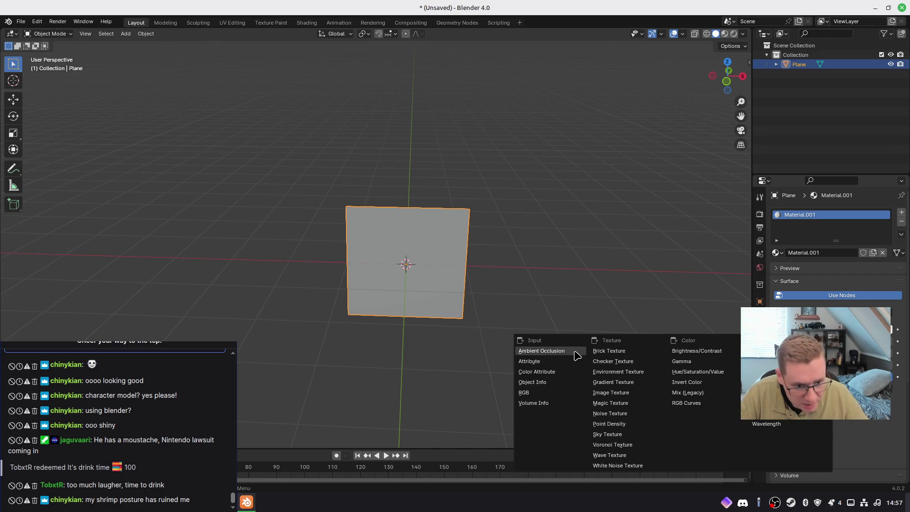
{"action": "left_click", "coordinate": [640, 393]}
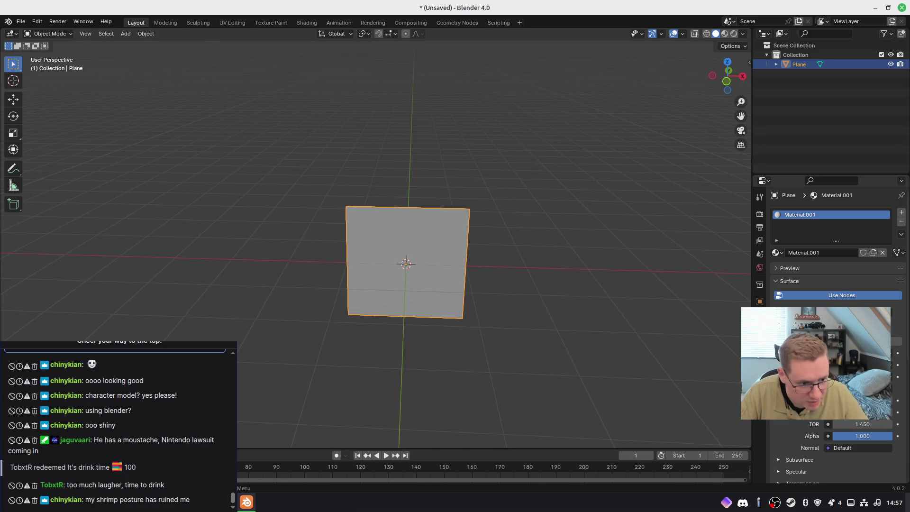
{"action": "left_click", "coordinate": [896, 341]}
{"action": "left_click", "coordinate": [395, 171]}
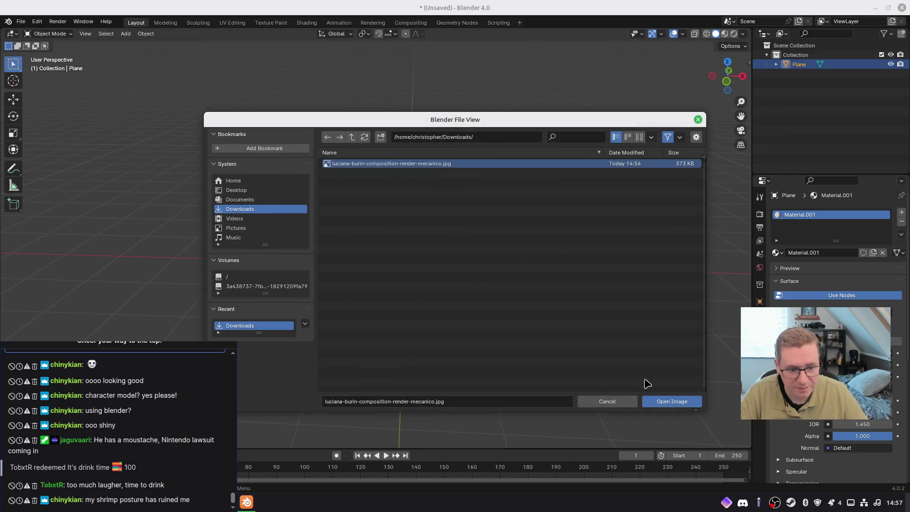
{"action": "left_click", "coordinate": [663, 400]}
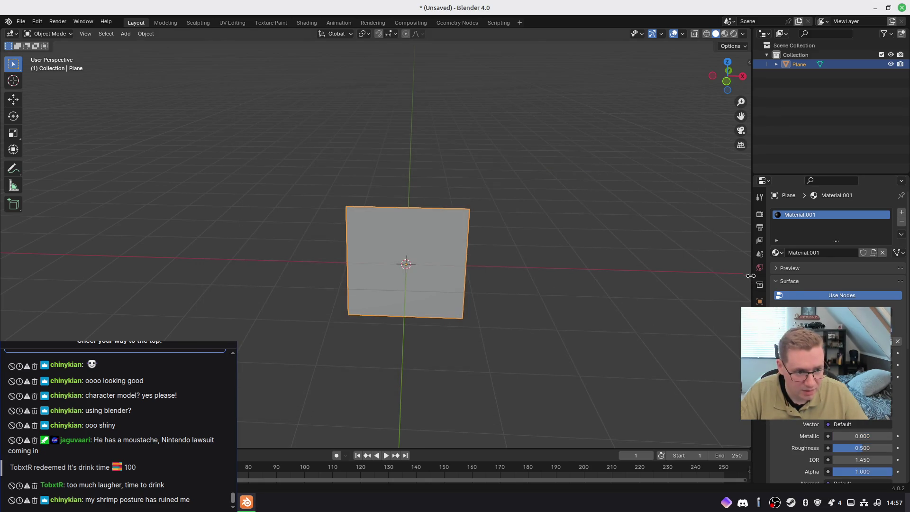
Switch to Material Preview shading so the turnaround sheet shows on the plane
{"action": "mouse_move", "coordinate": [465, 311]}
{"action": "middle_mouse_down"}
{"action": "mouse_move", "coordinate": [432, 307]}
{"action": "mouse_move", "coordinate": [477, 311]}
{"action": "mouse_move", "coordinate": [251, 305]}
{"action": "middle_mouse_up"}
{"action": "scroll", "coordinate": [815, 360], "scroll_direction": "down", "scroll_amount": 3}
{"action": "scroll", "coordinate": [829, 332], "scroll_direction": "up", "scroll_amount": 3}
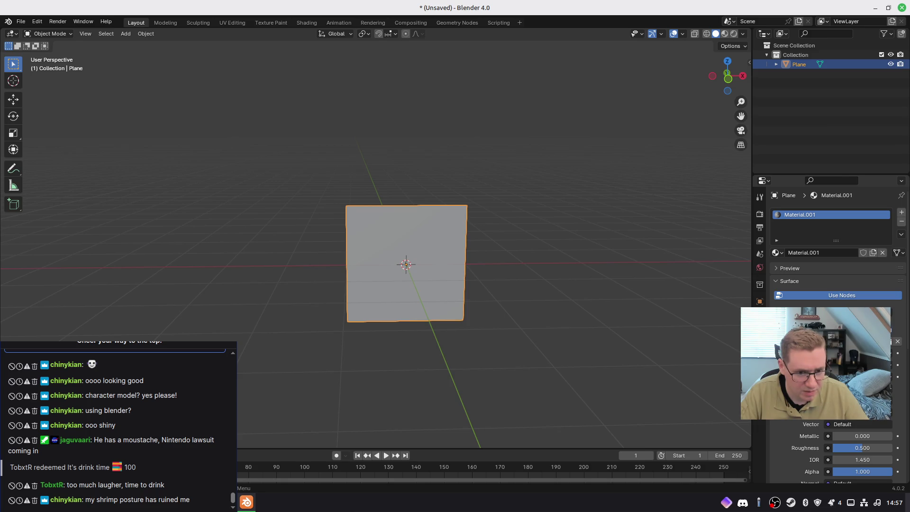
{"action": "left_click", "coordinate": [724, 33]}
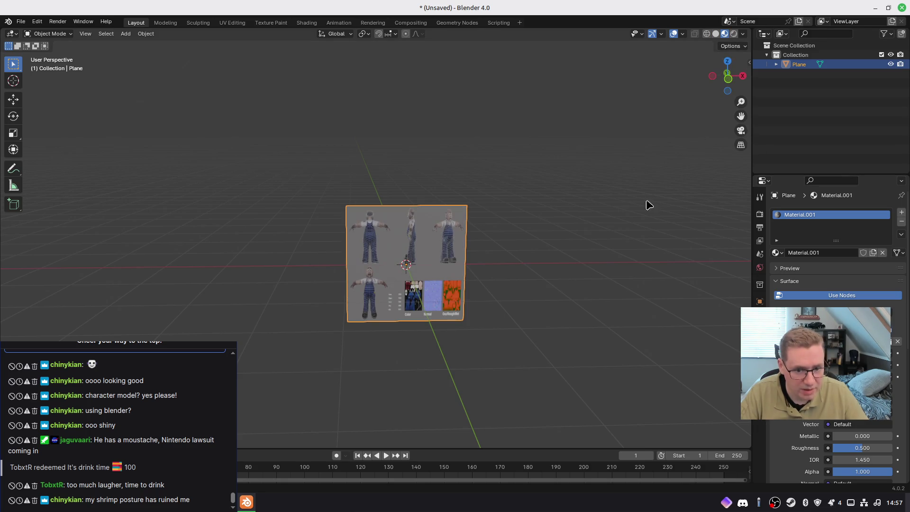
Check the texture and material settings, then return to front orthographic view
{"action": "middle_click_drag", "start_coordinate": [542, 275], "coordinate": [550, 275]}
{"action": "middle_click_drag", "start_coordinate": [588, 223], "coordinate": [598, 283]}
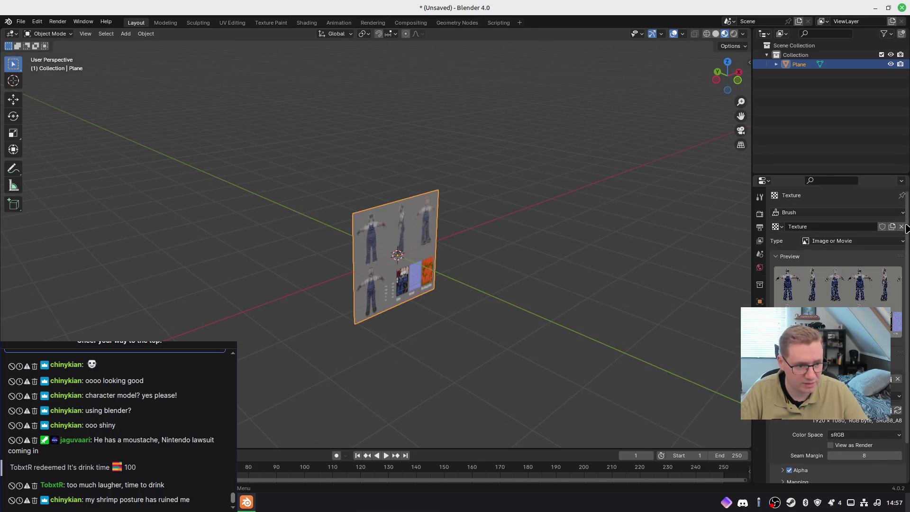
{"action": "left_click", "coordinate": [759, 401]}
{"action": "left_click", "coordinate": [759, 386]}
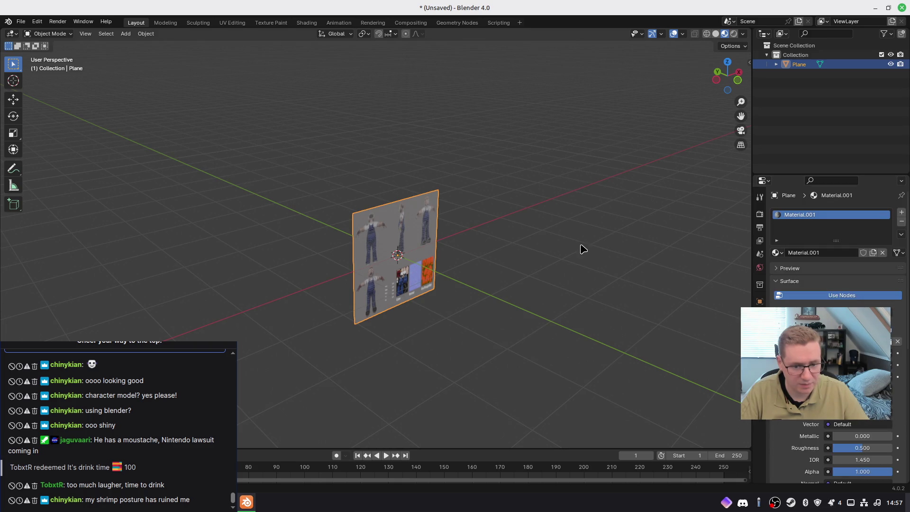
{"action": "key", "text": "KP_1"}
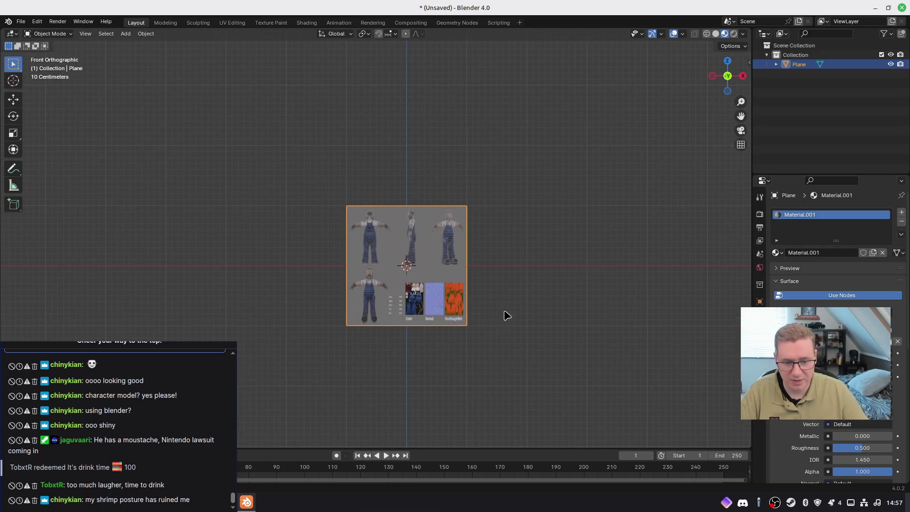
{"action": "scroll", "coordinate": [450, 194], "scroll_direction": "up", "scroll_amount": 4}
{"action": "mouse_move", "coordinate": [448, 200]}
{"action": "middle_mouse_down"}
{"action": "mouse_move", "coordinate": [591, 234]}
{"action": "mouse_move", "coordinate": [576, 242]}
{"action": "middle_mouse_up"}
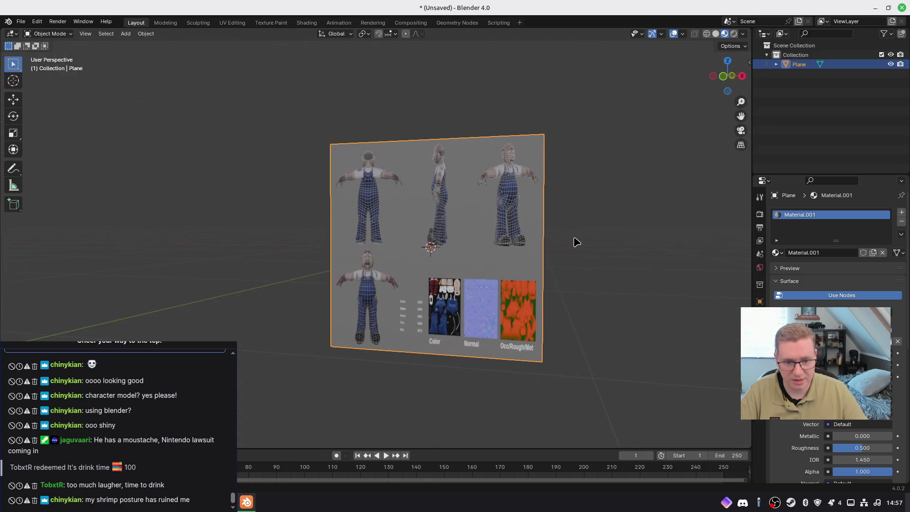
{"action": "key", "text": "KP_1"}
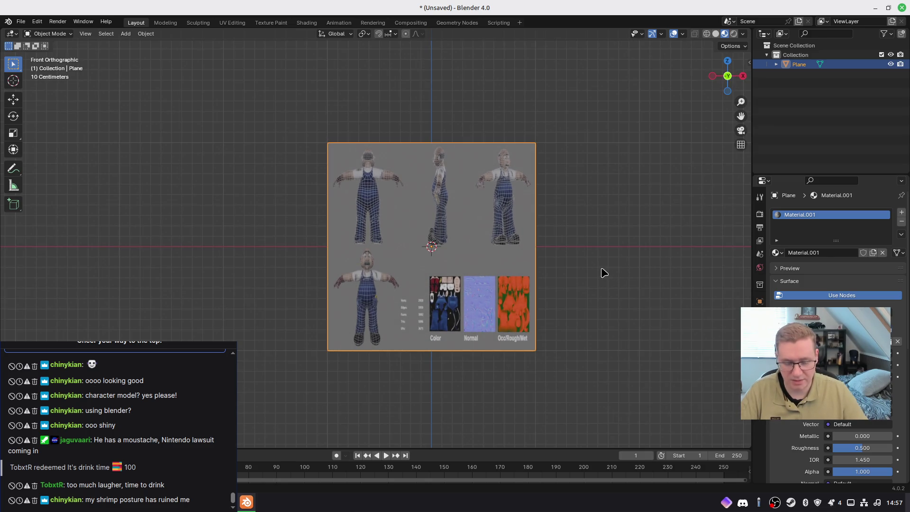
Stretch the plane along X so the reference sheet looks undistorted, then view its transform values
{"action": "key", "text": "s"}
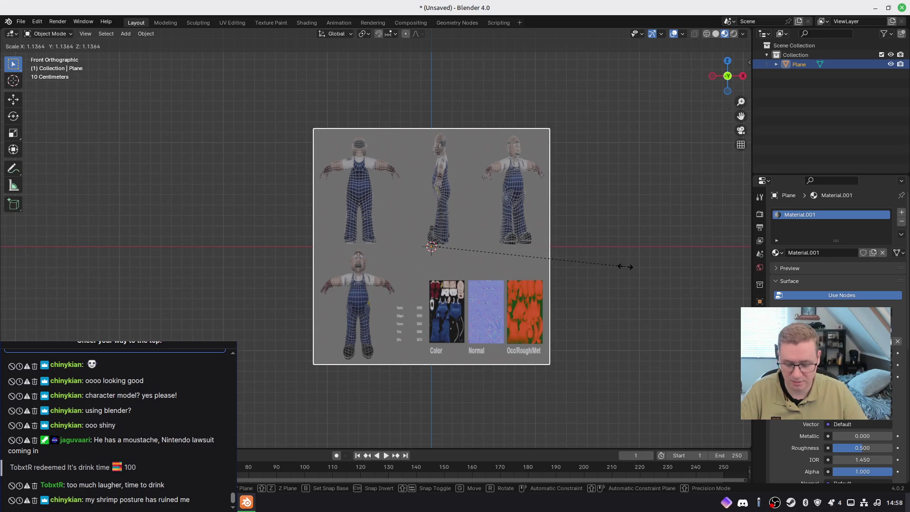
{"action": "key", "text": "x"}
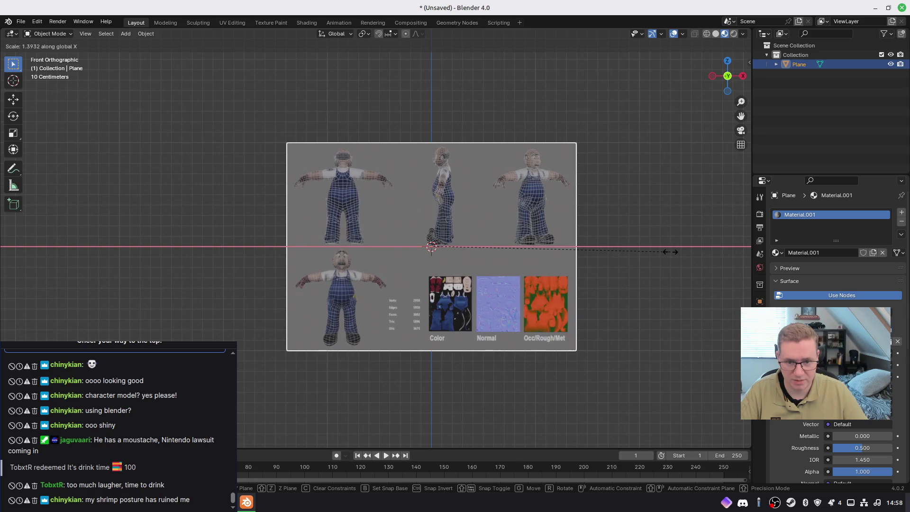
{"action": "left_click", "coordinate": [668, 251]}
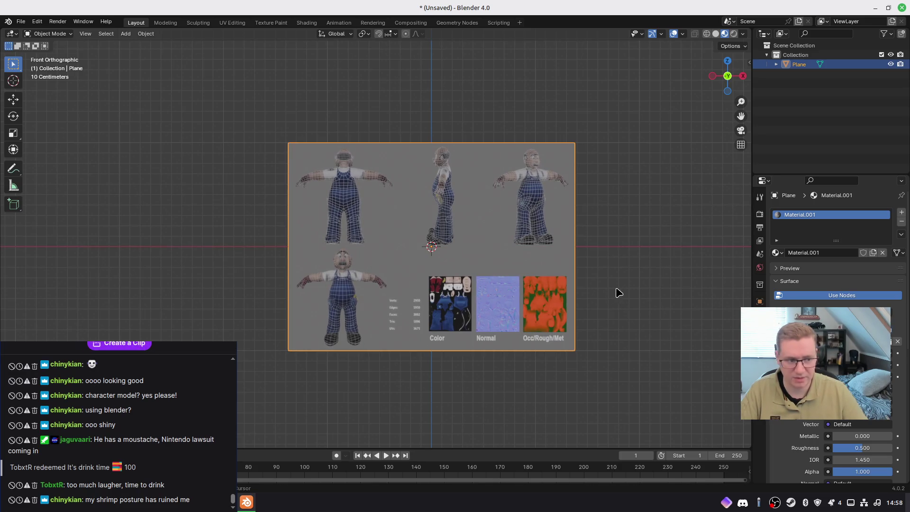
{"action": "middle_click_drag", "start_coordinate": [616, 291], "coordinate": [589, 256], "text": "shift"}
{"action": "left_click", "coordinate": [591, 230]}
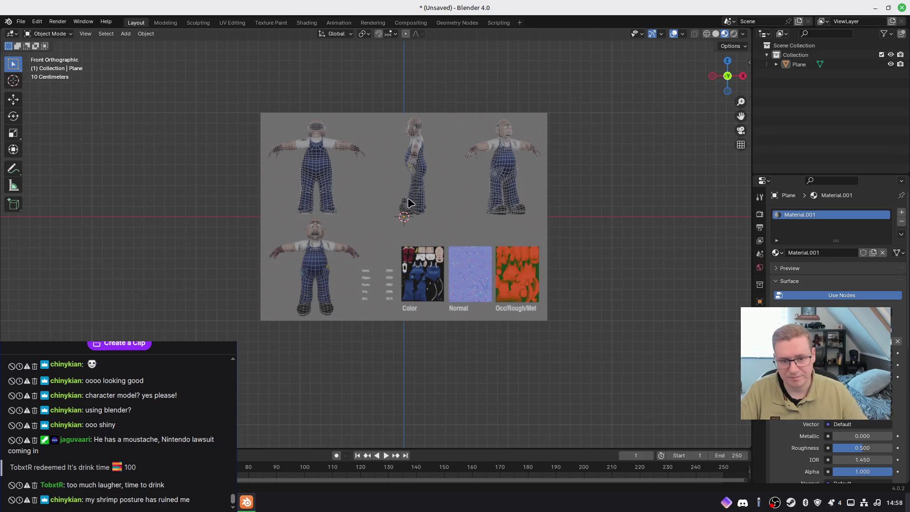
{"action": "left_click", "coordinate": [424, 150]}
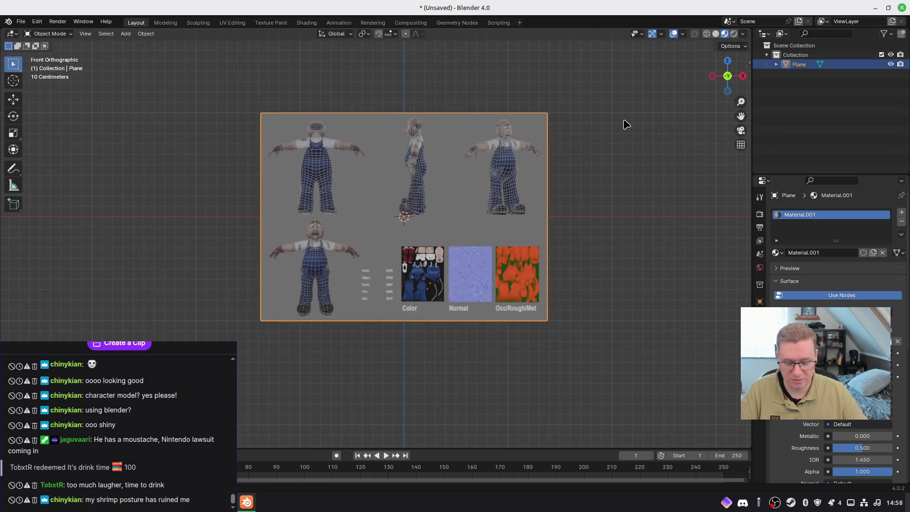
{"action": "key", "text": "n"}
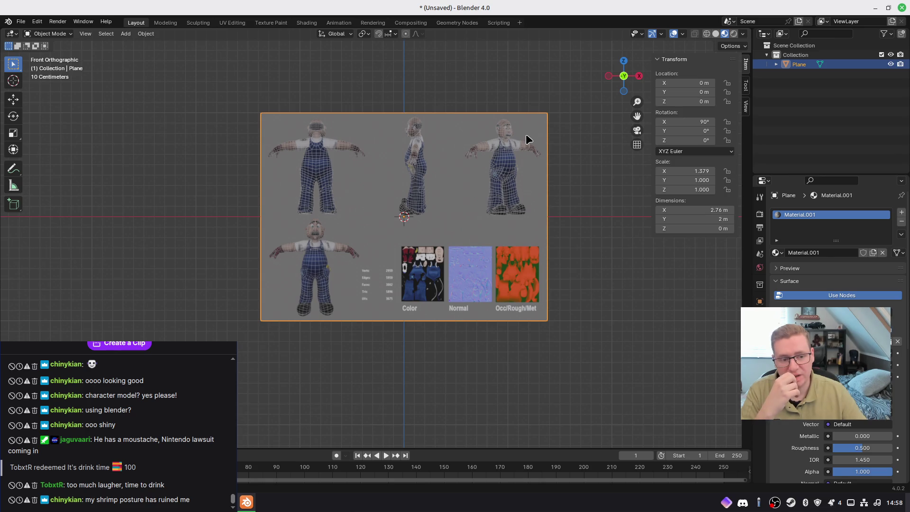
{"action": "mouse_move", "coordinate": [491, 255]}
{"action": "middle_mouse_down"}
{"action": "mouse_move", "coordinate": [639, 266]}
{"action": "mouse_move", "coordinate": [678, 325]}
{"action": "mouse_move", "coordinate": [615, 331]}
{"action": "mouse_move", "coordinate": [463, 306]}
{"action": "mouse_move", "coordinate": [554, 311]}
{"action": "mouse_move", "coordinate": [352, 254]}
{"action": "mouse_move", "coordinate": [400, 269]}
{"action": "mouse_move", "coordinate": [476, 268]}
{"action": "mouse_move", "coordinate": [437, 272]}
{"action": "middle_mouse_up"}
{"action": "key", "text": "KP_1"}
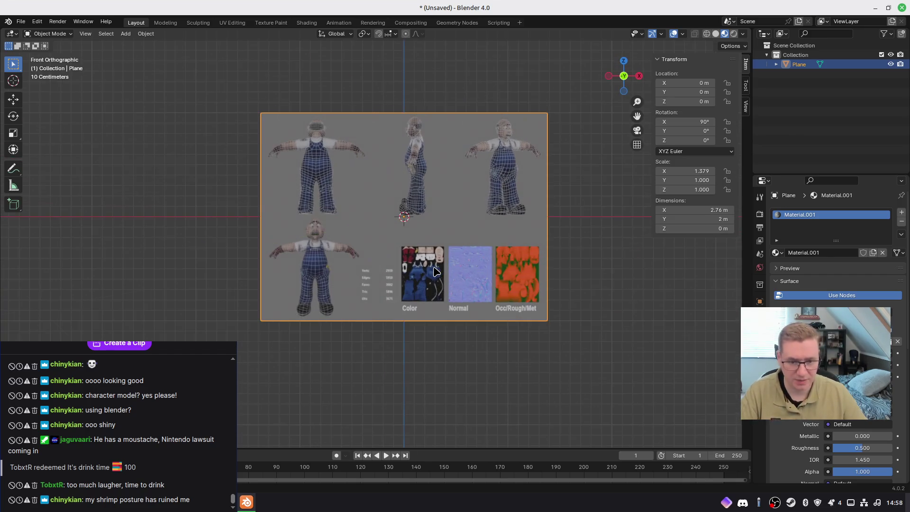
{"action": "middle_click_drag", "start_coordinate": [488, 245], "coordinate": [457, 262], "text": "shift"}
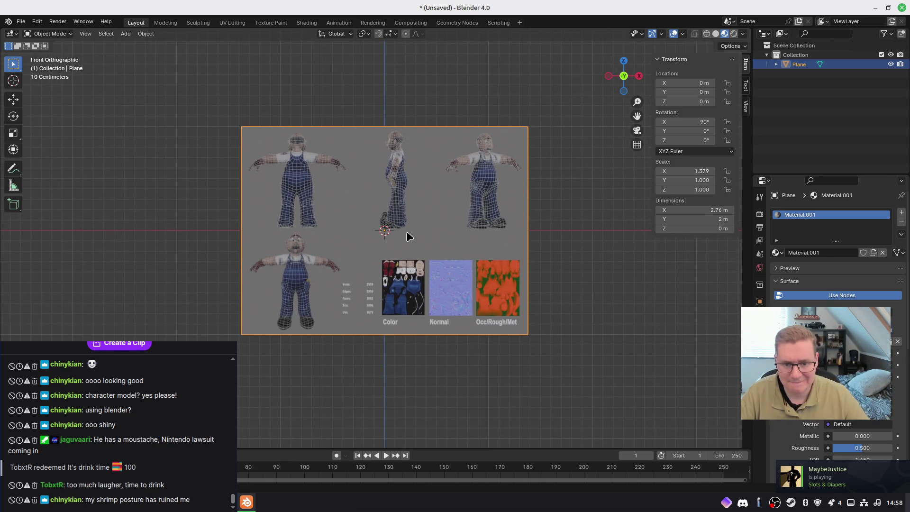
{"action": "scroll", "coordinate": [405, 232], "scroll_direction": "up", "scroll_amount": 4}
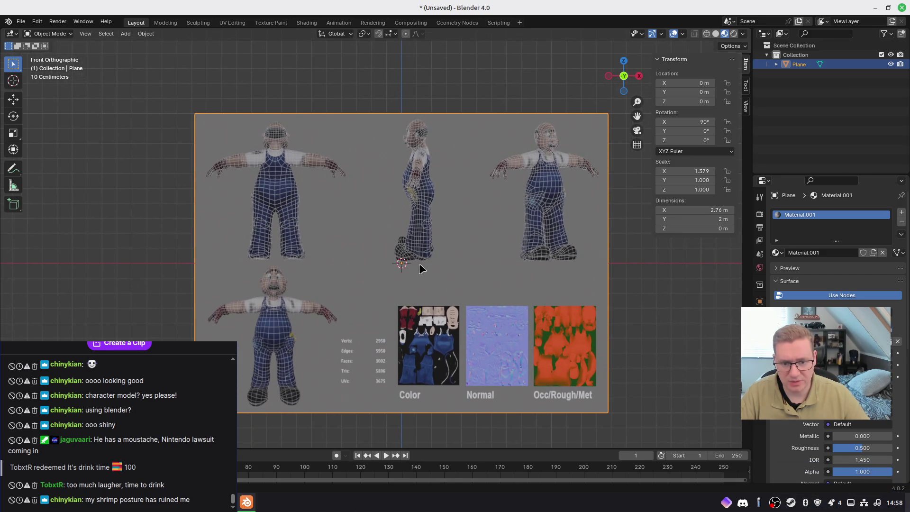
{"action": "scroll", "coordinate": [419, 263], "scroll_direction": "up", "scroll_amount": 1}
{"action": "middle_click_drag", "start_coordinate": [445, 238], "coordinate": [434, 251], "text": "shift"}
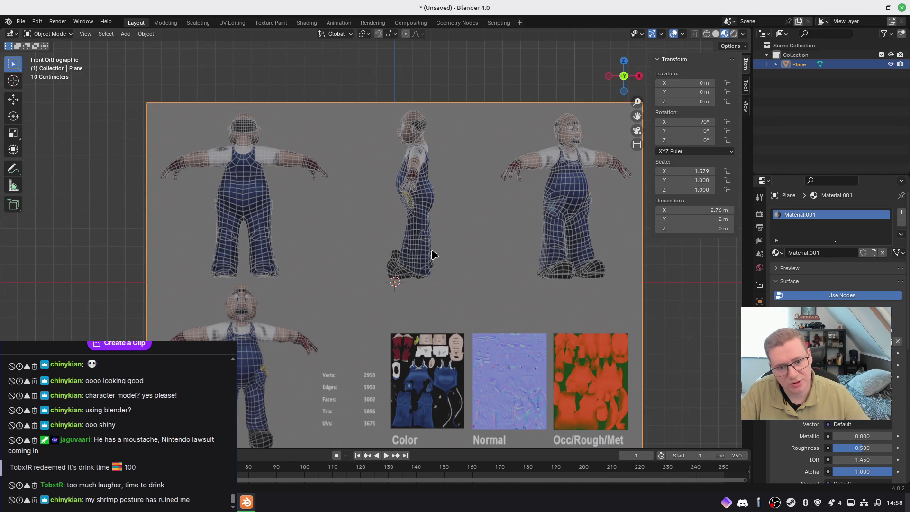
{"action": "key", "text": "ctrl+a"}
Apply the reference plane's rotation and scale, then deselect it
{"action": "left_click", "coordinate": [421, 189]}
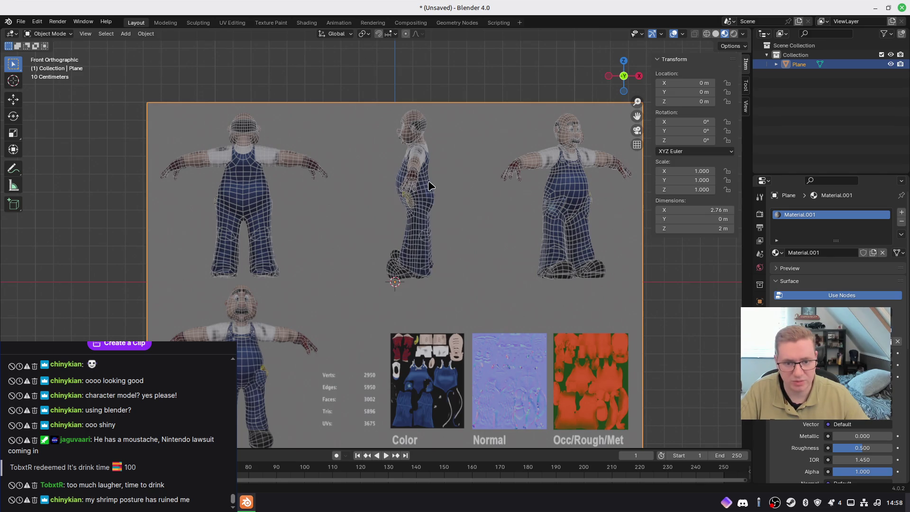
{"action": "left_click", "coordinate": [353, 88]}
{"action": "left_click", "coordinate": [404, 202]}
{"action": "left_click", "coordinate": [355, 94]}
Add a cube, shrink it, and move it over the side-view character's waist
{"action": "key", "text": "shift+a"}
{"action": "mouse_move", "coordinate": [335, 108]}
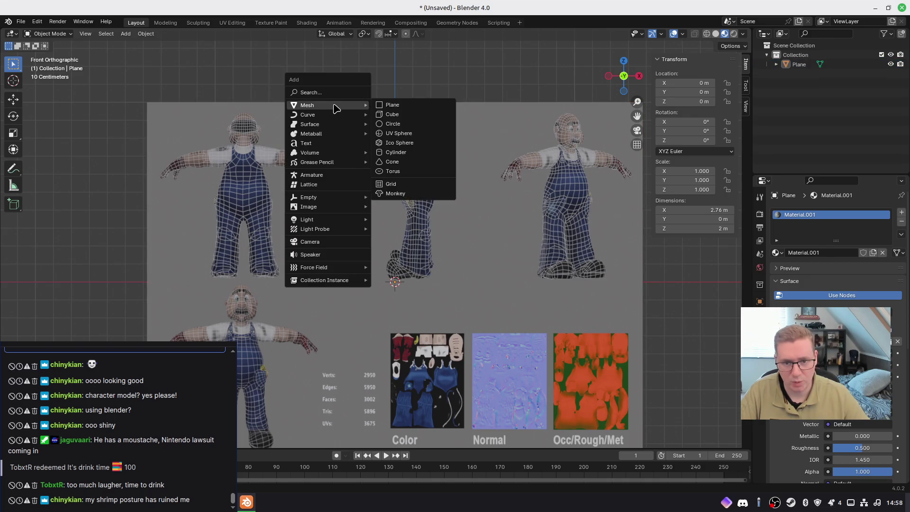
{"action": "left_click", "coordinate": [392, 115]}
{"action": "key", "text": "s"}
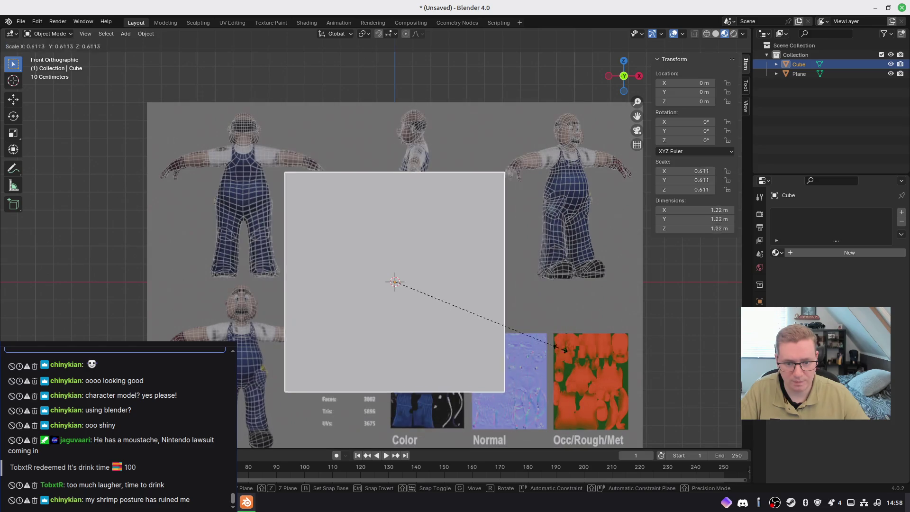
{"action": "left_click", "coordinate": [501, 327]}
{"action": "key", "text": "g"}
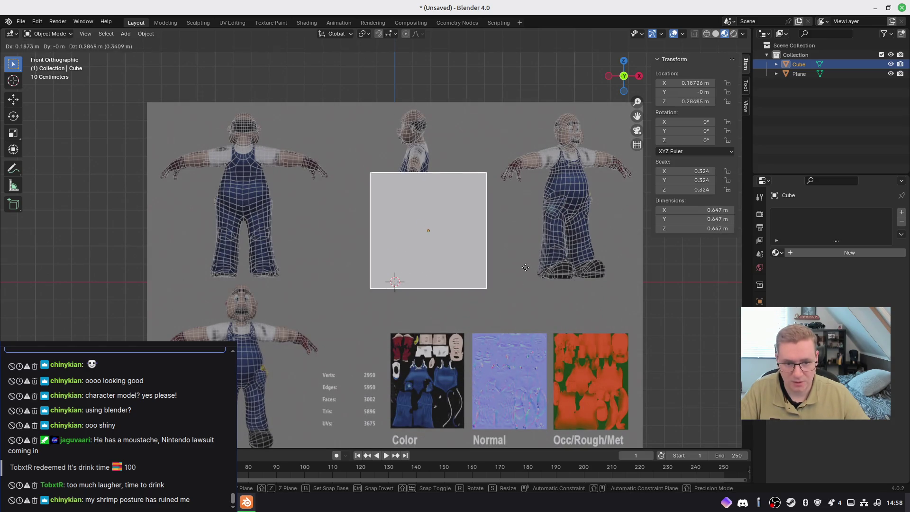
{"action": "left_click", "coordinate": [519, 244]}
{"action": "key", "text": "s"}
{"action": "left_click", "coordinate": [560, 296]}
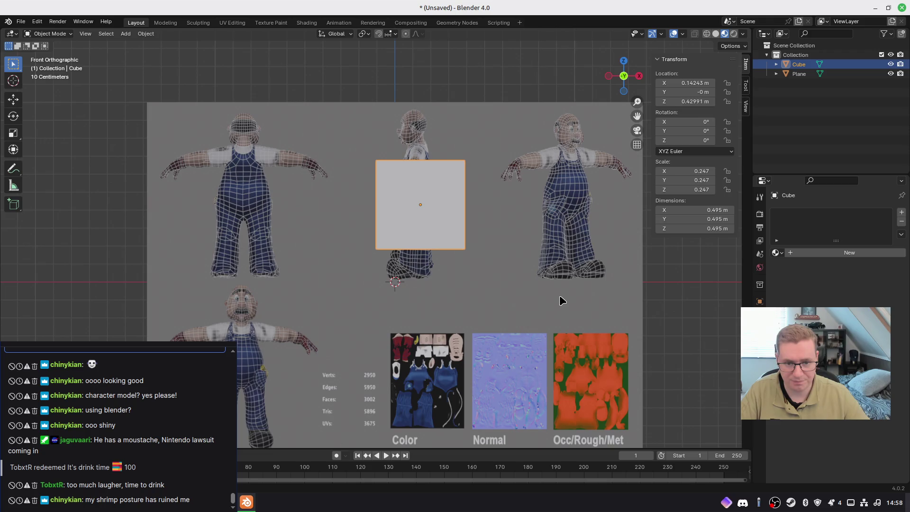
Apply the cube's scale, shrink it to about half, and apply the scale again
{"action": "right_click", "coordinate": [559, 295]}
{"action": "key", "text": "ctrl+a"}
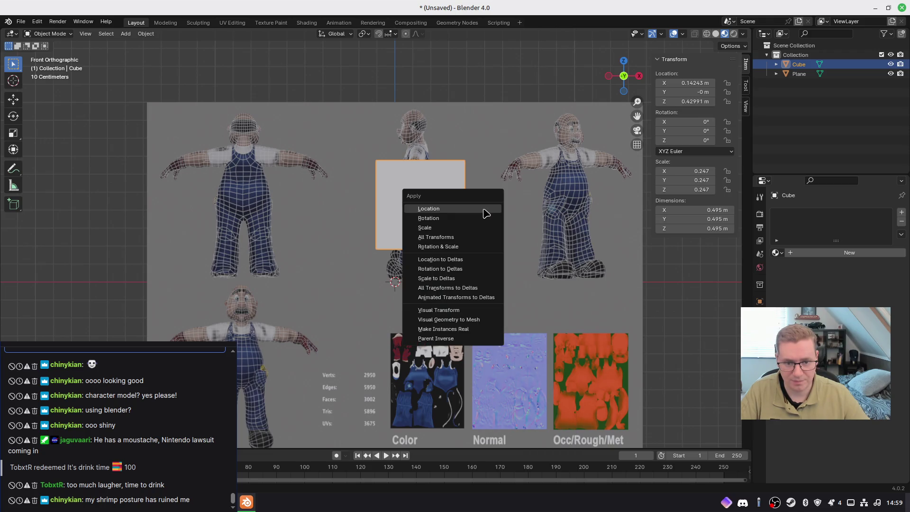
{"action": "left_click", "coordinate": [469, 229]}
{"action": "middle_click_drag", "start_coordinate": [500, 245], "coordinate": [481, 243], "text": "shift"}
{"action": "key", "text": "s"}
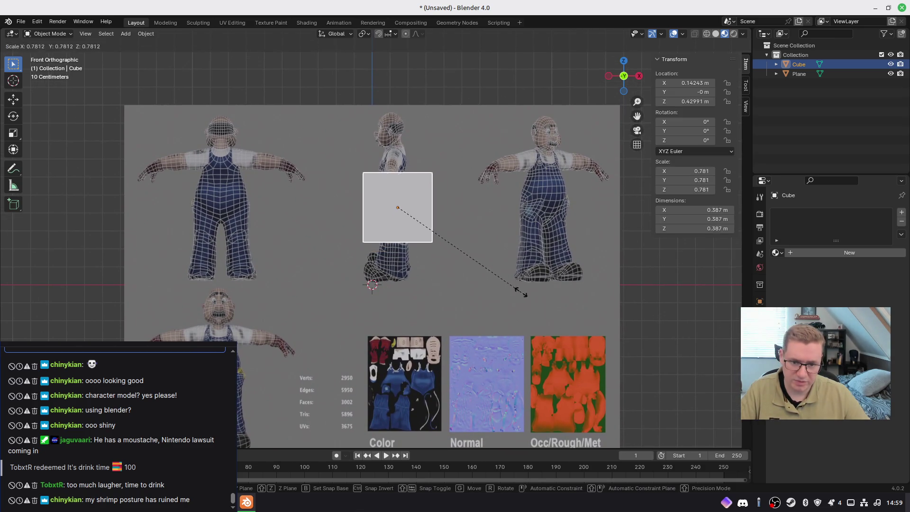
{"action": "left_click", "coordinate": [468, 268]}
{"action": "left_click", "coordinate": [467, 268]}
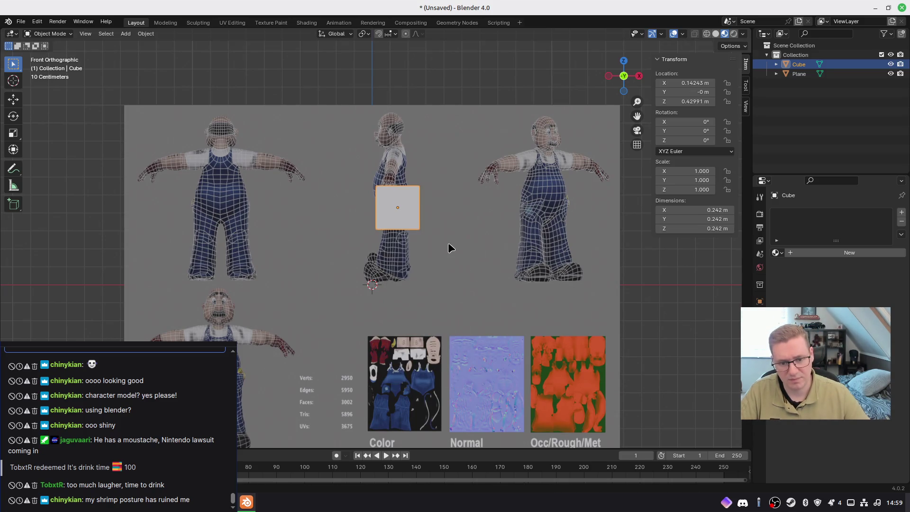
{"action": "scroll", "coordinate": [459, 266], "scroll_direction": "up", "scroll_amount": 3}
{"action": "mouse_move", "coordinate": [398, 279]}
{"action": "middle_mouse_down", "text": "shift"}
{"action": "mouse_move", "coordinate": [407, 298]}
{"action": "mouse_move", "coordinate": [474, 253]}
{"action": "middle_mouse_up", "text": "shift"}
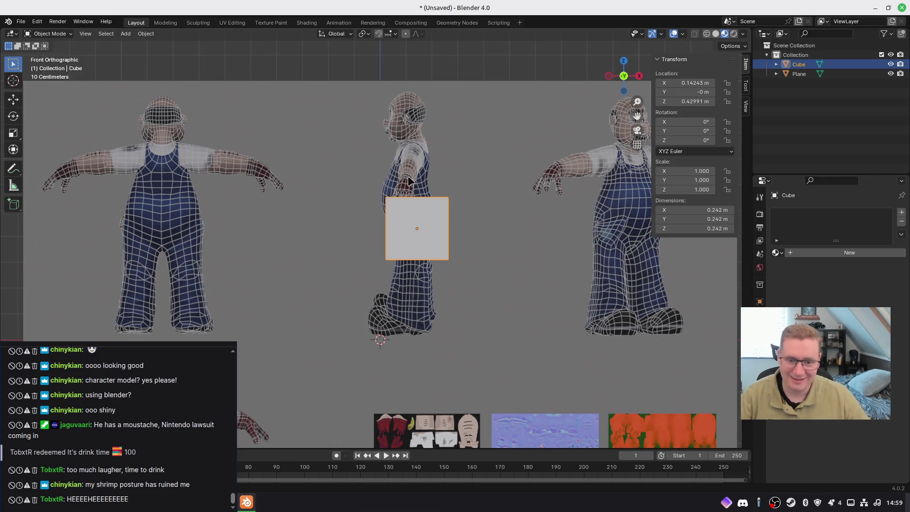
Enter Edit Mode on the cube, preview loop cuts, cancel them, and return to Object Mode
{"action": "key", "text": "Tab"}
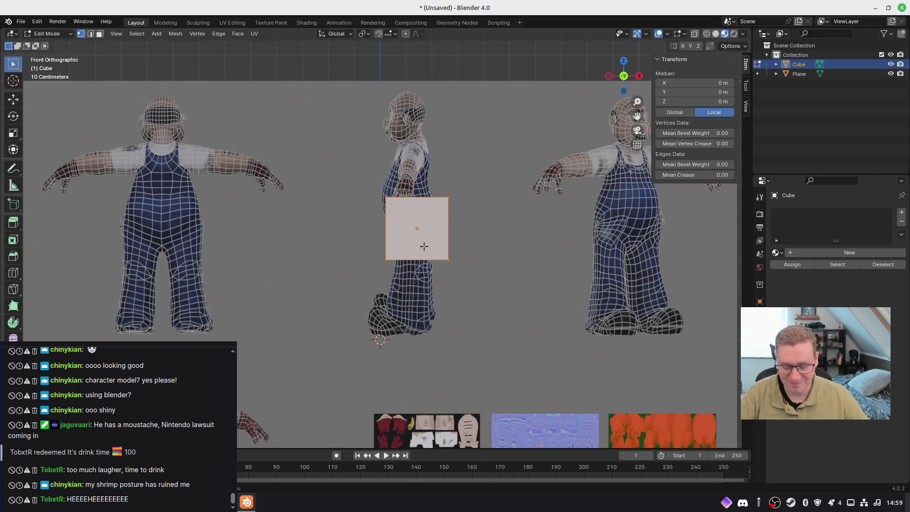
{"action": "key", "text": "ctrl+r"}
{"action": "scroll", "coordinate": [409, 205], "scroll_direction": "up", "scroll_amount": 4}
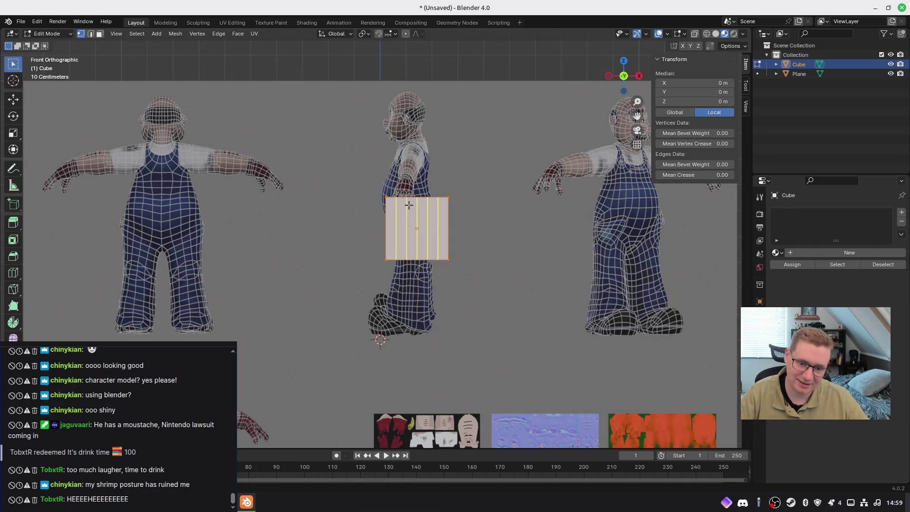
{"action": "left_click", "coordinate": [438, 219]}
{"action": "key", "text": "Tab"}
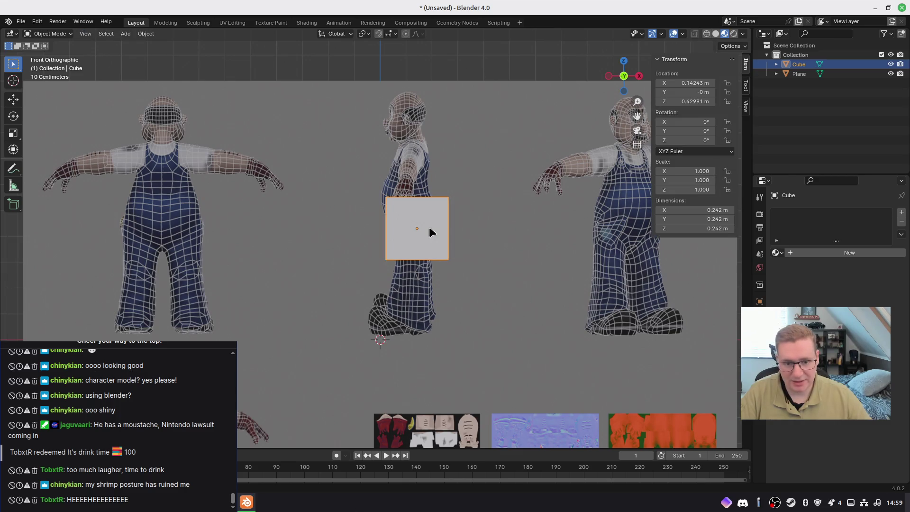
Go back into Edit Mode on the cube with the whole mesh selected and bring up its mesh context menu
{"action": "right_click", "coordinate": [424, 219]}
{"action": "key", "text": "Escape"}
{"action": "key", "text": "Tab"}
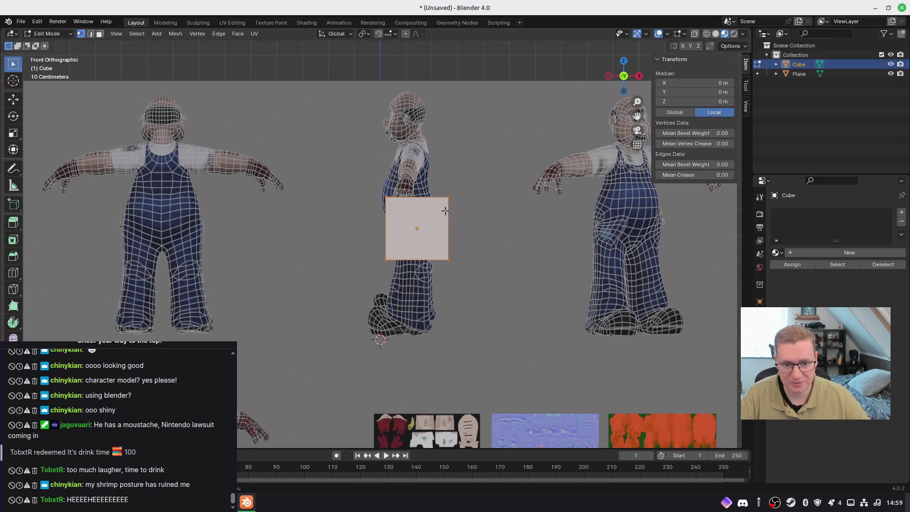
{"action": "right_click", "coordinate": [432, 220]}
{"action": "key", "text": "Escape"}
{"action": "right_click", "coordinate": [432, 220]}
Subdivide the plane into a 4x4 grid, reverting an accidental vertex merge
{"action": "left_click", "coordinate": [433, 220]}
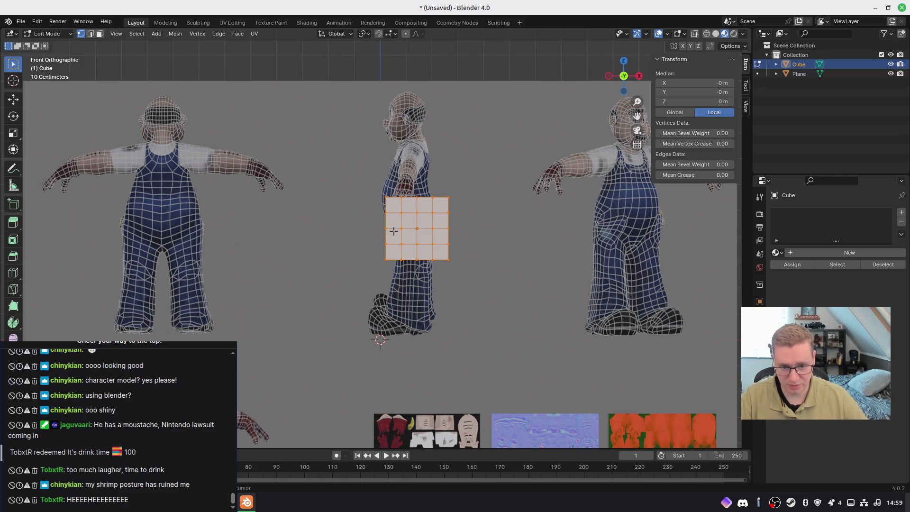
{"action": "key", "text": "ctrl+z"}
{"action": "key", "text": "ctrl+shift+z"}
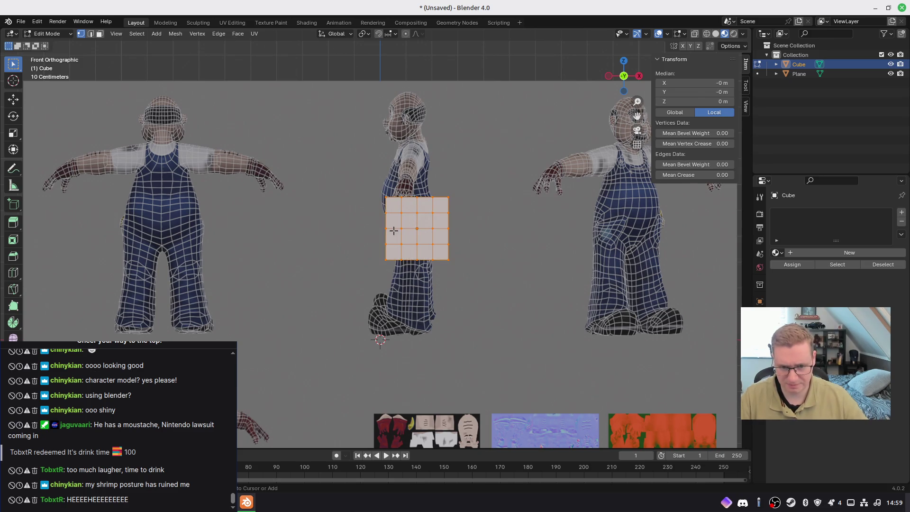
{"action": "key", "text": "x"}
{"action": "key", "text": "Escape"}
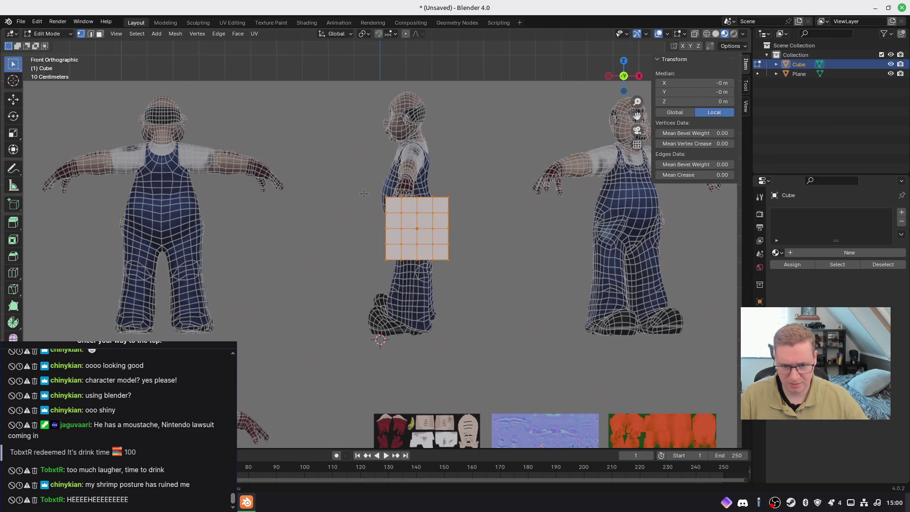
Pick a left-edge vertex in wireframe, then return to solid and show the reference sheet
{"action": "key", "text": "z"}
{"action": "left_click", "coordinate": [338, 198]}
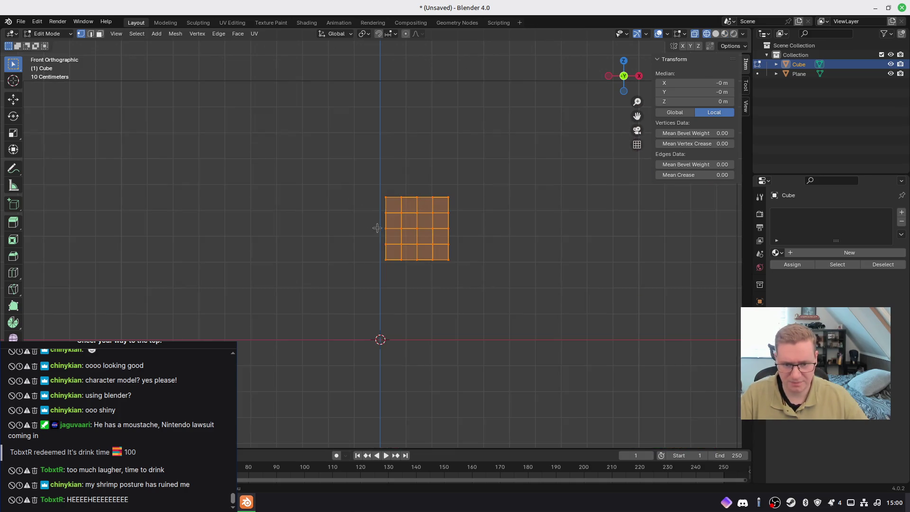
{"action": "left_click", "coordinate": [362, 218]}
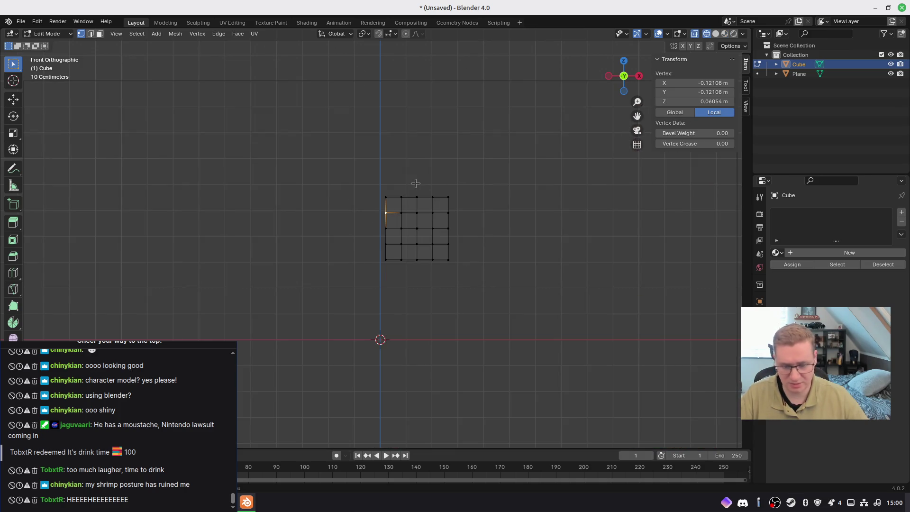
{"action": "key", "text": "z"}
{"action": "left_click", "coordinate": [452, 185]}
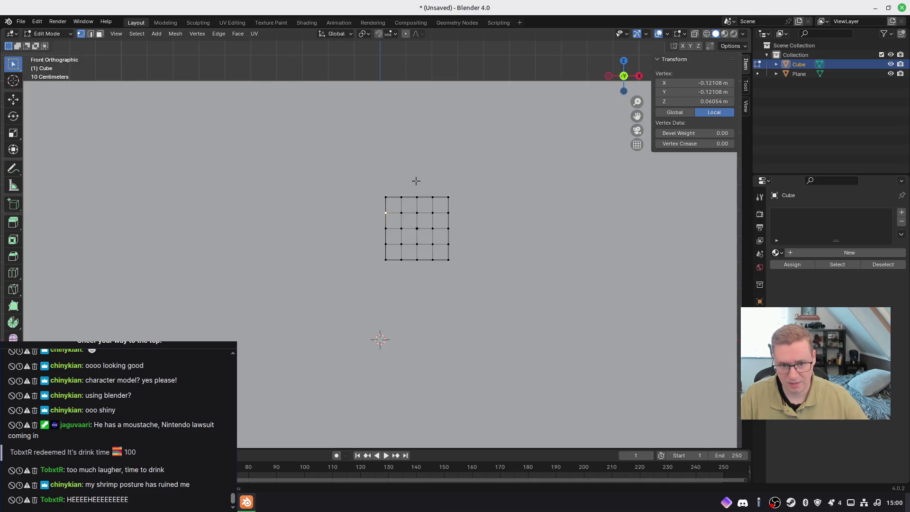
{"action": "scroll", "coordinate": [416, 181], "scroll_direction": "down", "scroll_amount": 4}
{"action": "key", "text": "z"}
{"action": "left_click", "coordinate": [426, 203]}
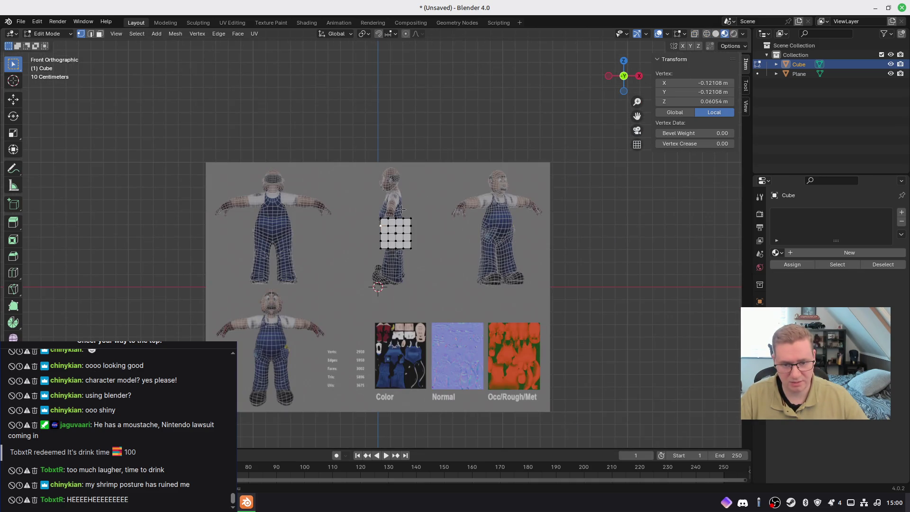
{"action": "scroll", "coordinate": [401, 209], "scroll_direction": "up", "scroll_amount": 5}
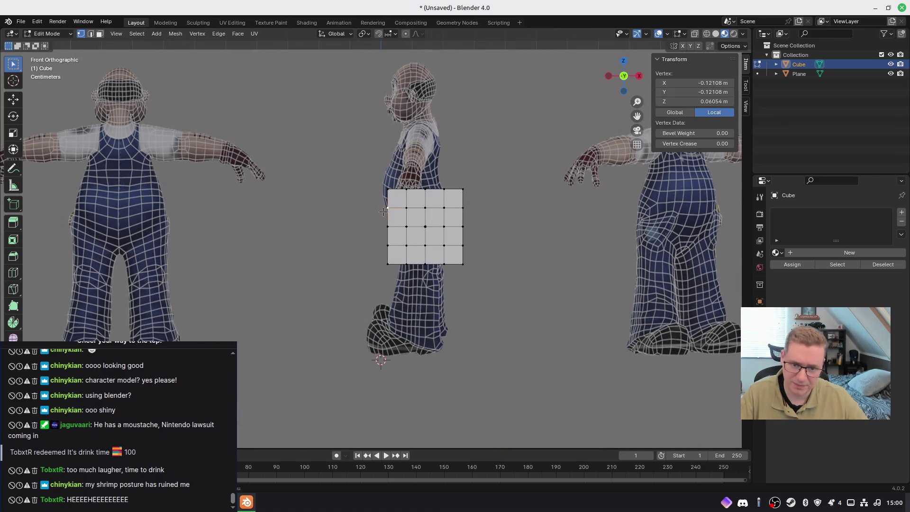
Subdivide the cube's face into a 4x4 grid in Edit Mode
{"action": "key", "text": "Tab"}
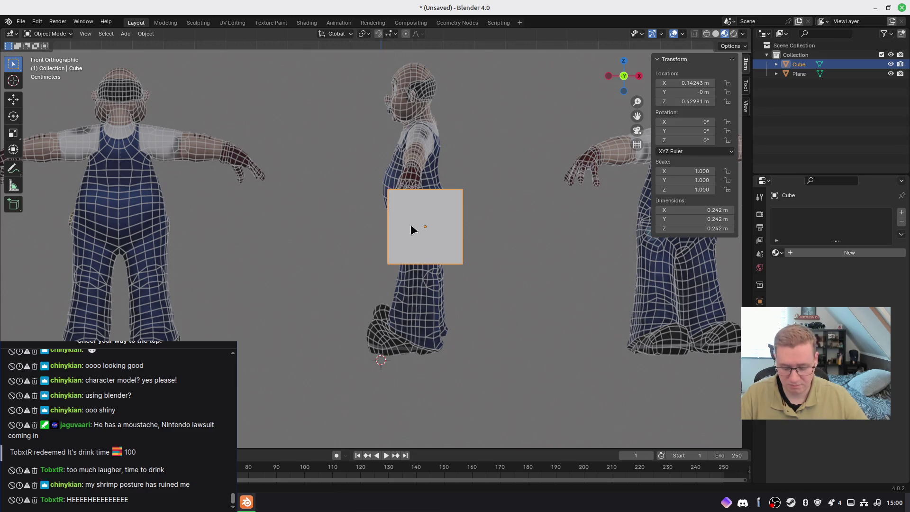
{"action": "key", "text": "x"}
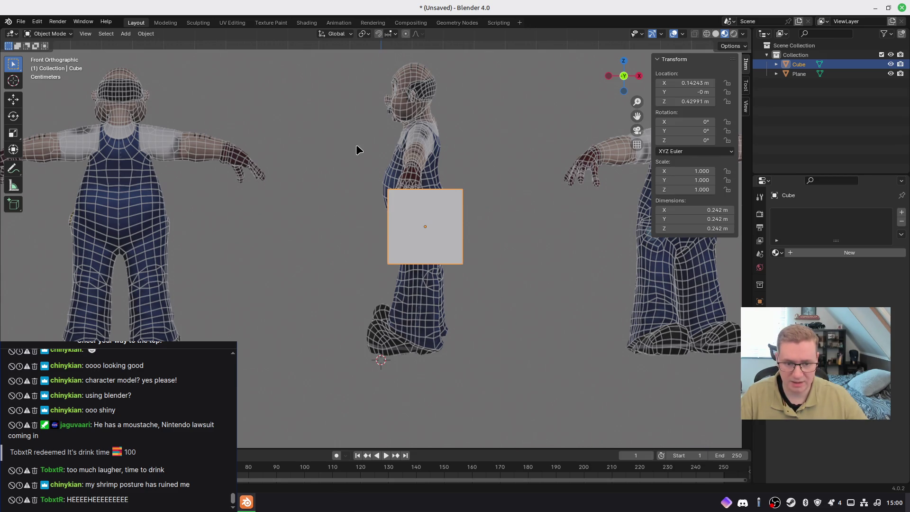
{"action": "key", "text": "Tab"}
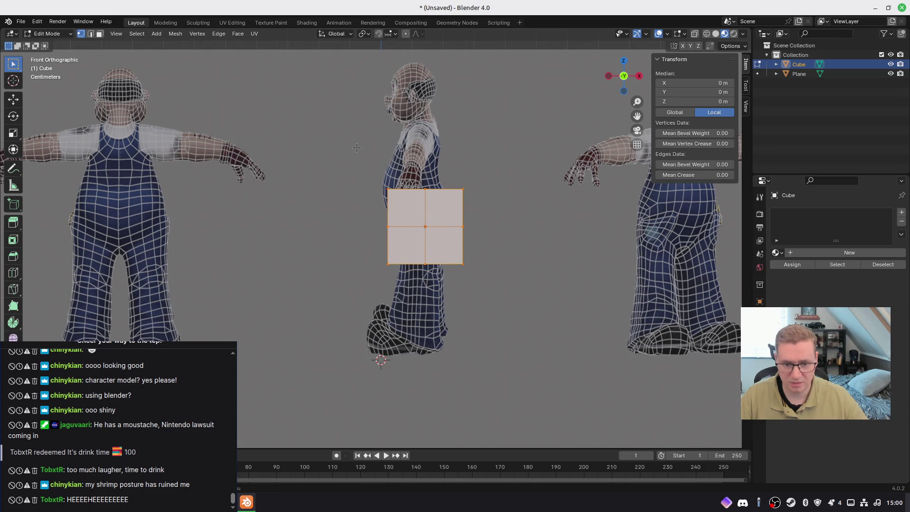
{"action": "right_click", "coordinate": [413, 228]}
{"action": "left_click", "coordinate": [413, 213]}
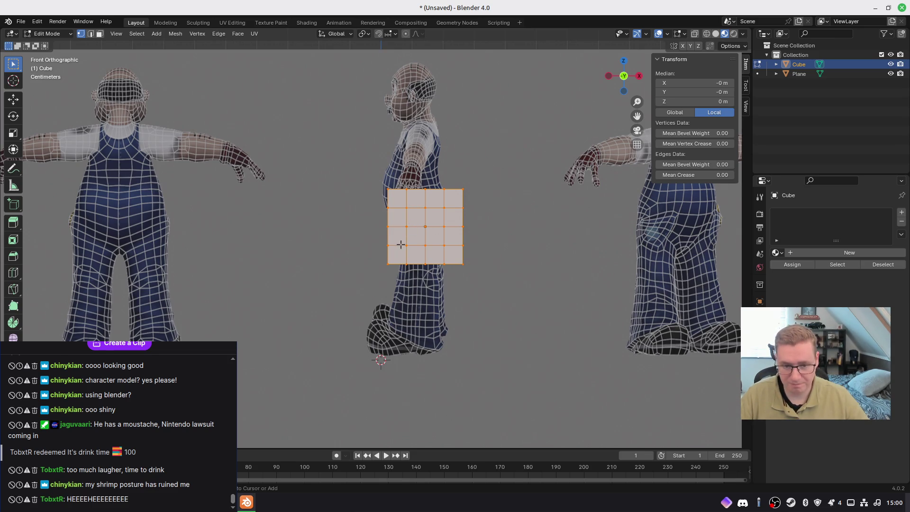
Cycle shading through wireframe and rendered to Material Preview, then deselect the grid's faces
{"action": "key", "text": "shift+z"}
{"action": "key", "text": "shift+z"}
{"action": "key", "text": "z"}
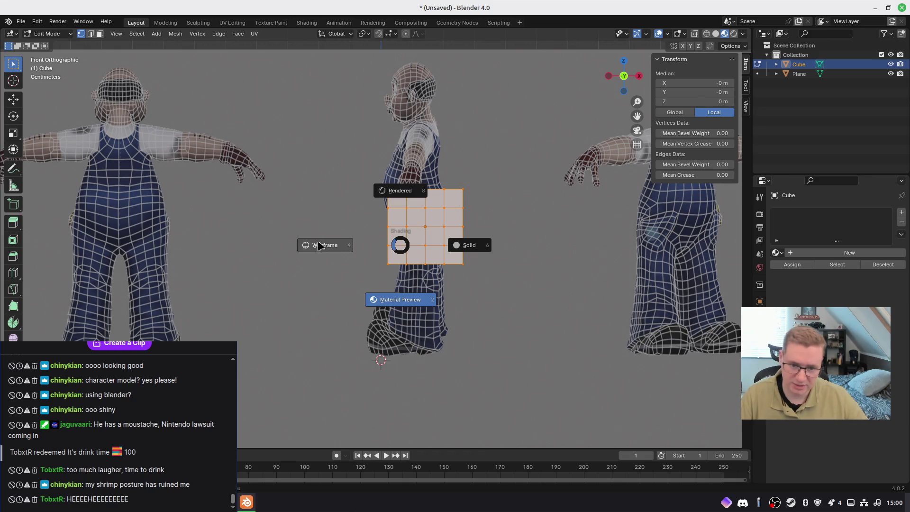
{"action": "left_click", "coordinate": [319, 245]}
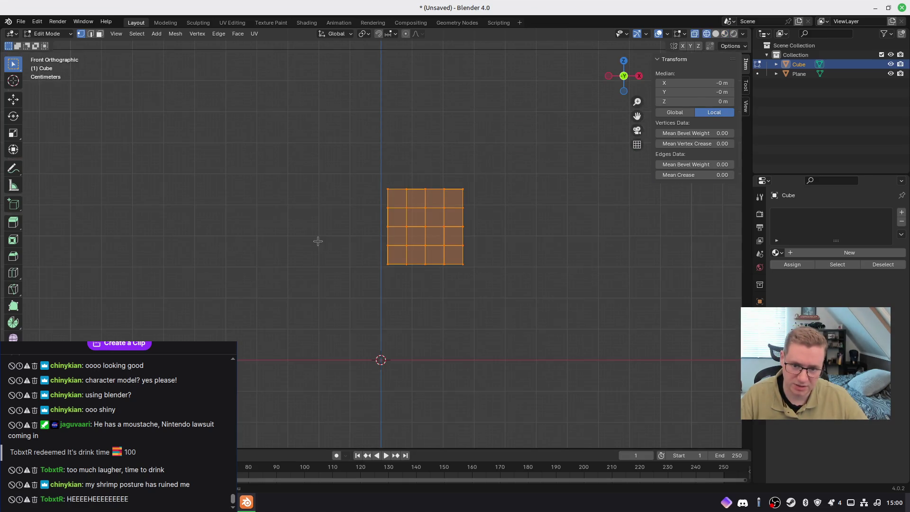
{"action": "key", "text": "z"}
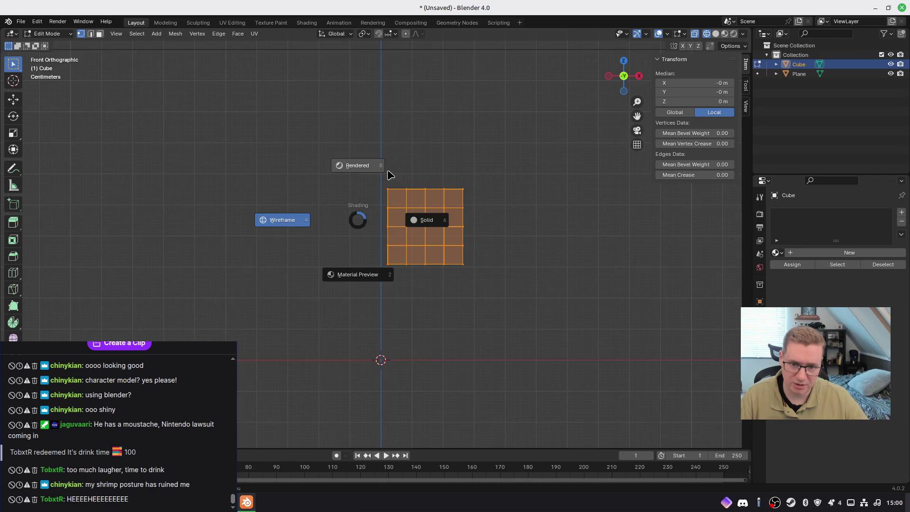
{"action": "left_click", "coordinate": [382, 166]}
{"action": "key", "text": "z"}
{"action": "left_click", "coordinate": [387, 252]}
{"action": "left_click", "coordinate": [348, 185]}
Check the reference image plane, then select the torso grid and enter Edit Mode
{"action": "scroll", "coordinate": [298, 185], "scroll_direction": "down", "scroll_amount": 4}
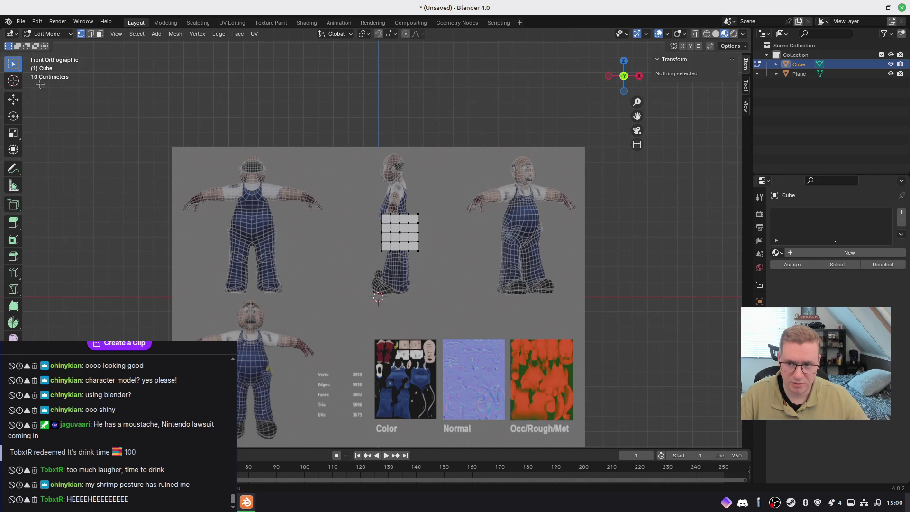
{"action": "key", "text": "Tab"}
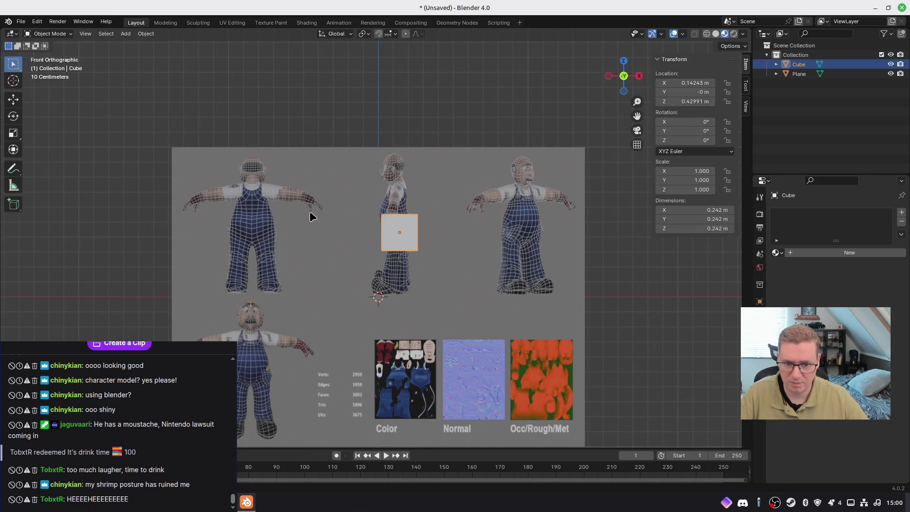
{"action": "left_click", "coordinate": [408, 167]}
{"action": "scroll", "coordinate": [834, 237], "scroll_direction": "down", "scroll_amount": 2}
{"action": "scroll", "coordinate": [805, 438], "scroll_direction": "down", "scroll_amount": 3}
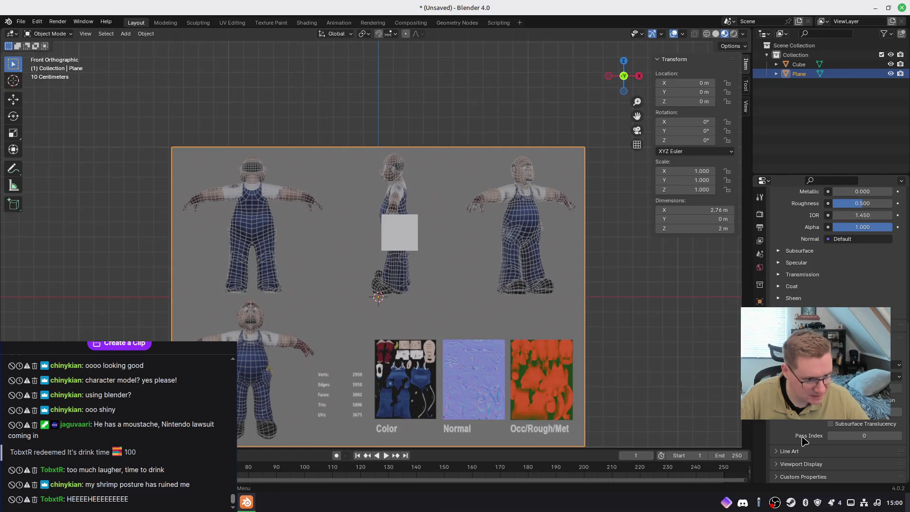
{"action": "scroll", "coordinate": [807, 476], "scroll_direction": "down", "scroll_amount": 4}
{"action": "scroll", "coordinate": [834, 265], "scroll_direction": "up", "scroll_amount": 3}
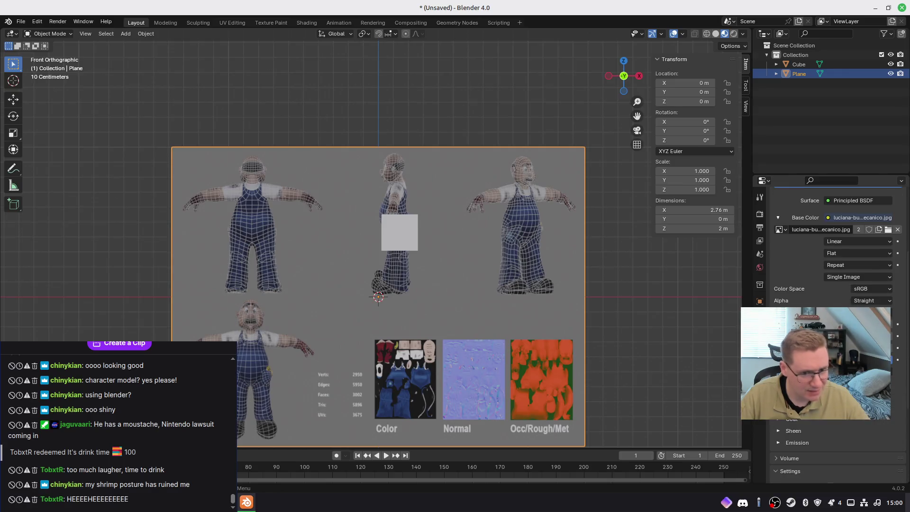
{"action": "scroll", "coordinate": [396, 225], "scroll_direction": "up", "scroll_amount": 3}
{"action": "scroll", "coordinate": [395, 223], "scroll_direction": "up", "scroll_amount": 1}
{"action": "scroll", "coordinate": [396, 223], "scroll_direction": "down", "scroll_amount": 1}
{"action": "left_click", "coordinate": [420, 221]}
{"action": "key", "text": "Tab"}
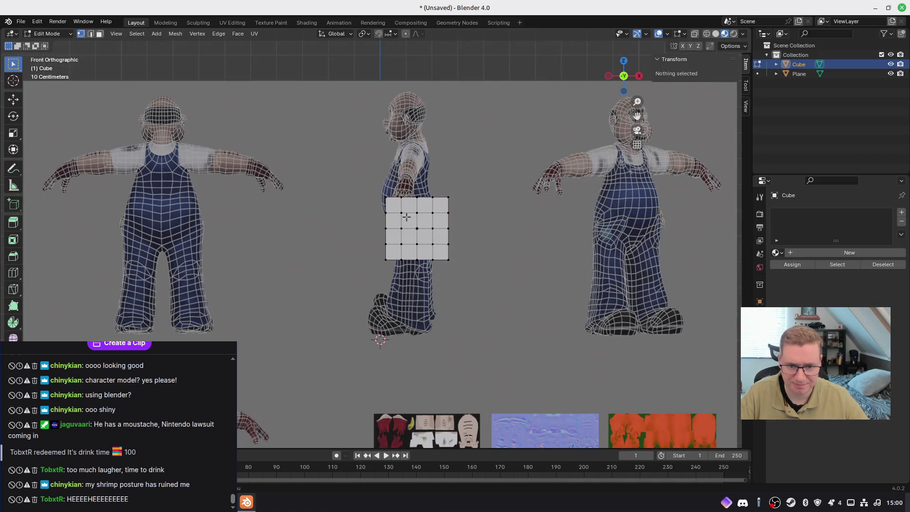
Select all grid vertices, then box-select the top-left vertices in wireframe shading
{"action": "scroll", "coordinate": [393, 218], "scroll_direction": "up", "scroll_amount": 2}
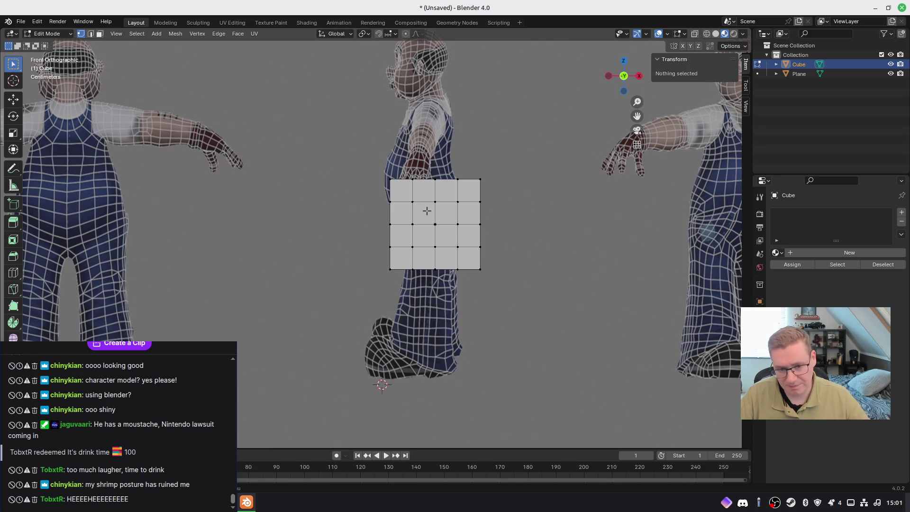
{"action": "key", "text": "a"}
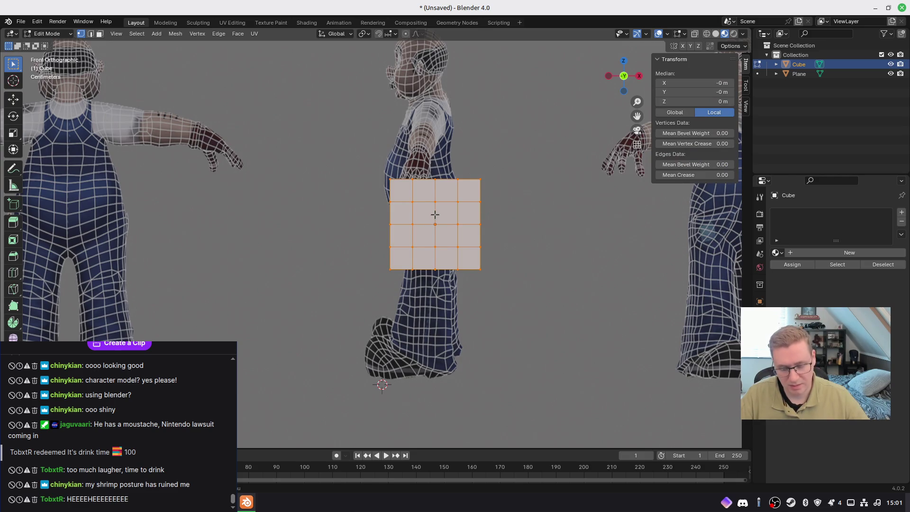
{"action": "key", "text": "z"}
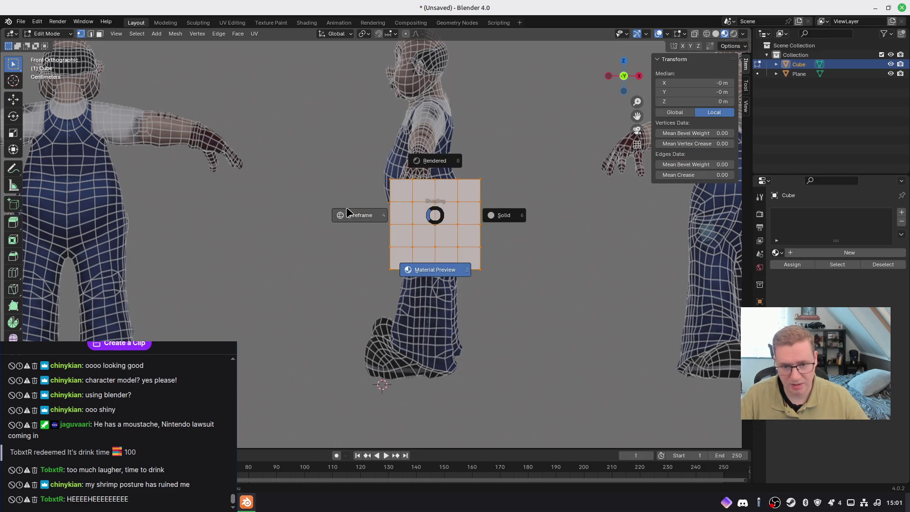
{"action": "left_click", "coordinate": [349, 208]}
{"action": "left_click_drag", "start_coordinate": [372, 164], "coordinate": [401, 209]}
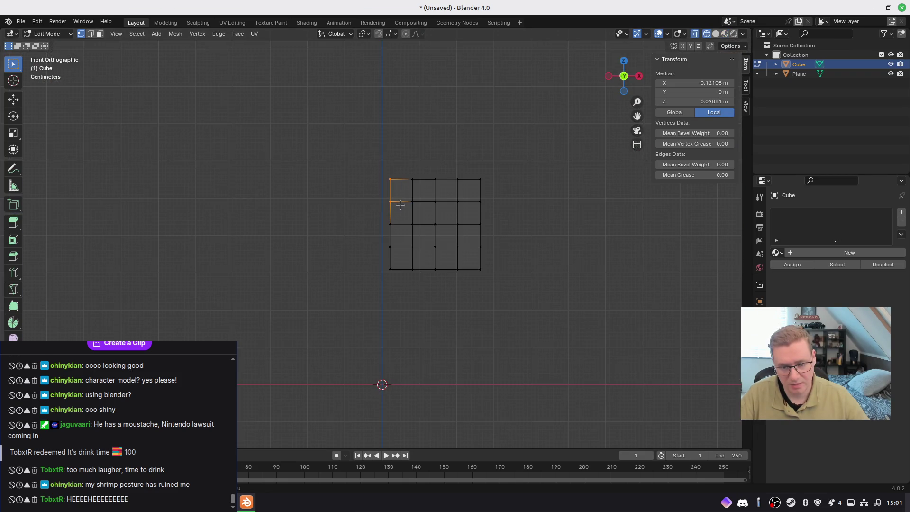
Switch to solid, then rendered shading, and orbit to reveal the grid's cube thickness
{"action": "key", "text": "z"}
{"action": "left_click", "coordinate": [452, 203]}
{"action": "key", "text": "z"}
{"action": "left_click", "coordinate": [406, 157]}
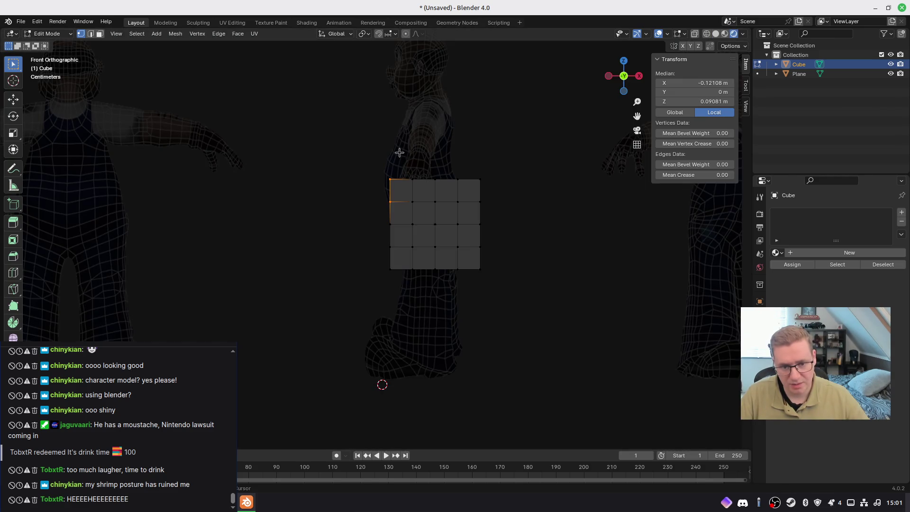
{"action": "middle_click_drag", "start_coordinate": [399, 152], "coordinate": [420, 208], "text": "shift"}
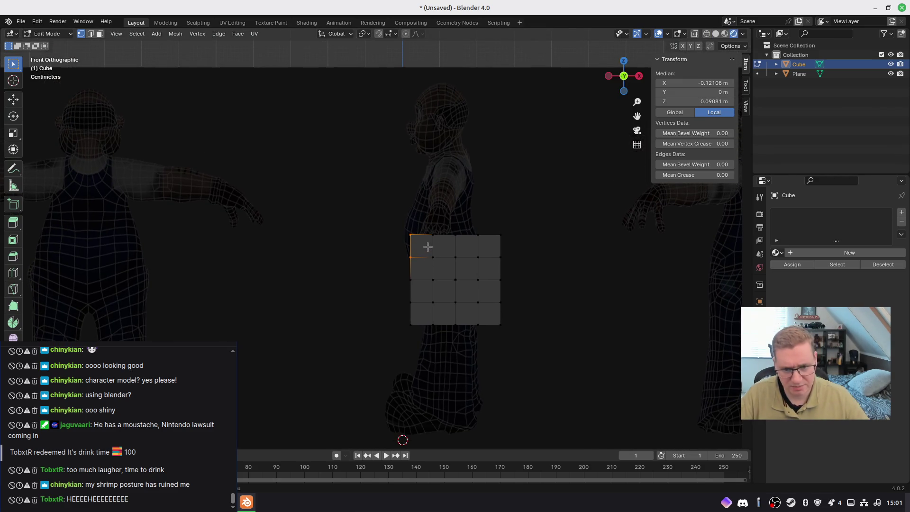
{"action": "mouse_move", "coordinate": [418, 239]}
{"action": "middle_mouse_down"}
{"action": "mouse_move", "coordinate": [525, 264]}
{"action": "mouse_move", "coordinate": [386, 252]}
{"action": "mouse_move", "coordinate": [449, 309]}
{"action": "mouse_move", "coordinate": [591, 272]}
{"action": "mouse_move", "coordinate": [472, 278]}
{"action": "mouse_move", "coordinate": [526, 271]}
{"action": "mouse_move", "coordinate": [487, 271]}
{"action": "mouse_move", "coordinate": [467, 302]}
{"action": "mouse_move", "coordinate": [468, 288]}
{"action": "middle_mouse_up"}
{"action": "key", "text": "Tab"}
Delete the cube and return to front orthographic view with the reference in Material Preview
{"action": "key", "text": "x"}
{"action": "left_click", "coordinate": [489, 269]}
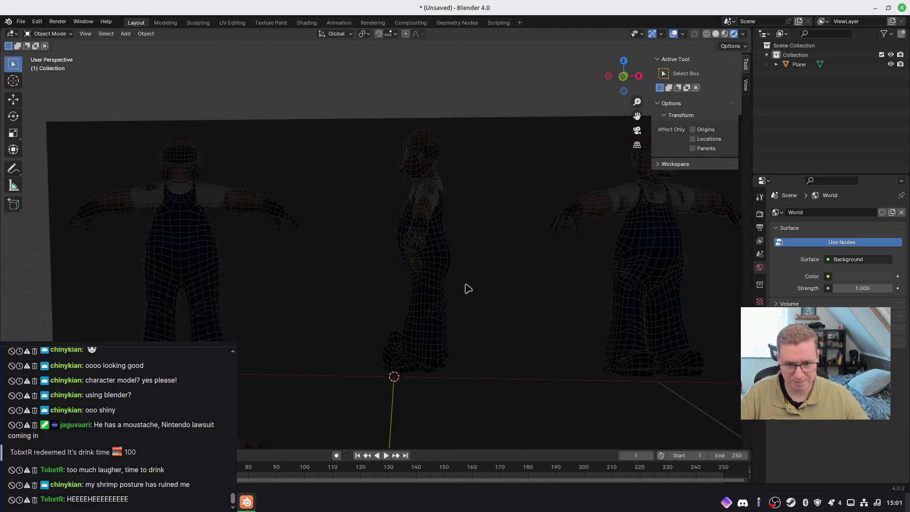
{"action": "left_click", "coordinate": [446, 273]}
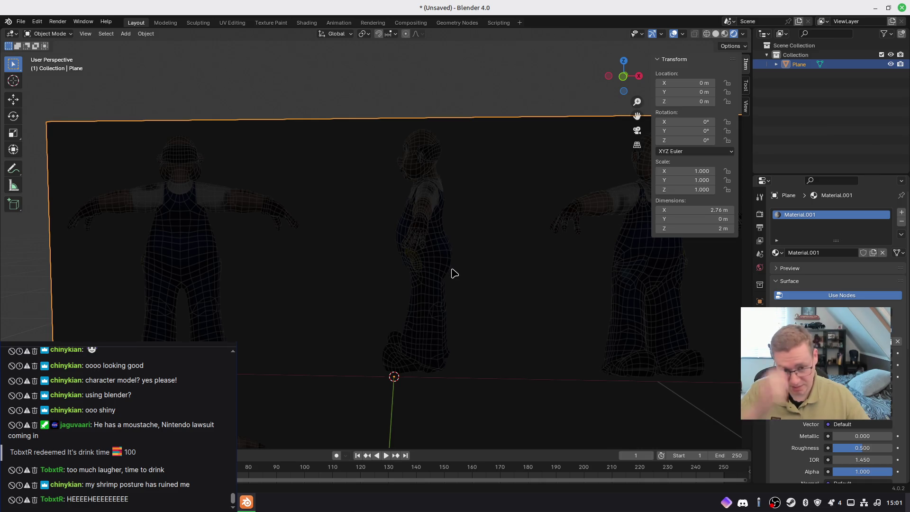
{"action": "key", "text": "z"}
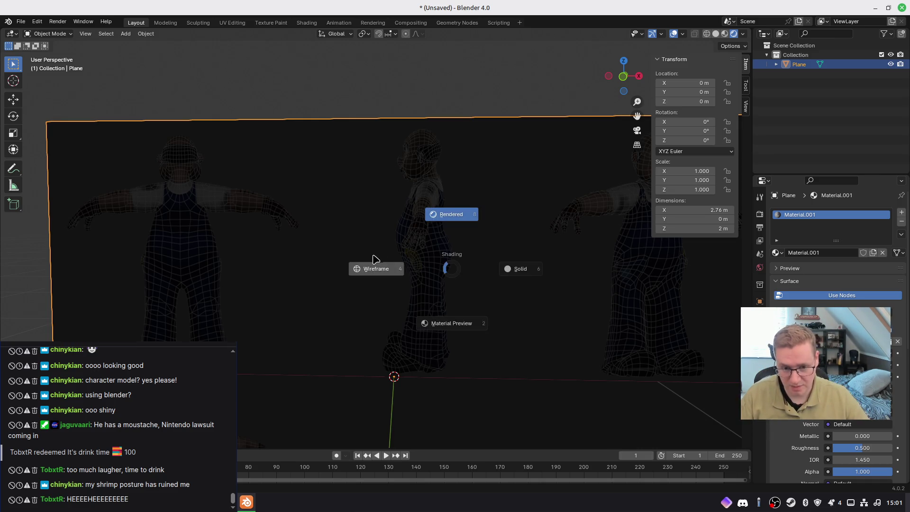
{"action": "left_click", "coordinate": [521, 269]}
{"action": "key", "text": "z"}
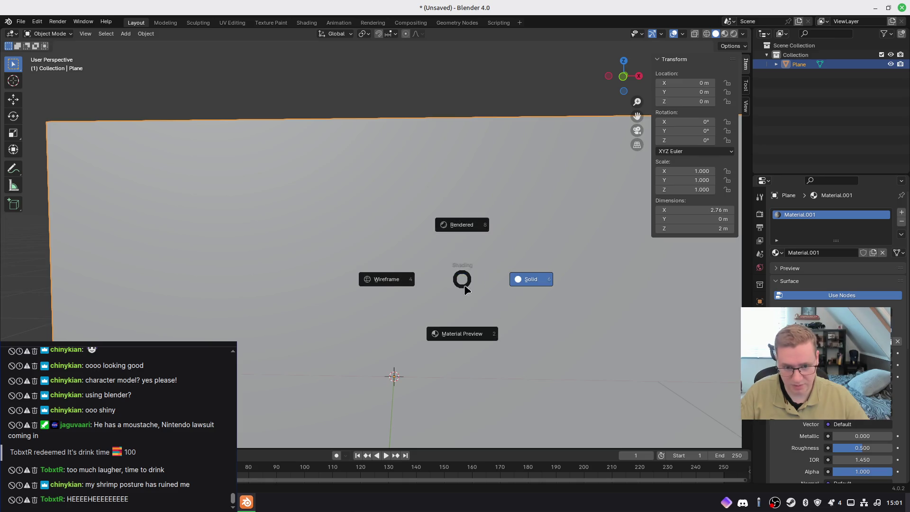
{"action": "left_click", "coordinate": [463, 334]}
{"action": "key", "text": "KP_1"}
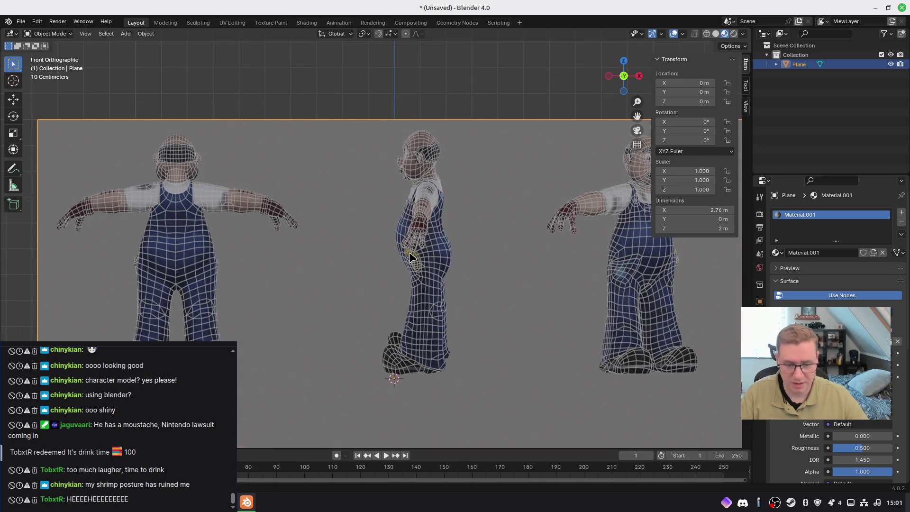
Add a plane, stand it upright with rx90, and apply its rotation
{"action": "key", "text": "shift+a"}
{"action": "mouse_move", "coordinate": [411, 257]}
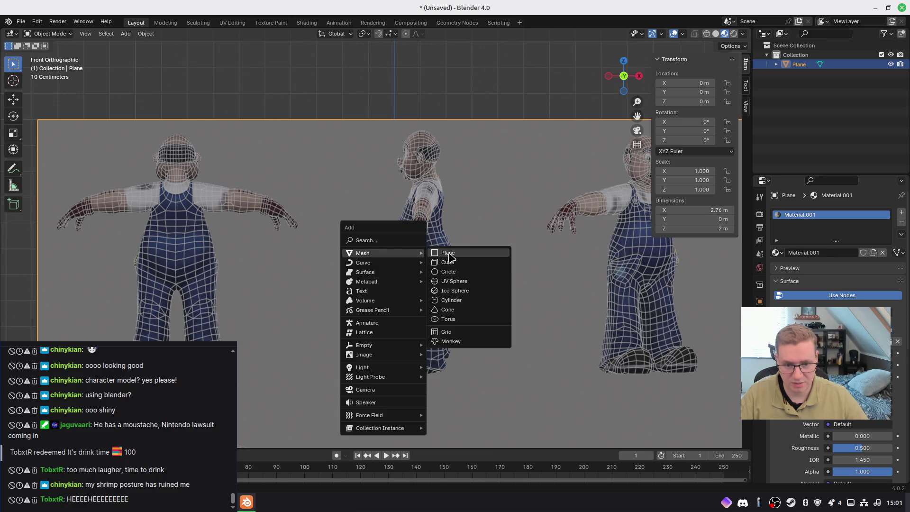
{"action": "left_click", "coordinate": [448, 258]}
{"action": "type", "text": "rx90"}
{"action": "key", "text": "Return"}
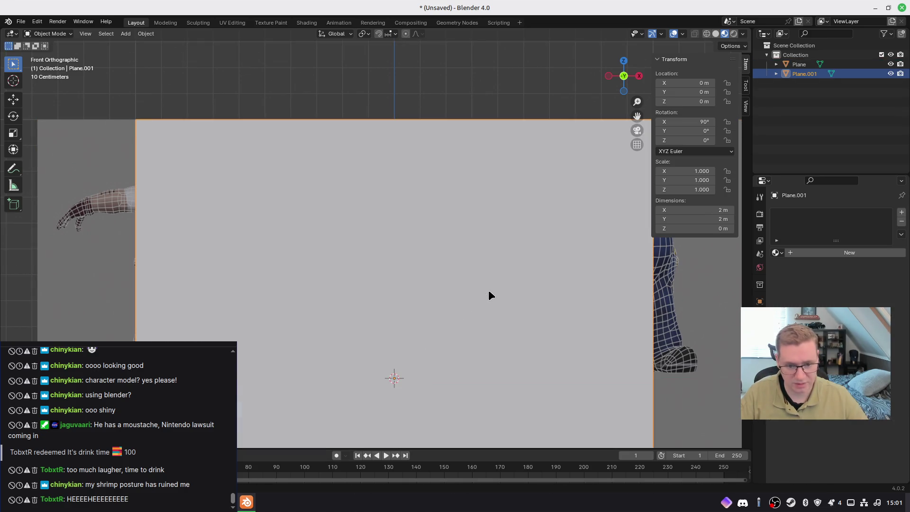
{"action": "key", "text": "ctrl+a"}
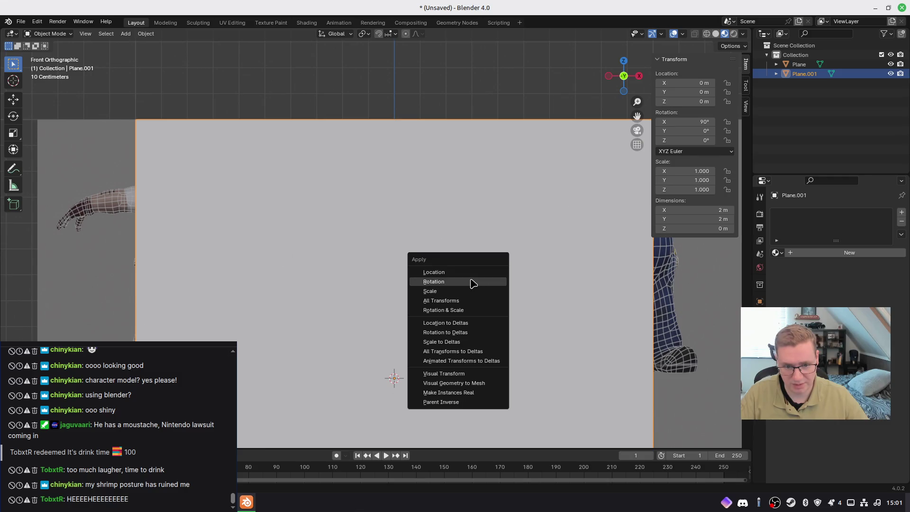
{"action": "left_click", "coordinate": [474, 282]}
Scale the plane to about 0.098 over the side-view torso and apply its scale
{"action": "key", "text": "s"}
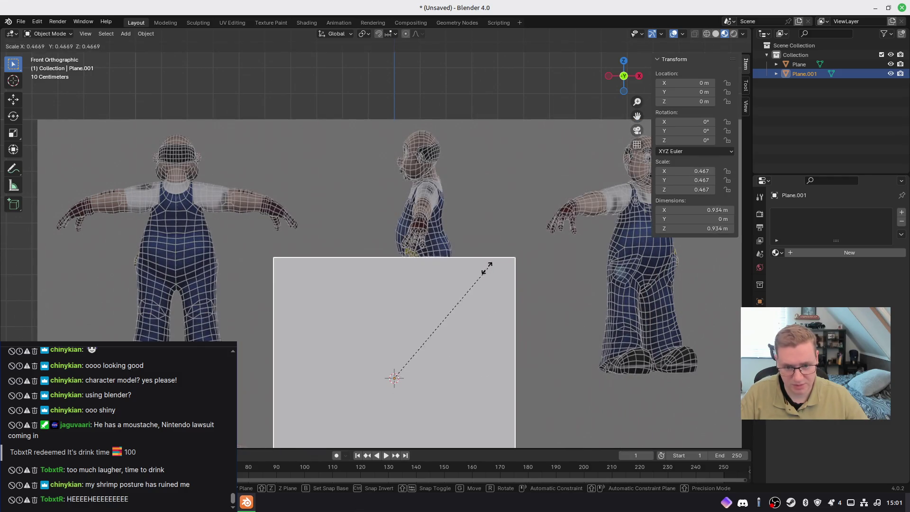
{"action": "left_click", "coordinate": [411, 337]}
{"action": "key", "text": "g"}
{"action": "left_click", "coordinate": [501, 218]}
{"action": "key", "text": "s"}
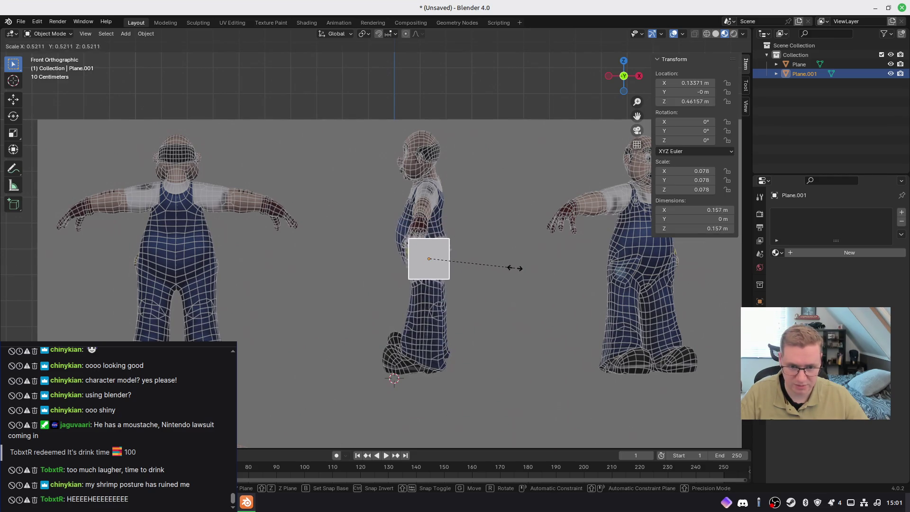
{"action": "left_click", "coordinate": [537, 280]}
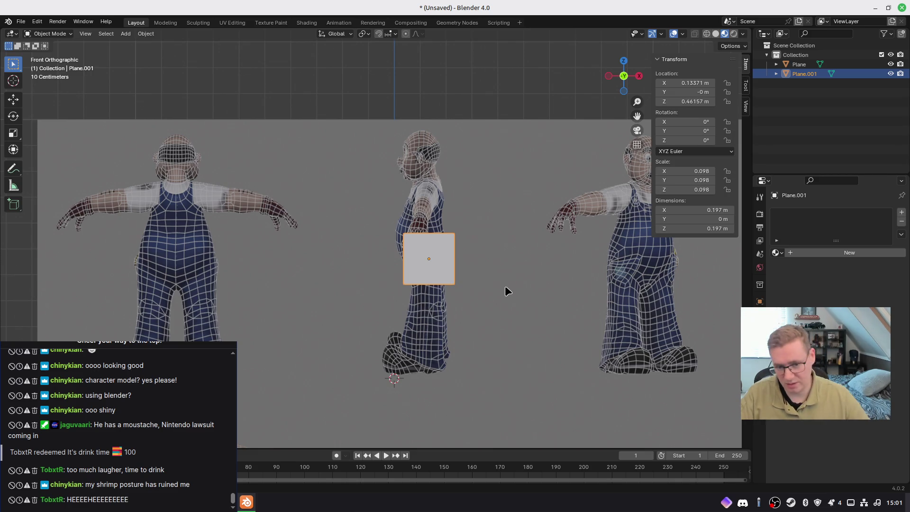
{"action": "key", "text": "ctrl+a"}
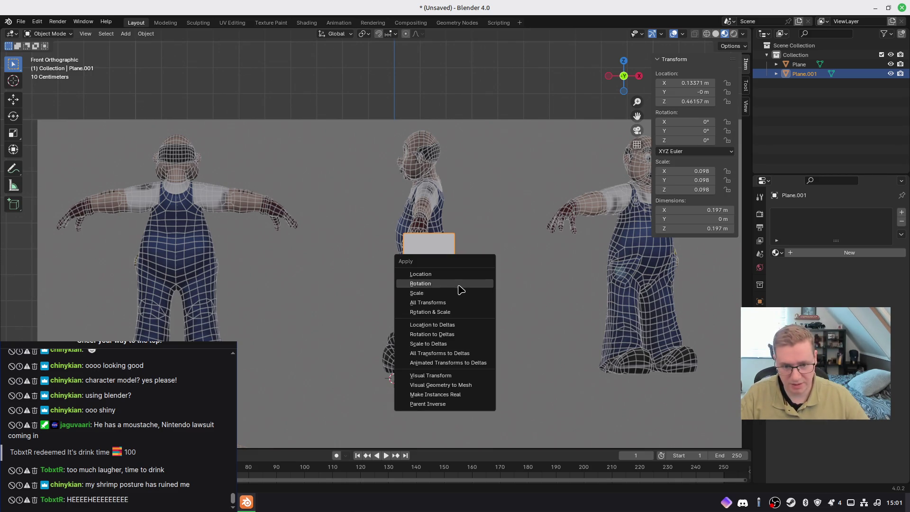
{"action": "left_click", "coordinate": [463, 284]}
{"action": "key", "text": "Tab"}
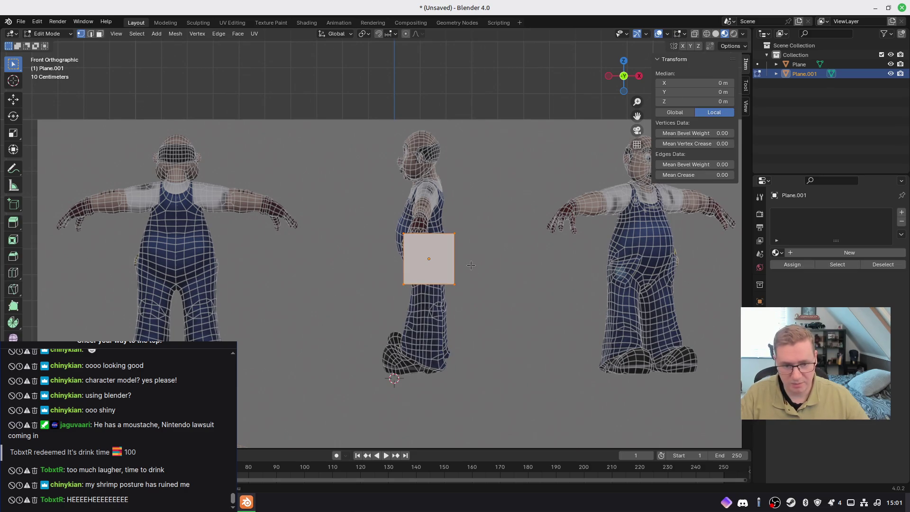
{"action": "right_click", "coordinate": [413, 252]}
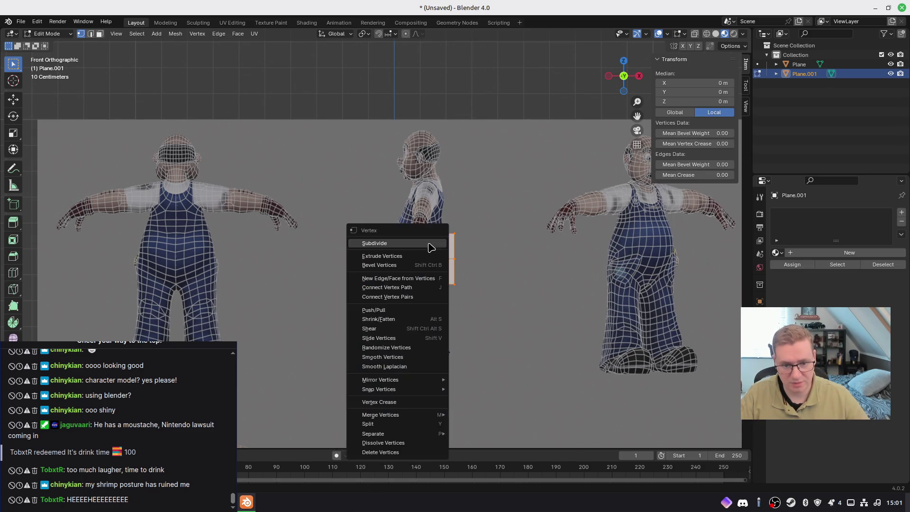
Subdivide the plane into a 4x4 grid and fit its left edge vertices to the back outline
{"action": "left_click", "coordinate": [417, 249]}
{"action": "scroll", "coordinate": [435, 269], "scroll_direction": "up", "scroll_amount": 1}
{"action": "scroll", "coordinate": [435, 269], "scroll_direction": "up", "scroll_amount": 4}
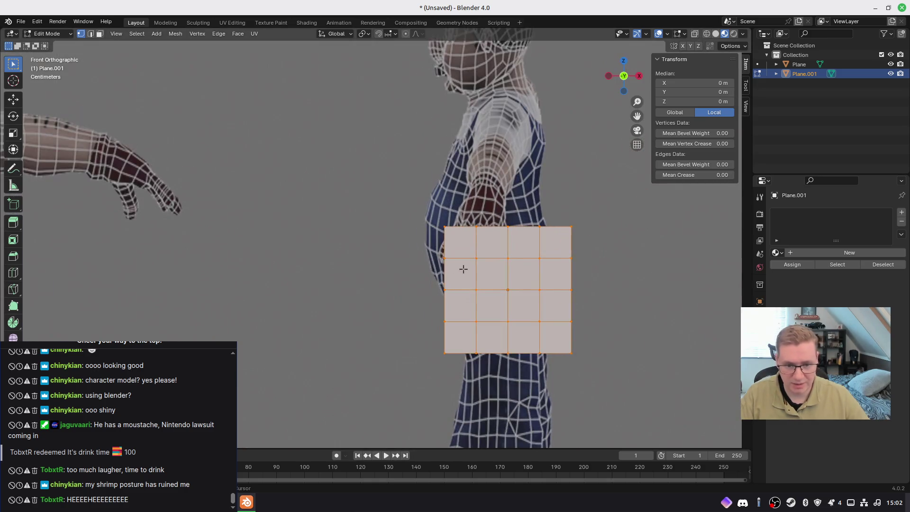
{"action": "middle_click_drag", "start_coordinate": [463, 266], "coordinate": [356, 210], "text": "shift"}
{"action": "mouse_move", "coordinate": [343, 173]}
{"action": "left_mouse_down"}
{"action": "mouse_move", "coordinate": [400, 289]}
{"action": "mouse_move", "coordinate": [394, 270]}
{"action": "left_mouse_up"}
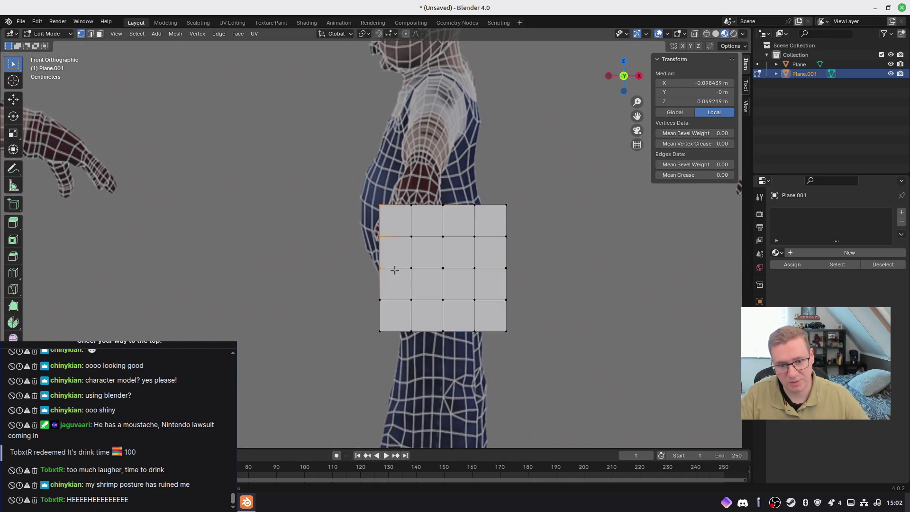
{"action": "key", "text": "g"}
{"action": "key", "text": "Escape"}
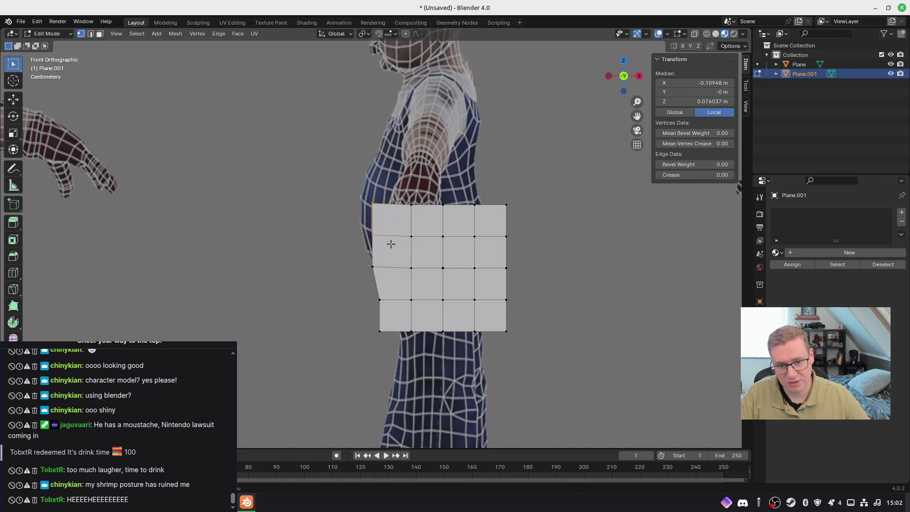
{"action": "key", "text": "g"}
{"action": "left_click", "coordinate": [380, 241]}
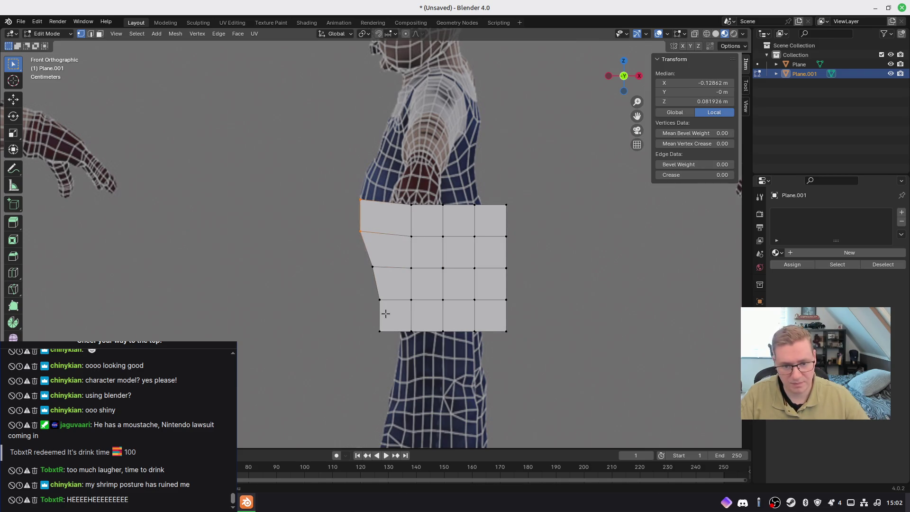
{"action": "key", "text": "g"}
{"action": "left_click", "coordinate": [517, 239]}
Move the right-side vertices one by one onto the torso's body outline
{"action": "left_click", "coordinate": [508, 221]}
{"action": "key", "text": "g"}
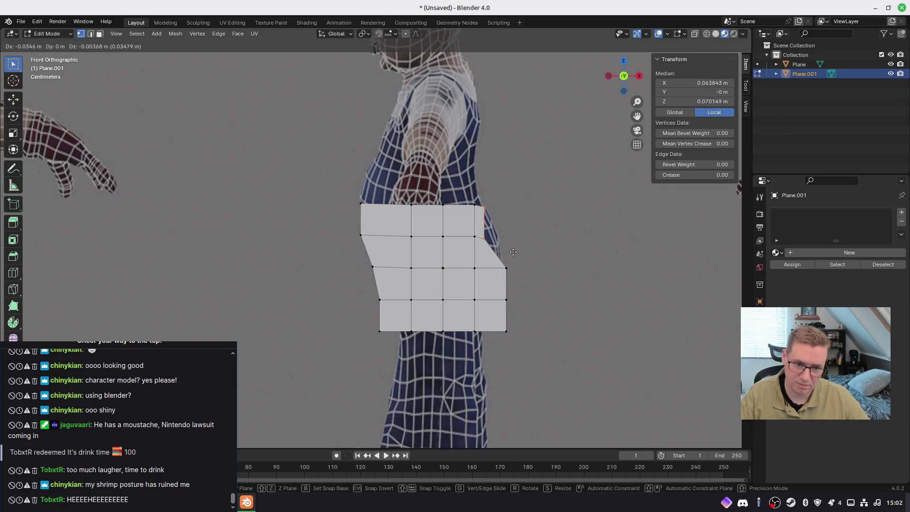
{"action": "left_click", "coordinate": [513, 252]}
{"action": "left_click", "coordinate": [485, 235]}
{"action": "key", "text": "g"}
{"action": "left_click", "coordinate": [505, 230]}
{"action": "left_click", "coordinate": [506, 268]}
{"action": "key", "text": "g"}
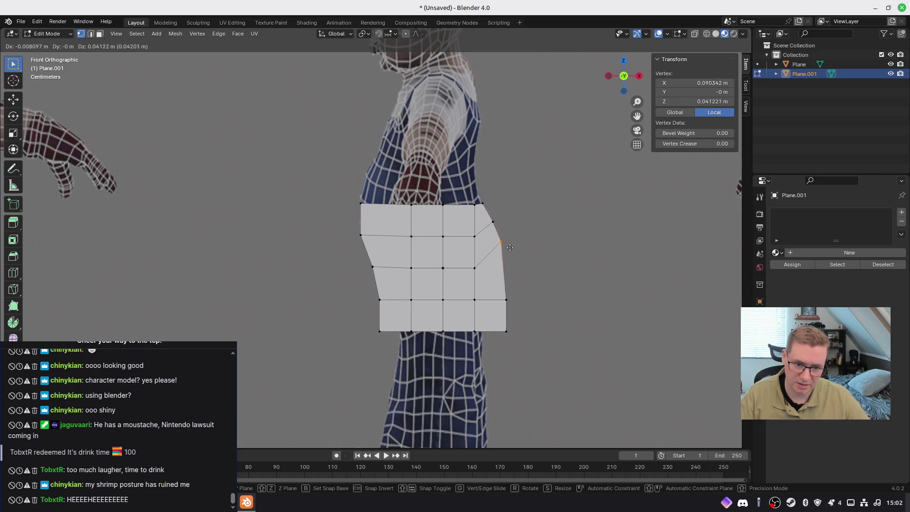
{"action": "left_click", "coordinate": [510, 247]}
{"action": "left_click", "coordinate": [512, 287]}
{"action": "key", "text": "g"}
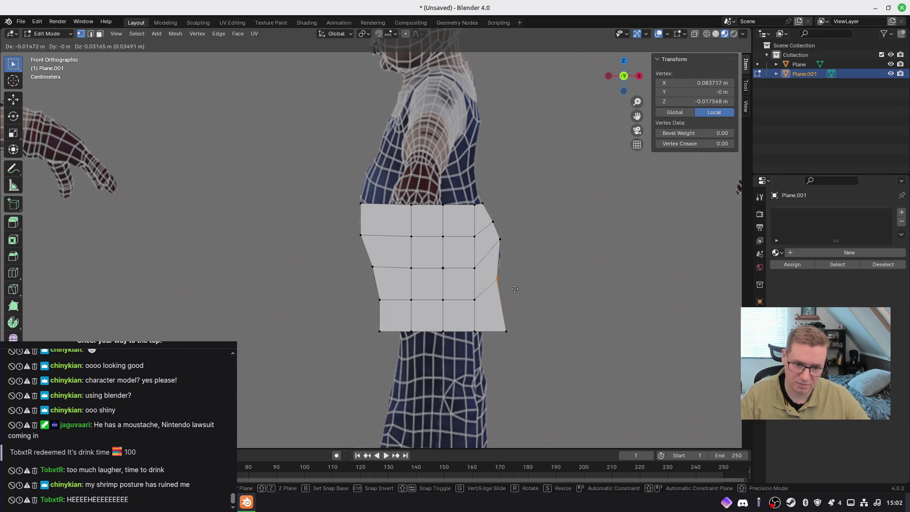
{"action": "left_click", "coordinate": [518, 279]}
Raise the bottom-right and middle bottom vertices to round the torso's lower edge
{"action": "left_click", "coordinate": [510, 332]}
{"action": "key", "text": "g"}
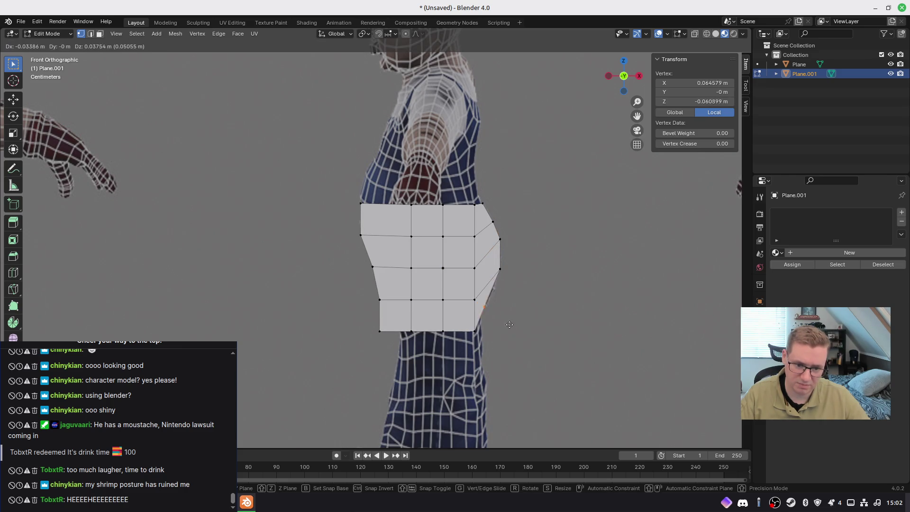
{"action": "left_click", "coordinate": [503, 332]}
{"action": "left_click", "coordinate": [474, 330]}
{"action": "key", "text": "g"}
{"action": "left_click", "coordinate": [441, 323]}
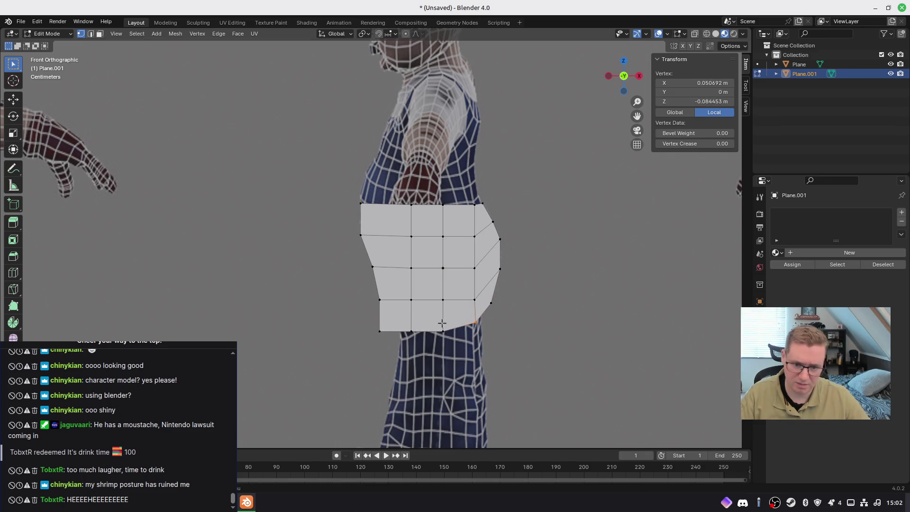
{"action": "left_click", "coordinate": [443, 331]}
{"action": "key", "text": "g"}
{"action": "left_click", "coordinate": [443, 324]}
{"action": "left_click", "coordinate": [411, 331]}
{"action": "key", "text": "g"}
{"action": "left_click", "coordinate": [410, 325]}
Pull the bottom-left corner and lower-left side vertex up and inward along the curve
{"action": "left_click_drag", "start_coordinate": [353, 326], "coordinate": [388, 342]}
{"action": "key", "text": "g"}
{"action": "left_click", "coordinate": [403, 320]}
{"action": "left_click_drag", "start_coordinate": [375, 292], "coordinate": [390, 308]}
{"action": "key", "text": "g"}
{"action": "left_click", "coordinate": [398, 295]}
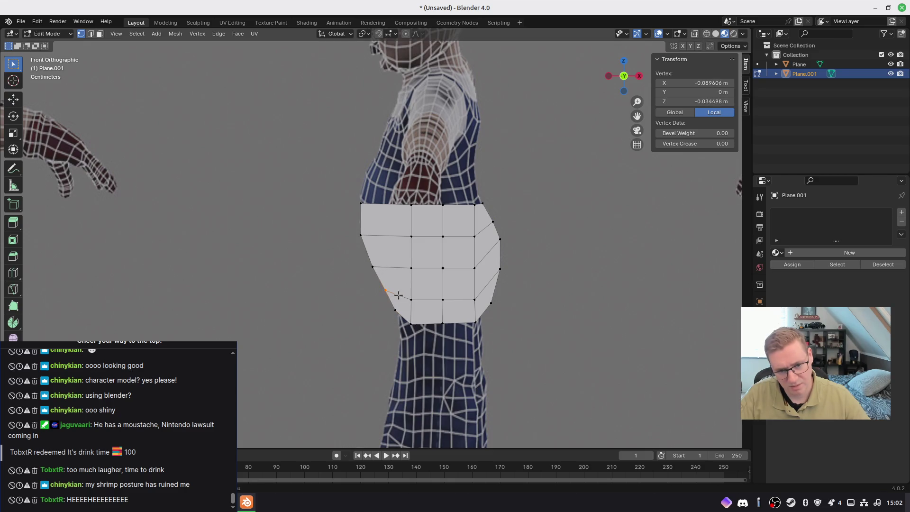
Extrude the top edge row straight up along Z twice to add two rows of faces
{"action": "mouse_move", "coordinate": [487, 246]}
{"action": "middle_mouse_down", "text": "shift"}
{"action": "mouse_move", "coordinate": [531, 288]}
{"action": "mouse_move", "coordinate": [503, 275]}
{"action": "middle_mouse_up", "text": "shift"}
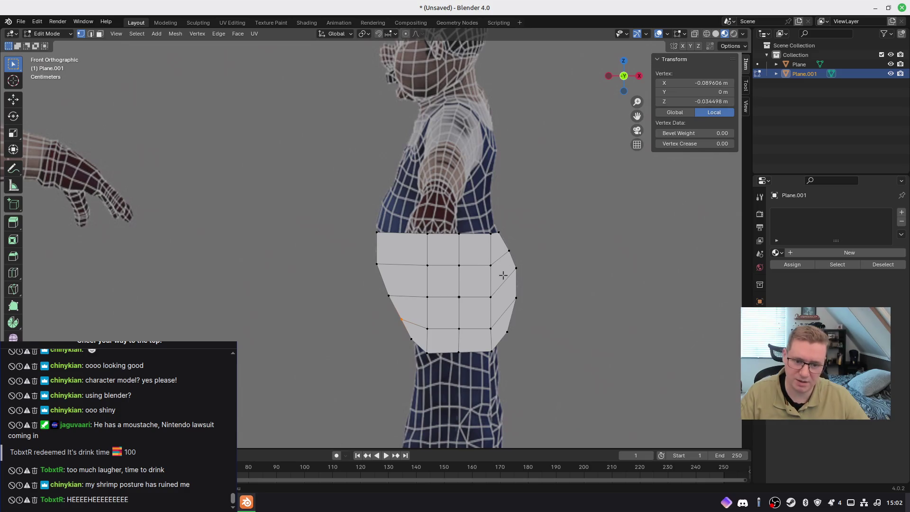
{"action": "middle_click_drag", "start_coordinate": [405, 252], "coordinate": [402, 267], "text": "shift"}
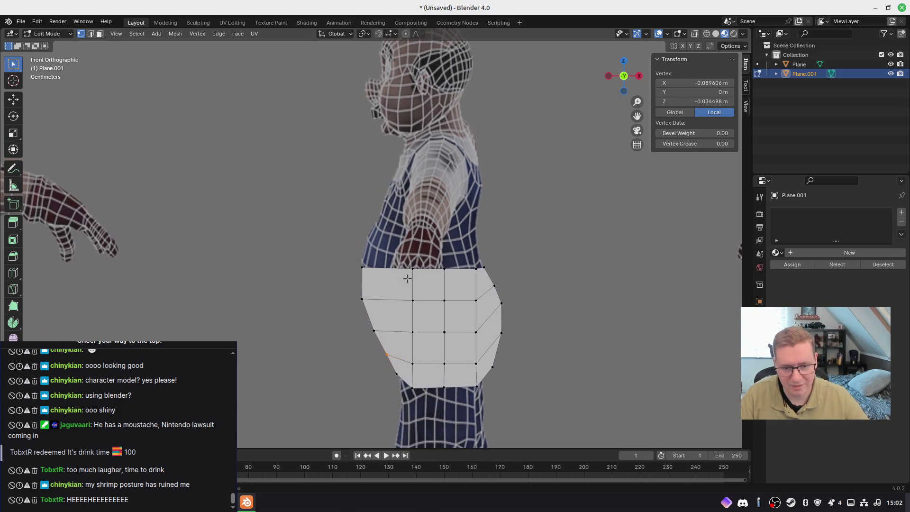
{"action": "left_click_drag", "start_coordinate": [356, 246], "coordinate": [494, 269]}
{"action": "key", "text": "e"}
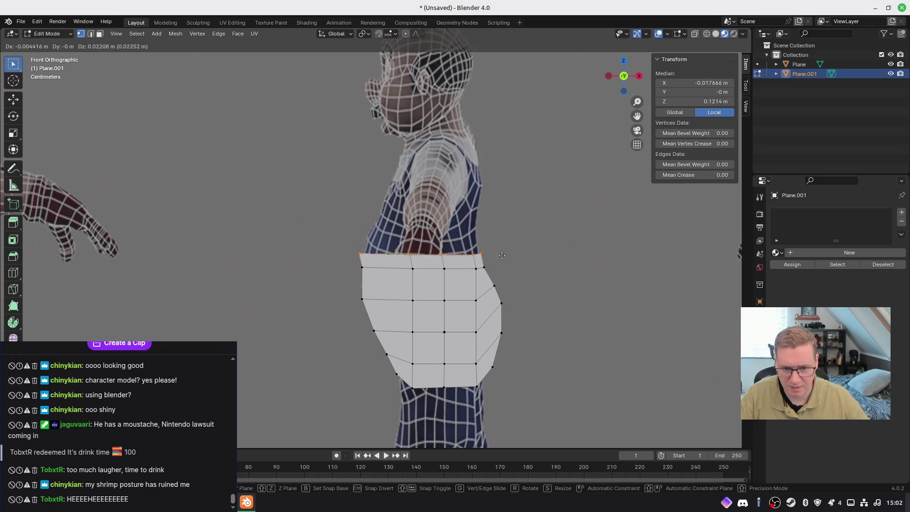
{"action": "key", "text": "z"}
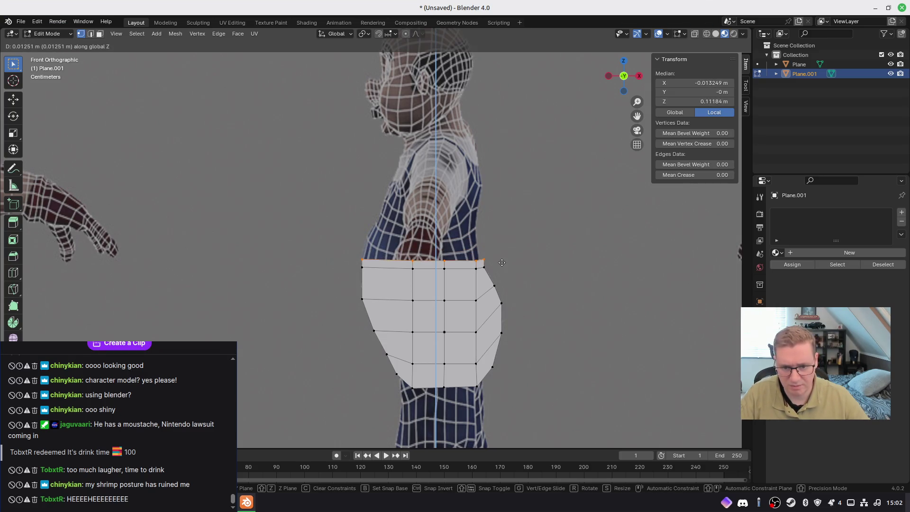
{"action": "left_click", "coordinate": [502, 249]}
{"action": "key", "text": "e"}
{"action": "key", "text": "z"}
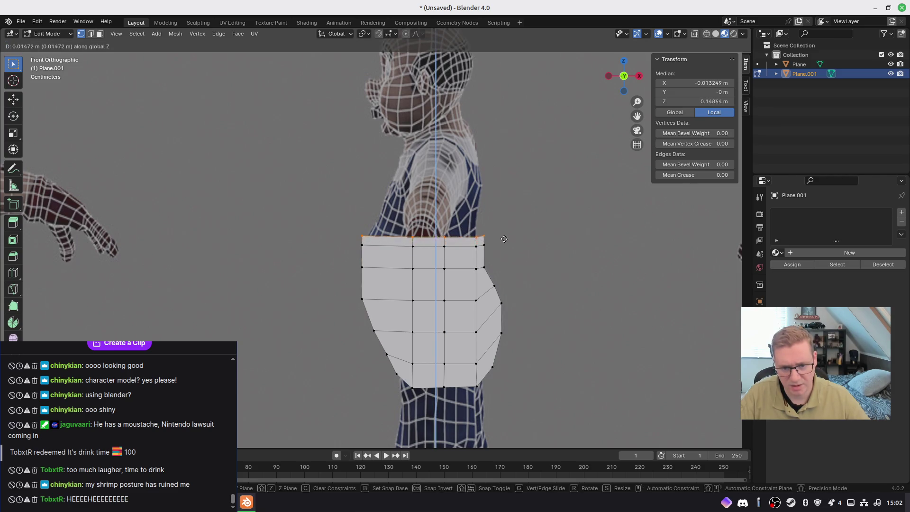
{"action": "left_click", "coordinate": [505, 227]}
Return to material preview, extrude a third row up, and raise the top edge to shoulder height
{"action": "key", "text": "z"}
{"action": "left_click", "coordinate": [501, 259]}
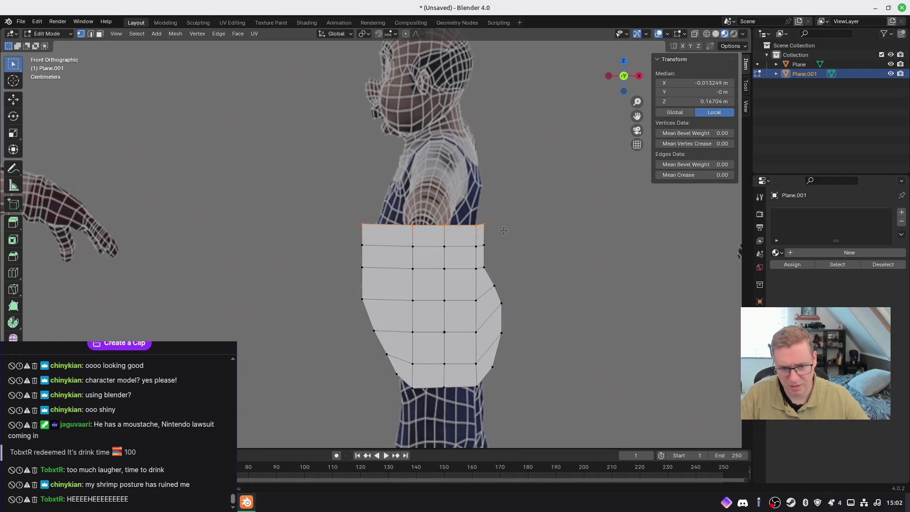
{"action": "key", "text": "e"}
{"action": "key", "text": "z"}
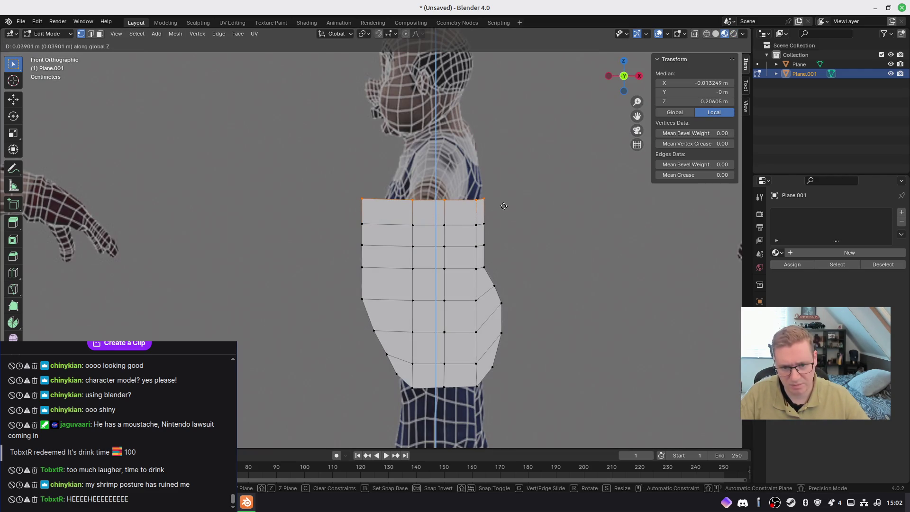
{"action": "left_click", "coordinate": [500, 205]}
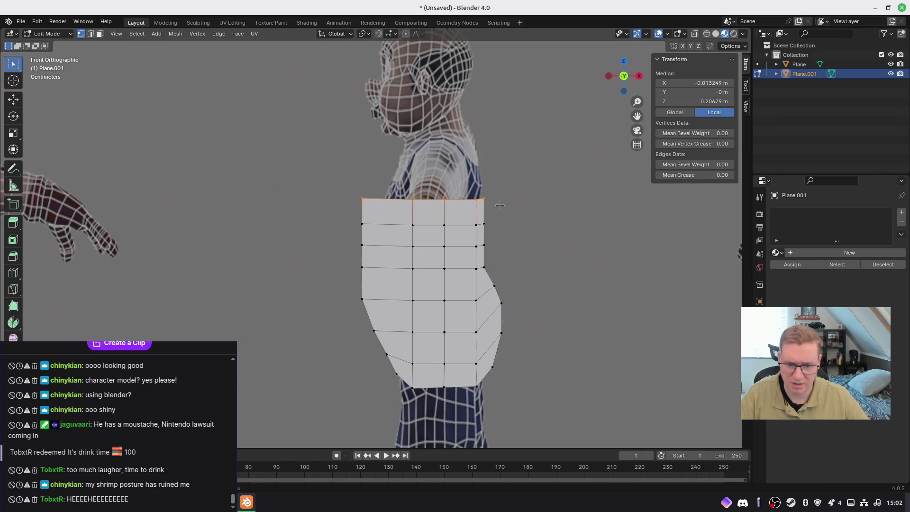
{"action": "key", "text": "g"}
{"action": "key", "text": "z"}
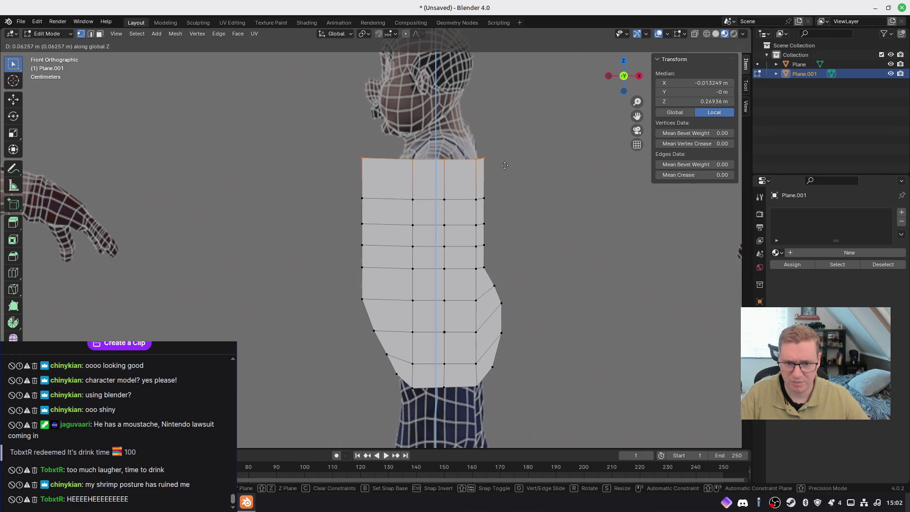
{"action": "left_click", "coordinate": [503, 162]}
Pull the left column and upper chest vertices inward, bringing the top-left vertex toward the neck
{"action": "left_click_drag", "start_coordinate": [383, 246], "coordinate": [382, 245]}
{"action": "key", "text": "g"}
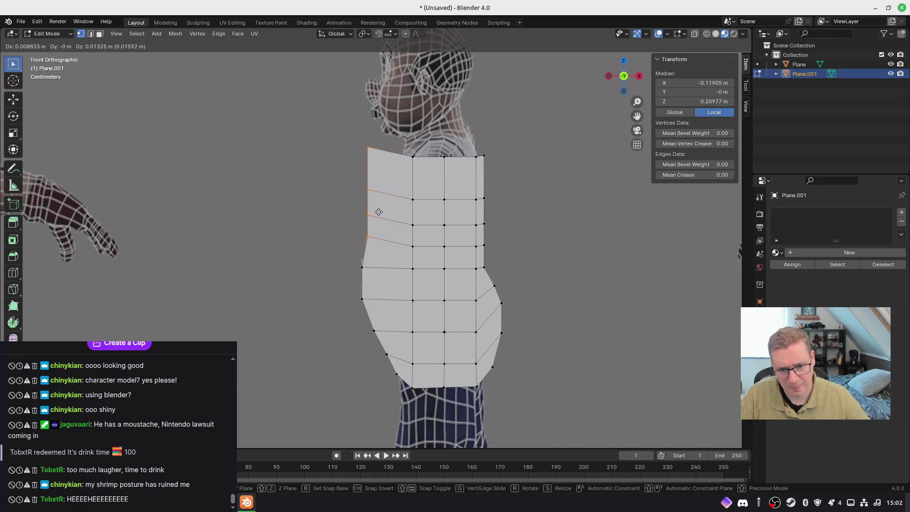
{"action": "left_click", "coordinate": [379, 211]}
{"action": "left_click_drag", "start_coordinate": [391, 205], "coordinate": [397, 219]}
{"action": "key", "text": "g"}
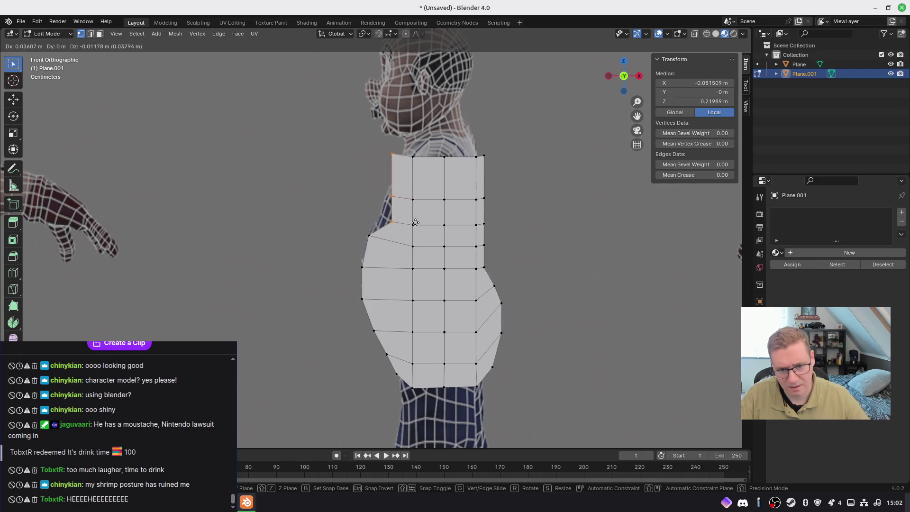
{"action": "left_click", "coordinate": [402, 217]}
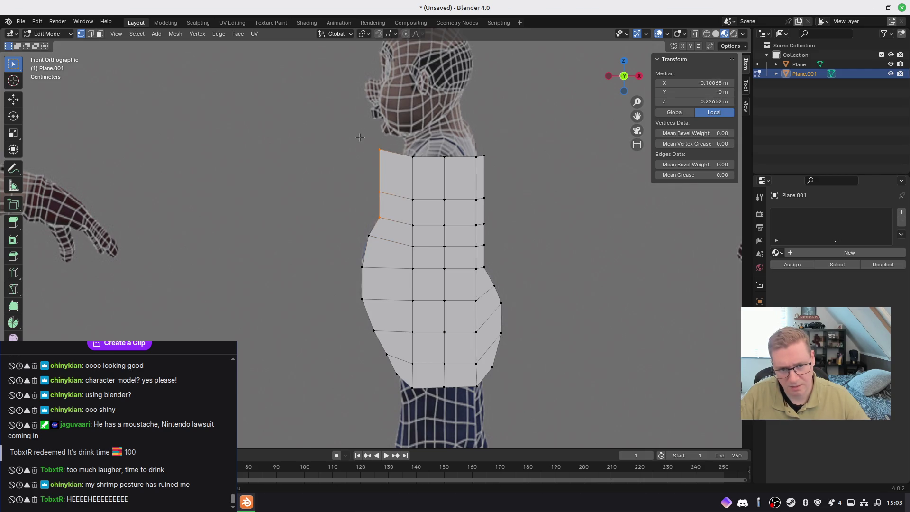
{"action": "key", "text": "g"}
{"action": "left_click", "coordinate": [402, 195]}
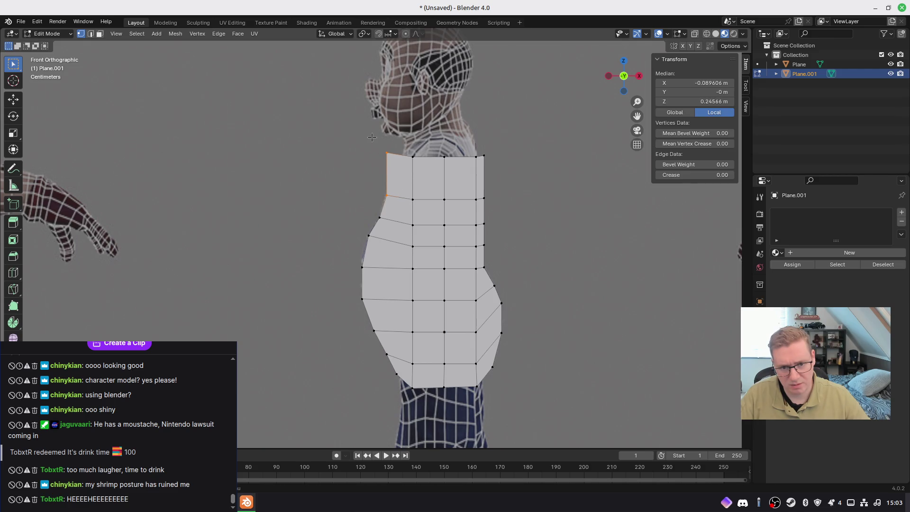
{"action": "left_click", "coordinate": [387, 153]}
{"action": "key", "text": "g"}
{"action": "left_click", "coordinate": [412, 184]}
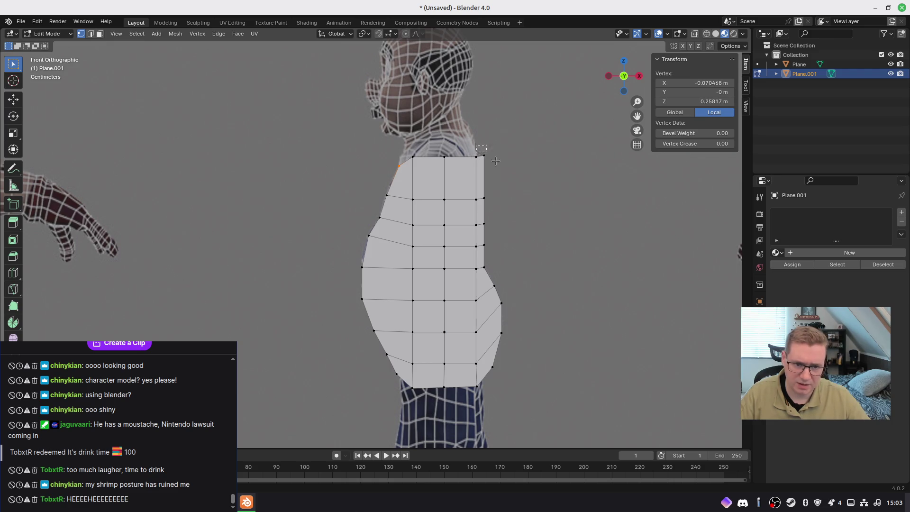
Move the top-right shoulder vertex left and place the vertex below it on the back line
{"action": "left_click_drag", "start_coordinate": [495, 161], "coordinate": [495, 162]}
{"action": "key", "text": "g"}
{"action": "left_click", "coordinate": [493, 166]}
{"action": "key", "text": "g"}
{"action": "left_click", "coordinate": [471, 169]}
{"action": "left_click", "coordinate": [495, 181]}
{"action": "mouse_move", "coordinate": [479, 183]}
{"action": "left_mouse_down"}
{"action": "mouse_move", "coordinate": [500, 208]}
{"action": "mouse_move", "coordinate": [479, 179]}
{"action": "left_mouse_up"}
{"action": "key", "text": "g"}
{"action": "left_click", "coordinate": [461, 205]}
Adjust the upper back vertices, raising a pair of them slightly
{"action": "key", "text": "g"}
{"action": "left_click", "coordinate": [494, 186]}
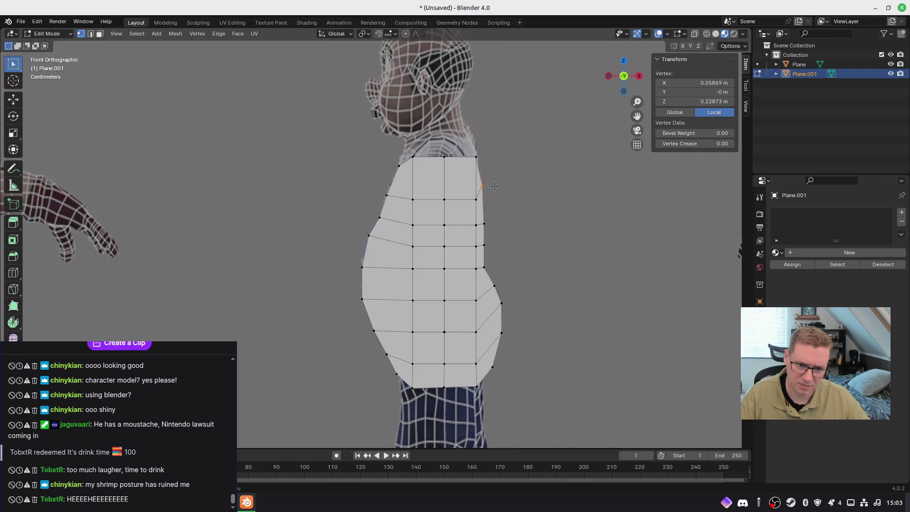
{"action": "key", "text": "g"}
{"action": "left_click", "coordinate": [474, 195]}
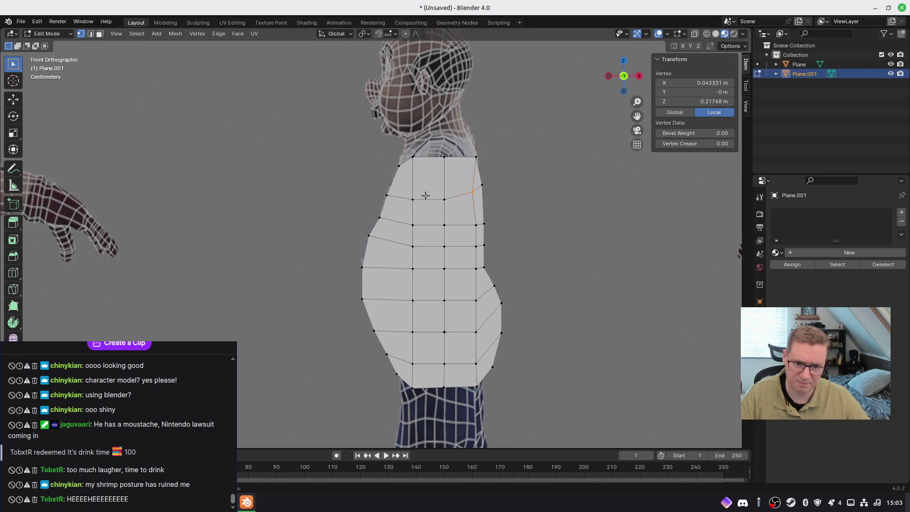
{"action": "left_click", "coordinate": [411, 189], "text": "shift"}
{"action": "key", "text": "g"}
{"action": "left_click", "coordinate": [465, 208]}
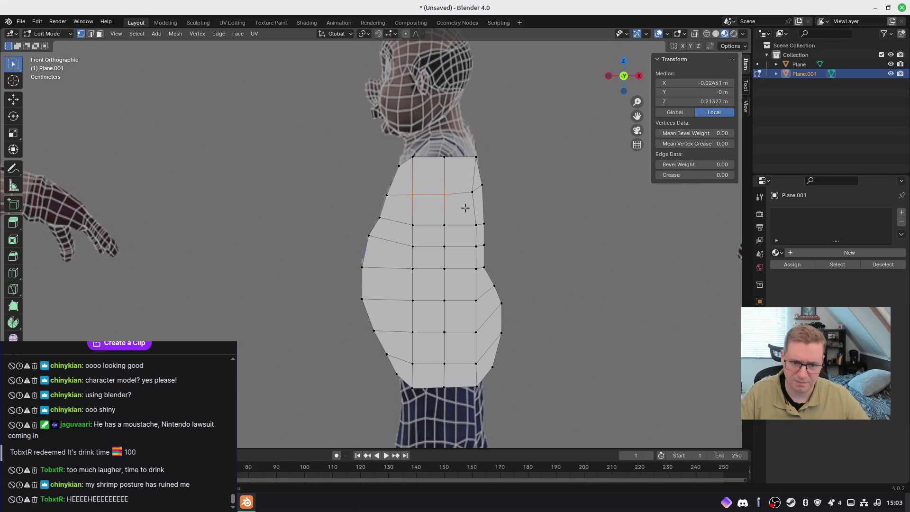
Fine-tune a single back vertex's position with several small moves
{"action": "left_click", "coordinate": [476, 224]}
{"action": "key", "text": "g"}
{"action": "left_click", "coordinate": [484, 226]}
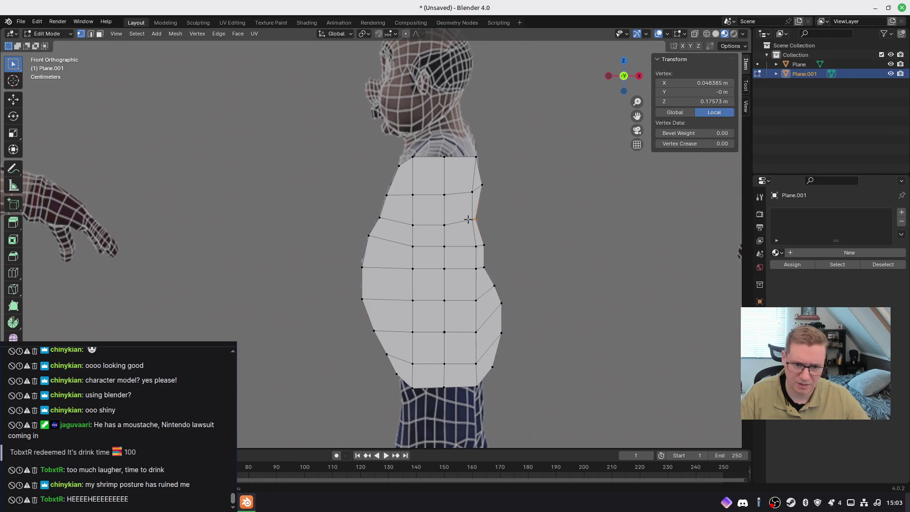
{"action": "key", "text": "g"}
{"action": "left_click", "coordinate": [455, 224]}
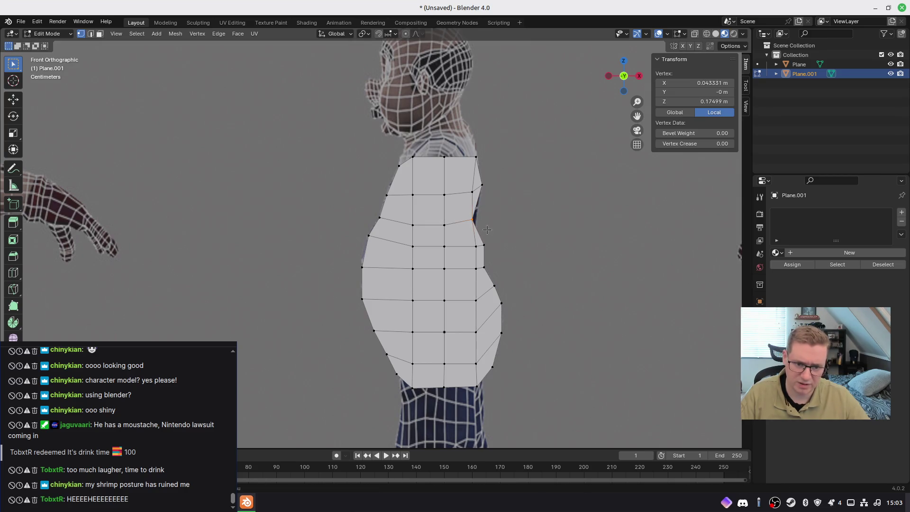
{"action": "key", "text": "g"}
{"action": "left_click", "coordinate": [467, 215]}
{"action": "key", "text": "g"}
{"action": "key", "text": "g"}
{"action": "key", "text": "Escape"}
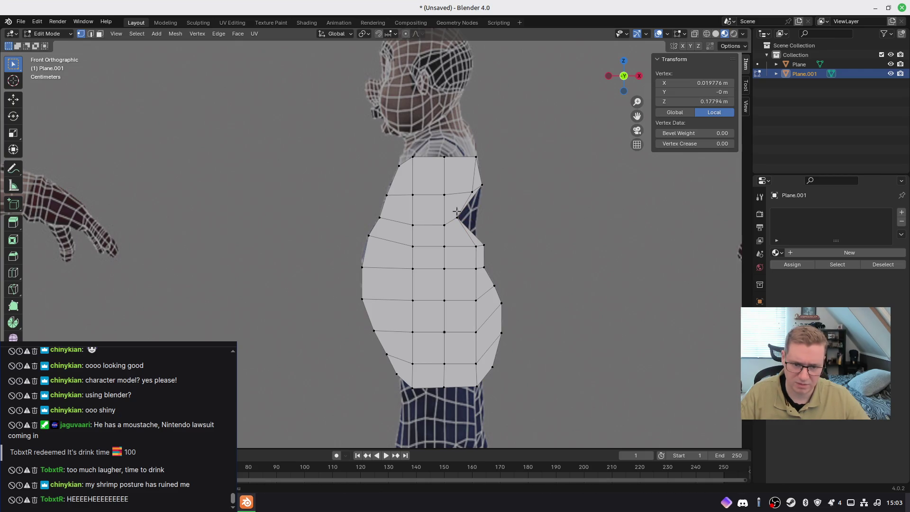
{"action": "key", "text": "g"}
{"action": "key", "text": "Escape"}
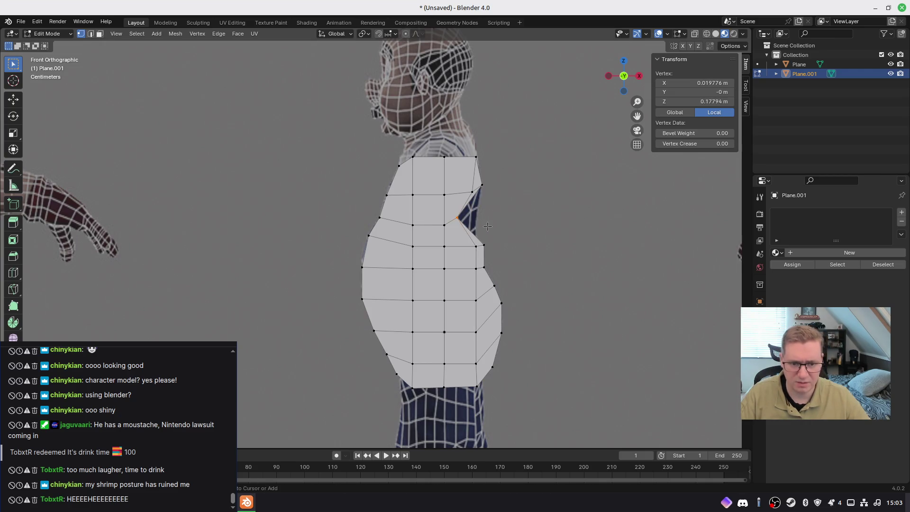
Slide the vertex inward, undo a trial move, and merge the vertex into its neighbour
{"action": "key", "text": "g"}
{"action": "key", "text": "g"}
{"action": "left_click", "coordinate": [354, 217]}
{"action": "scroll", "coordinate": [478, 234], "scroll_direction": "up", "scroll_amount": 5}
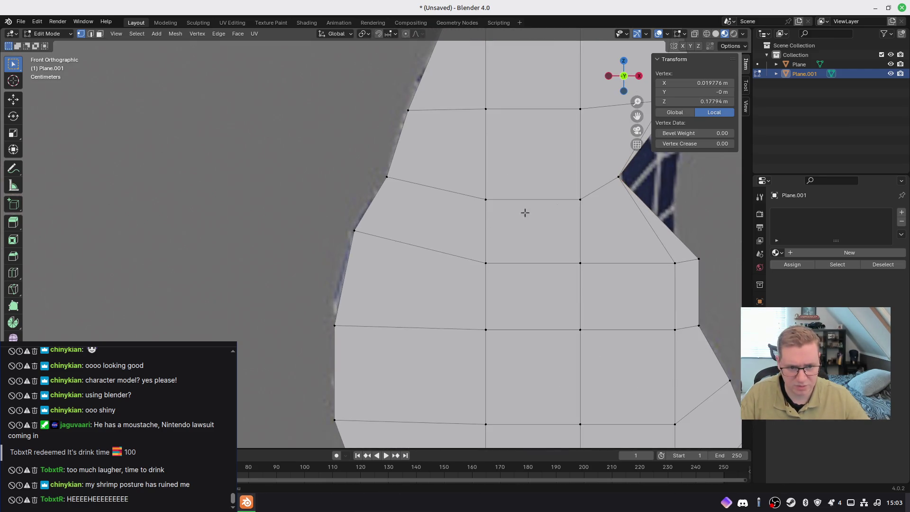
{"action": "middle_click_drag", "start_coordinate": [574, 199], "coordinate": [416, 218], "text": "shift"}
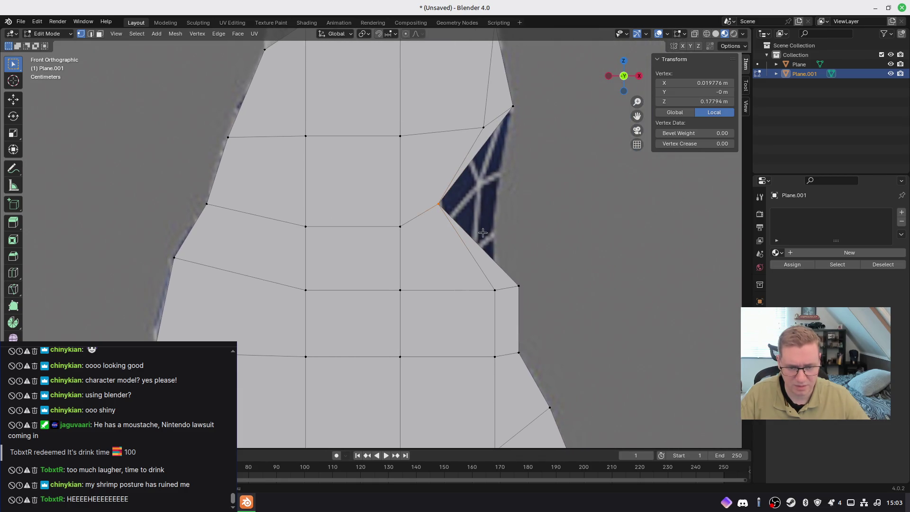
{"action": "key", "text": "g"}
{"action": "left_click", "coordinate": [517, 230]}
{"action": "key", "text": "ctrl+z"}
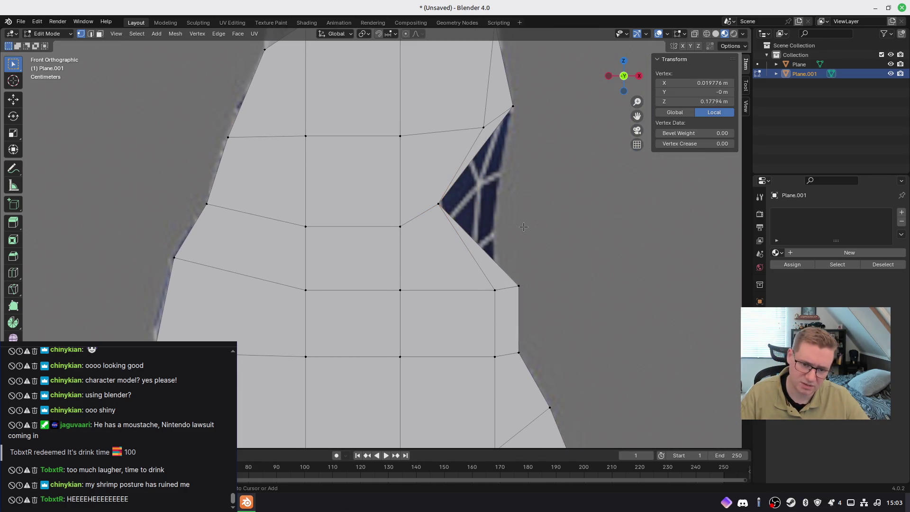
{"action": "key", "text": "ctrl+z"}
{"action": "right_click", "coordinate": [486, 216]}
{"action": "left_click", "coordinate": [487, 217]}
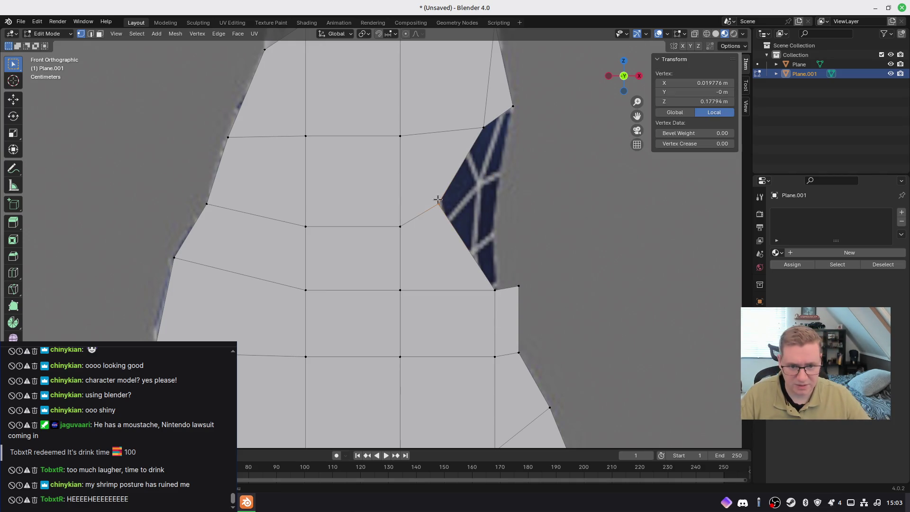
Move the upper right-edge vertices onto the torso outline, checking in front view
{"action": "key", "text": "g"}
{"action": "left_click", "coordinate": [535, 209]}
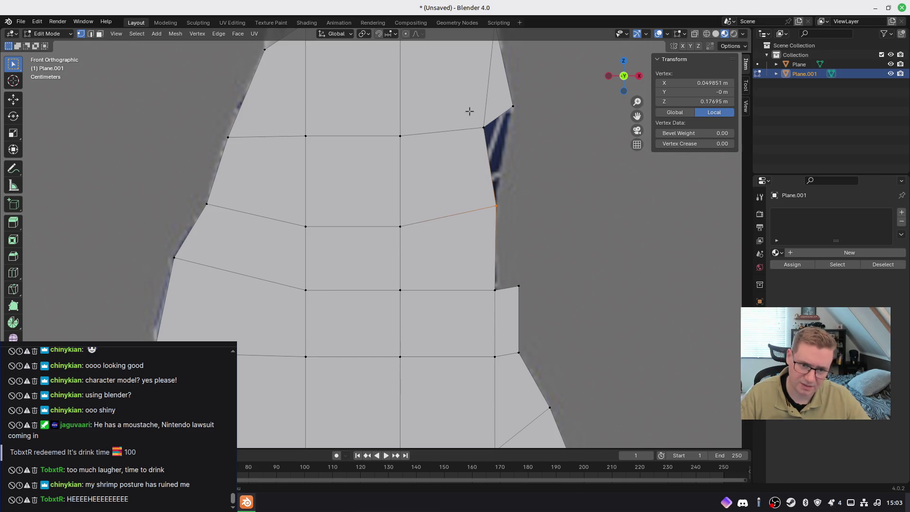
{"action": "left_click", "coordinate": [482, 126]}
{"action": "key", "text": "g"}
{"action": "left_click", "coordinate": [530, 195]}
{"action": "mouse_move", "coordinate": [542, 125]}
{"action": "middle_mouse_down"}
{"action": "mouse_move", "coordinate": [510, 180]}
{"action": "mouse_move", "coordinate": [520, 166]}
{"action": "mouse_move", "coordinate": [434, 210]}
{"action": "middle_mouse_up"}
{"action": "key", "text": "KP_1"}
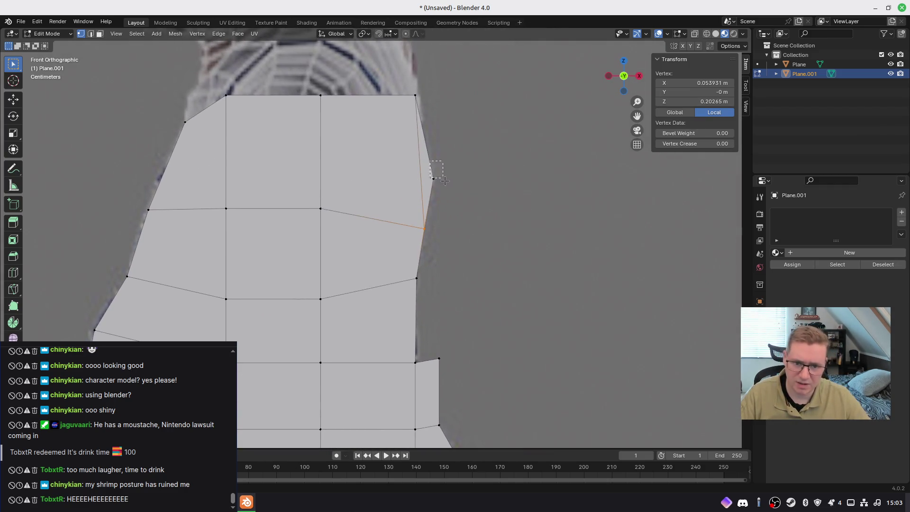
{"action": "key", "text": "g"}
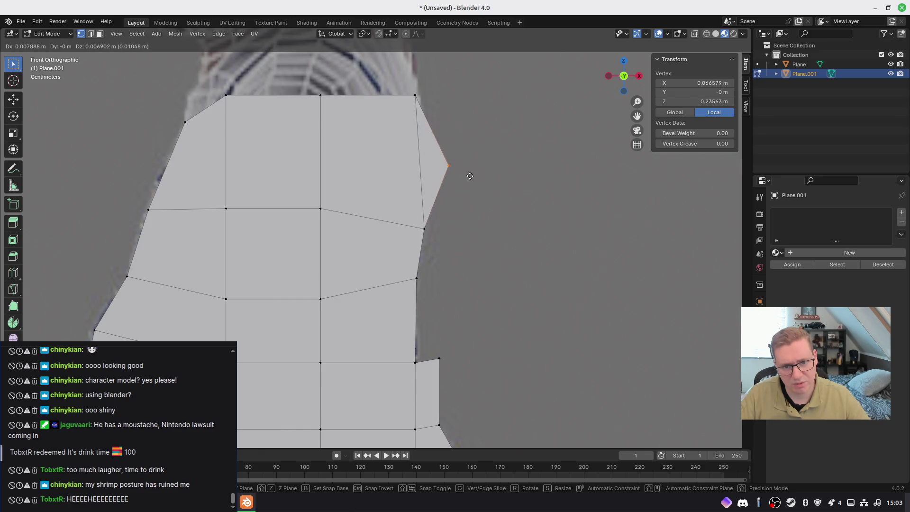
{"action": "left_click", "coordinate": [456, 188]}
Move a lower edge vertex toward the outline, then delete the unneeded edge vertex
{"action": "middle_click_drag", "start_coordinate": [454, 331], "coordinate": [442, 242], "text": "shift"}
{"action": "key", "text": "g"}
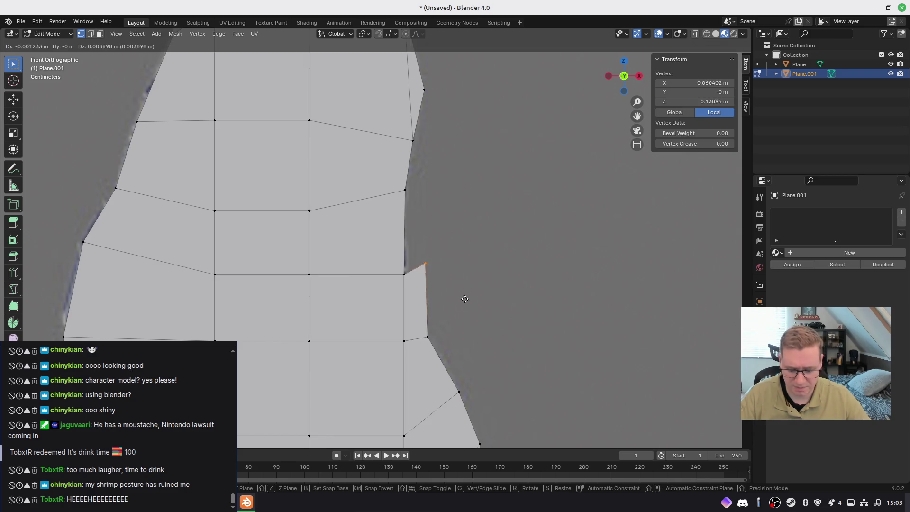
{"action": "left_click", "coordinate": [454, 290]}
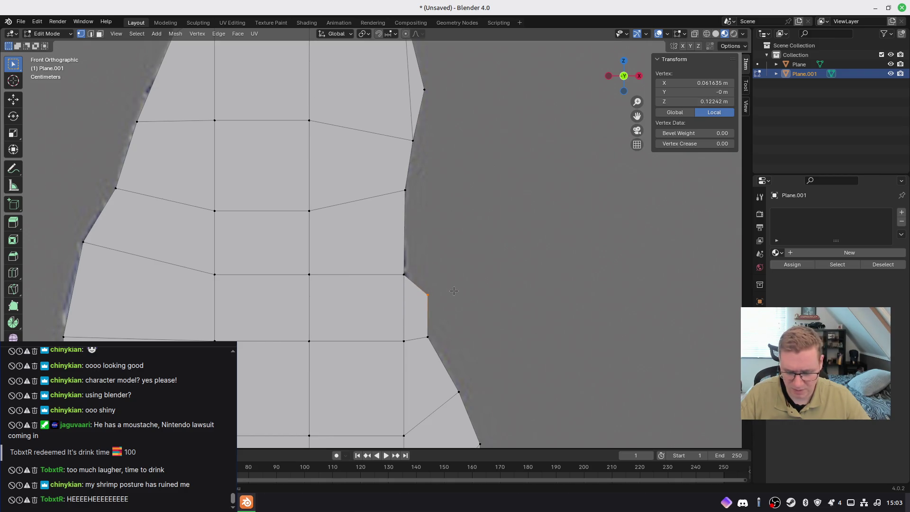
{"action": "key", "text": "x"}
{"action": "left_click", "coordinate": [454, 292]}
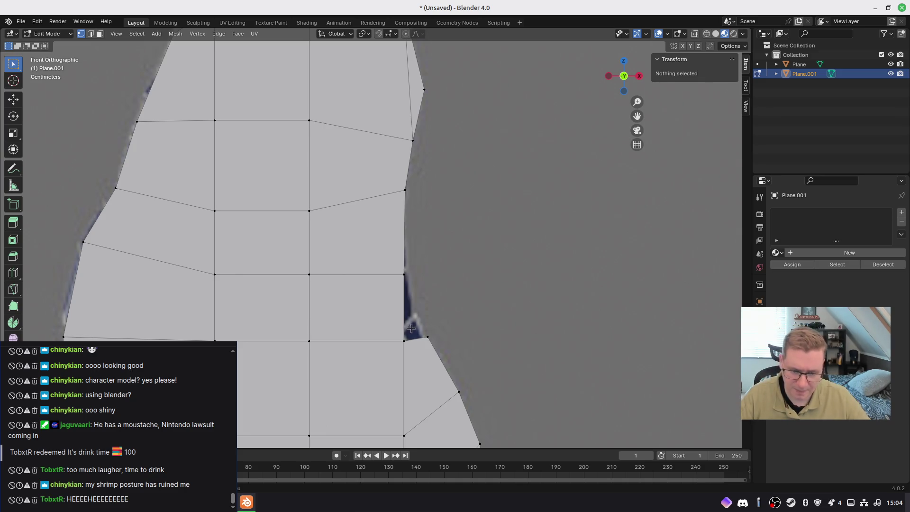
Fit the remaining lower edge vertices onto the outline and frame the whole torso plane
{"action": "left_click", "coordinate": [428, 337]}
{"action": "key", "text": "g"}
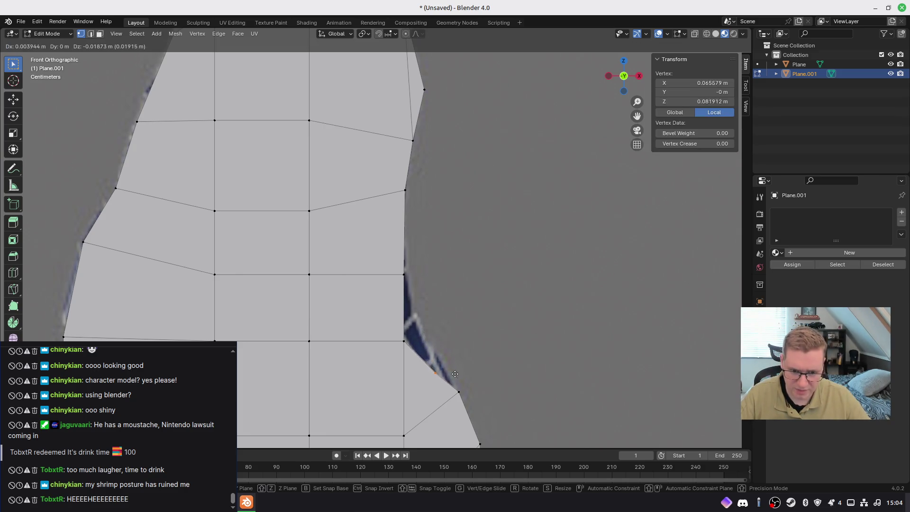
{"action": "left_click", "coordinate": [419, 338]}
{"action": "key", "text": "g"}
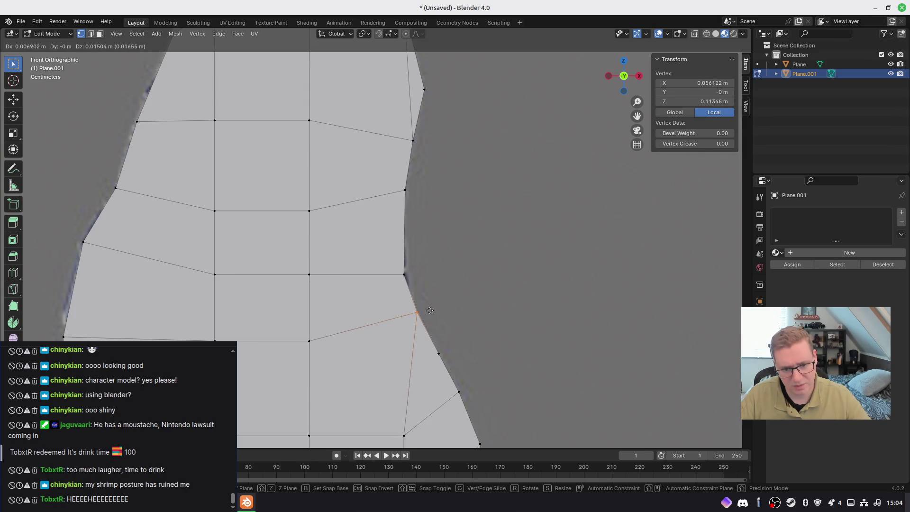
{"action": "left_click", "coordinate": [429, 309]}
{"action": "left_click", "coordinate": [404, 275]}
{"action": "key", "text": "g"}
{"action": "left_click", "coordinate": [407, 273]}
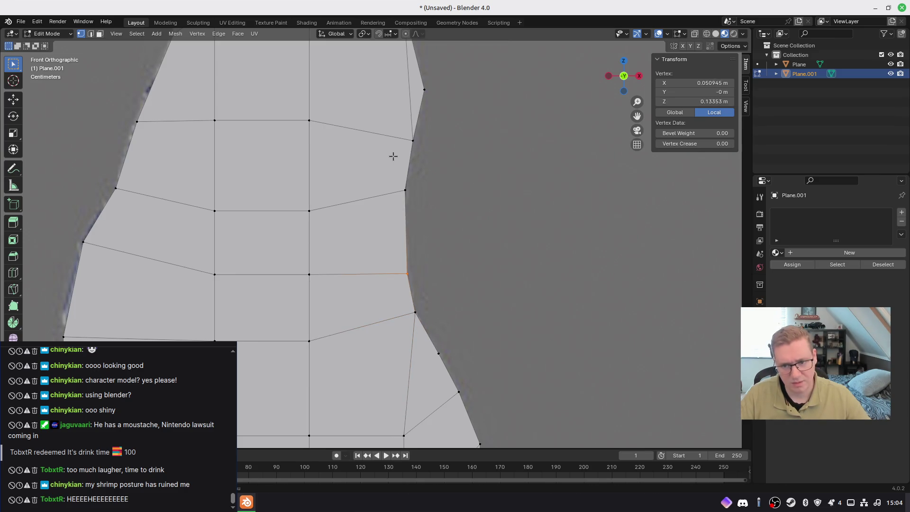
{"action": "scroll", "coordinate": [396, 165], "scroll_direction": "down", "scroll_amount": 2}
{"action": "scroll", "coordinate": [396, 165], "scroll_direction": "down", "scroll_amount": 3}
{"action": "middle_click_drag", "start_coordinate": [412, 223], "coordinate": [516, 225], "text": "shift"}
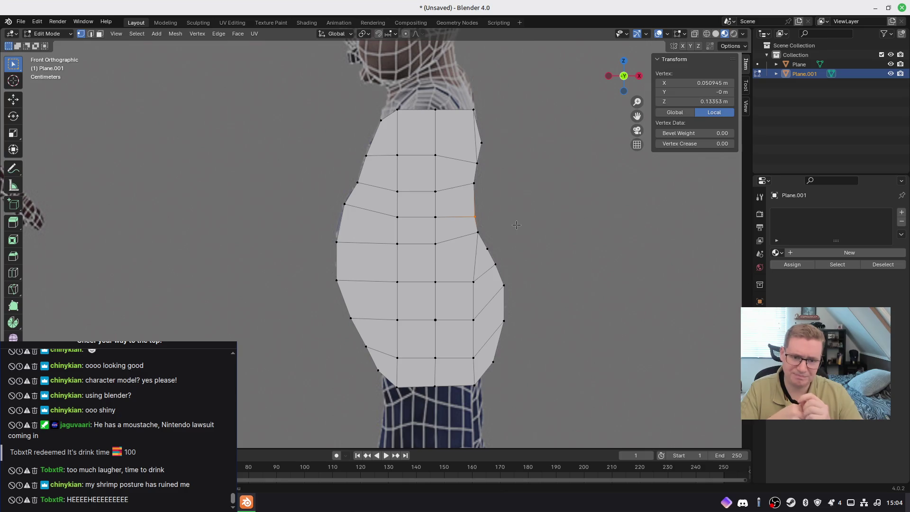
Snap to Front view and frame the reference jeans and shoe below the torso plane
{"action": "mouse_move", "coordinate": [475, 175]}
{"action": "middle_mouse_down", "text": "shift"}
{"action": "mouse_move", "coordinate": [497, 276]}
{"action": "mouse_move", "coordinate": [514, 177]}
{"action": "middle_mouse_up", "text": "shift"}
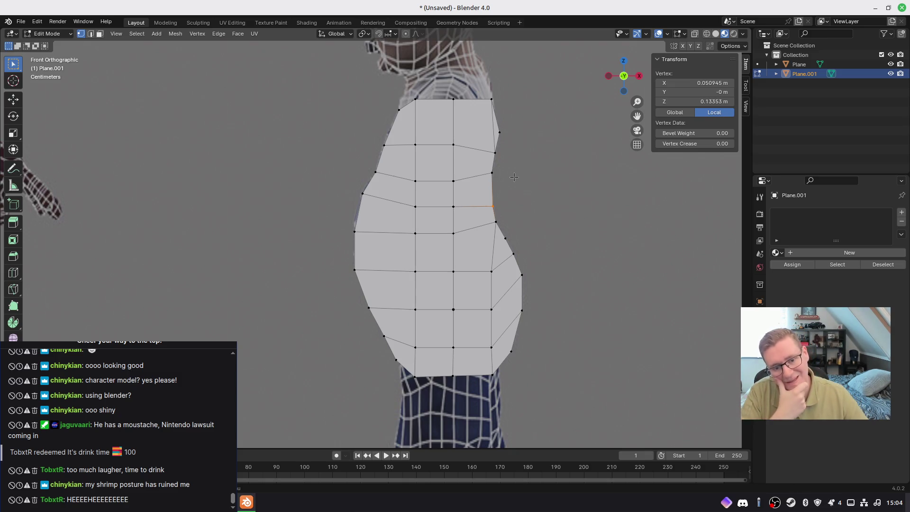
{"action": "mouse_move", "coordinate": [489, 266]}
{"action": "middle_mouse_down"}
{"action": "mouse_move", "coordinate": [479, 280]}
{"action": "mouse_move", "coordinate": [545, 289]}
{"action": "mouse_move", "coordinate": [458, 302]}
{"action": "middle_mouse_up"}
{"action": "key", "text": "KP_1"}
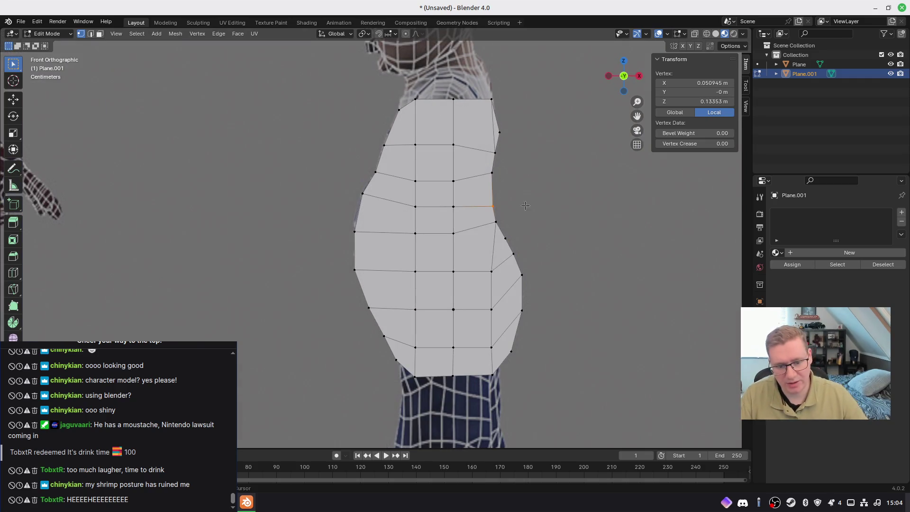
{"action": "scroll", "coordinate": [525, 205], "scroll_direction": "down", "scroll_amount": 6, "text": "shift"}
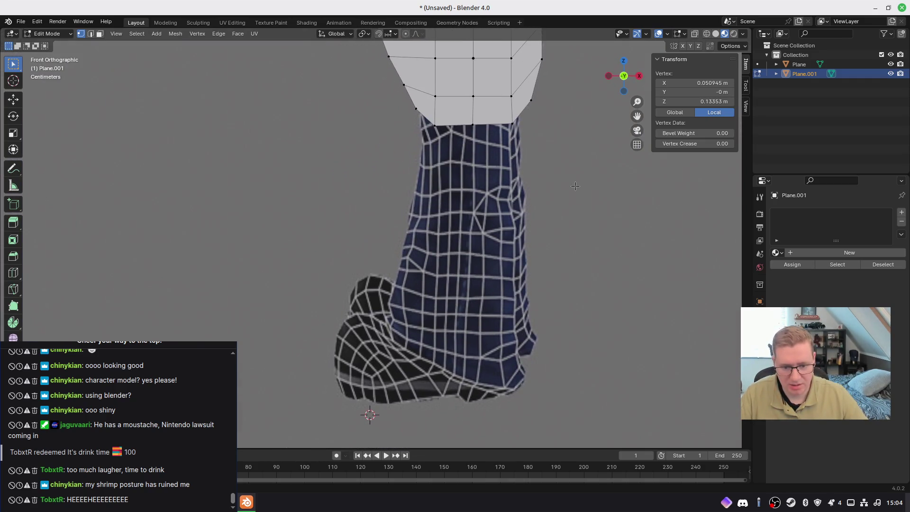
{"action": "scroll", "coordinate": [575, 187], "scroll_direction": "up", "scroll_amount": 3, "text": "shift"}
{"action": "scroll", "coordinate": [574, 194], "scroll_direction": "down", "scroll_amount": 4, "text": "shift"}
{"action": "scroll", "coordinate": [574, 202], "scroll_direction": "up", "scroll_amount": 2, "text": "shift"}
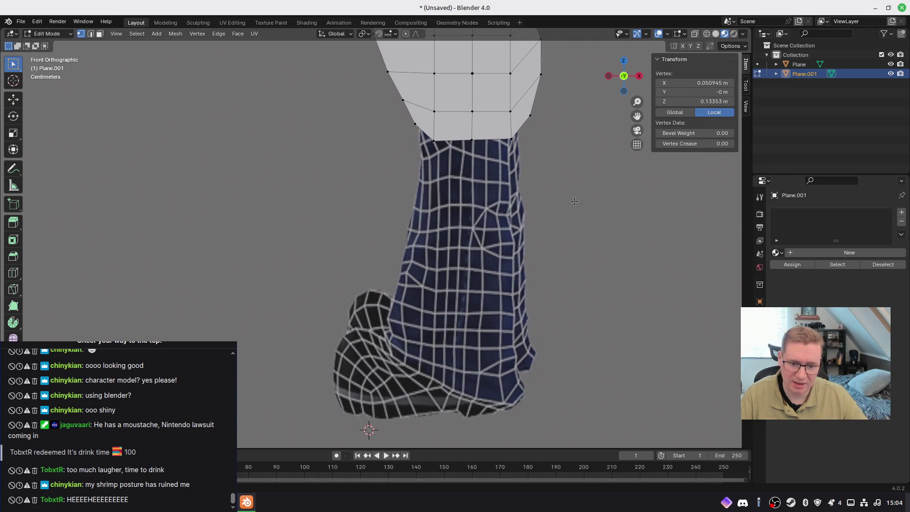
{"action": "middle_click_drag", "start_coordinate": [574, 201], "coordinate": [572, 206], "text": "shift"}
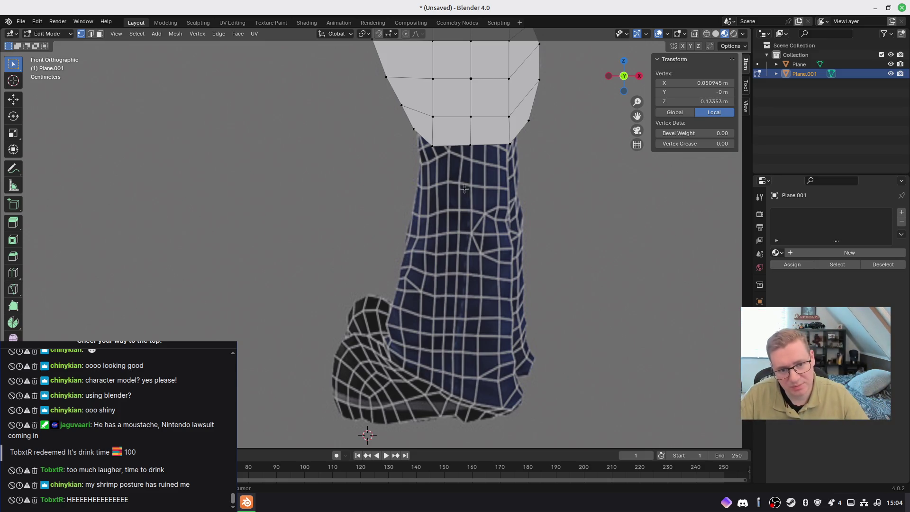
{"action": "scroll", "coordinate": [464, 189], "scroll_direction": "up", "scroll_amount": 4, "text": "shift"}
{"action": "scroll", "coordinate": [462, 171], "scroll_direction": "down", "scroll_amount": 5, "text": "shift"}
{"action": "scroll", "coordinate": [462, 168], "scroll_direction": "up", "scroll_amount": 1, "text": "shift"}
{"action": "key", "text": "Tab"}
Deselect the torso plane and add a new mesh plane
{"action": "scroll", "coordinate": [441, 194], "scroll_direction": "down", "scroll_amount": 2, "text": "shift"}
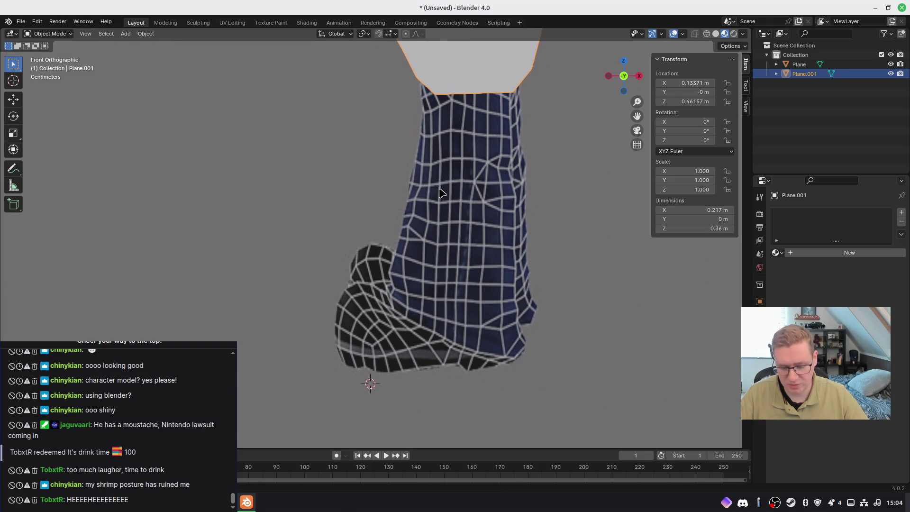
{"action": "left_click", "coordinate": [441, 193]}
{"action": "key", "text": "ctrl+a"}
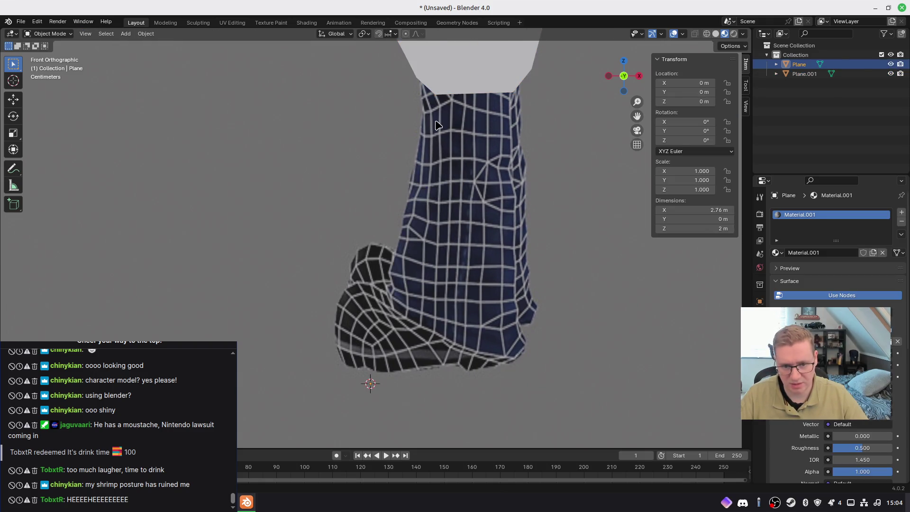
{"action": "key", "text": "shift+a"}
{"action": "mouse_move", "coordinate": [425, 151]}
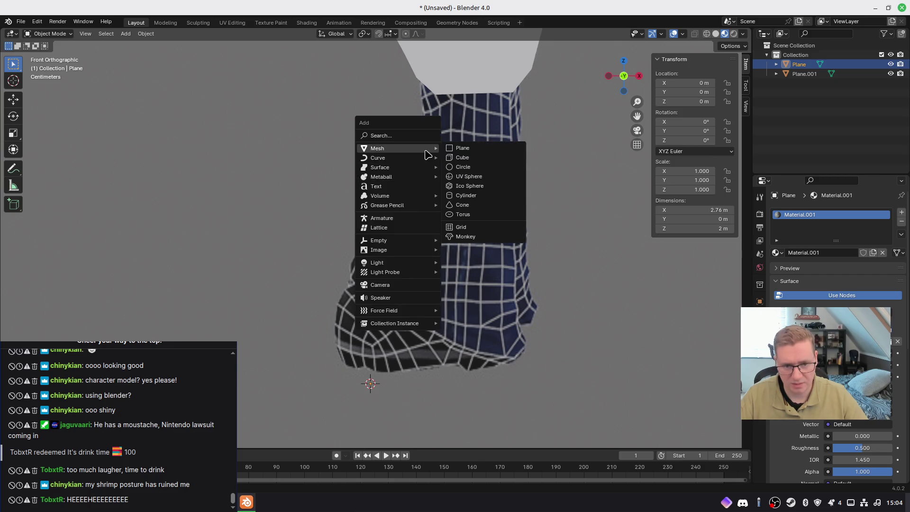
{"action": "left_click", "coordinate": [464, 147]}
Rotate the new plane 90° on X, shrink it to shoe size, and move it over the shoe
{"action": "key", "text": "r"}
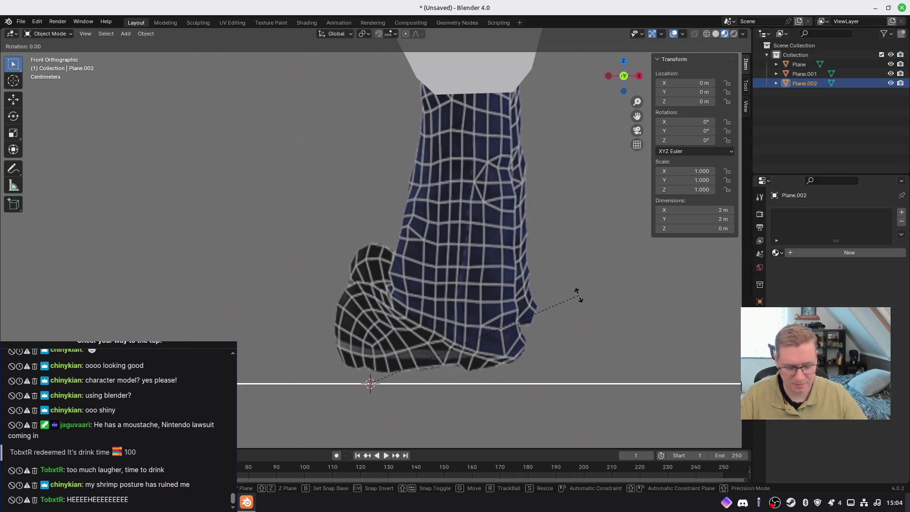
{"action": "key", "text": "x"}
{"action": "key", "text": "9"}
{"action": "key", "text": "0"}
{"action": "key", "text": "Return"}
{"action": "key", "text": "s"}
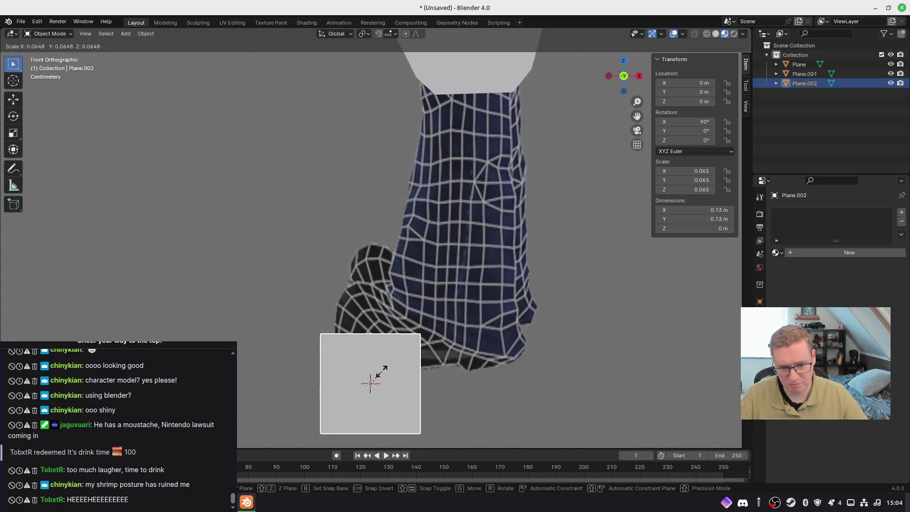
{"action": "left_click", "coordinate": [384, 369]}
{"action": "key", "text": "g"}
{"action": "left_click", "coordinate": [495, 315]}
Apply Scale and Rotation to the shoe plane
{"action": "key", "text": "ctrl+a"}
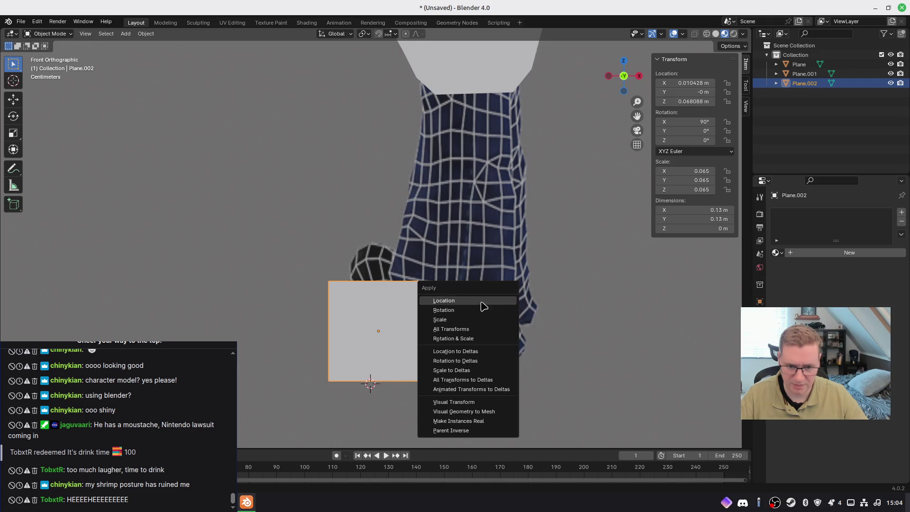
{"action": "left_click", "coordinate": [486, 321]}
{"action": "key", "text": "ctrl+a"}
{"action": "left_click", "coordinate": [478, 307]}
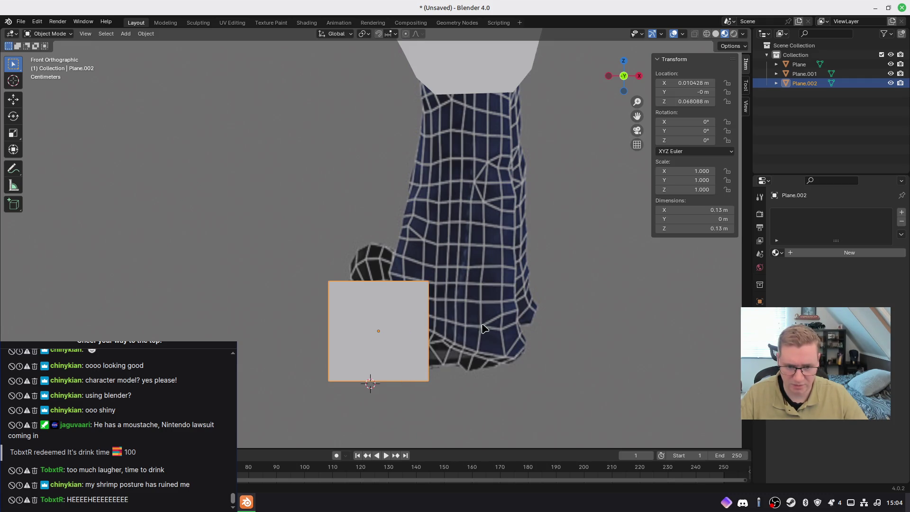
{"action": "middle_click_drag", "start_coordinate": [465, 357], "coordinate": [474, 313], "text": "shift"}
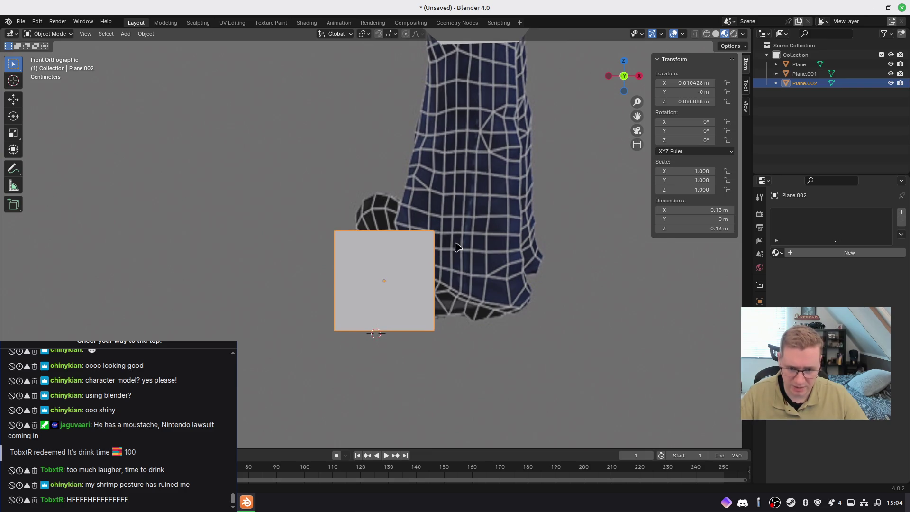
Subdivide the plane twice in Edit Mode into a 4×4 grid
{"action": "key", "text": "Tab"}
{"action": "right_click", "coordinate": [380, 258]}
{"action": "left_click", "coordinate": [381, 258]}
{"action": "right_click", "coordinate": [406, 263]}
{"action": "left_click", "coordinate": [402, 270]}
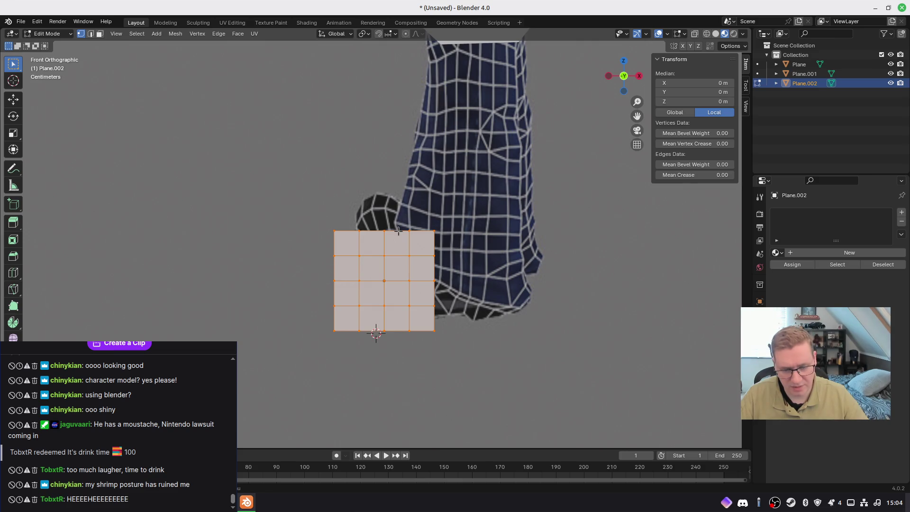
Pull the top-right and top-left grid vertices onto the shoe outline
{"action": "left_click_drag", "start_coordinate": [410, 234], "coordinate": [439, 251]}
{"action": "key", "text": "g"}
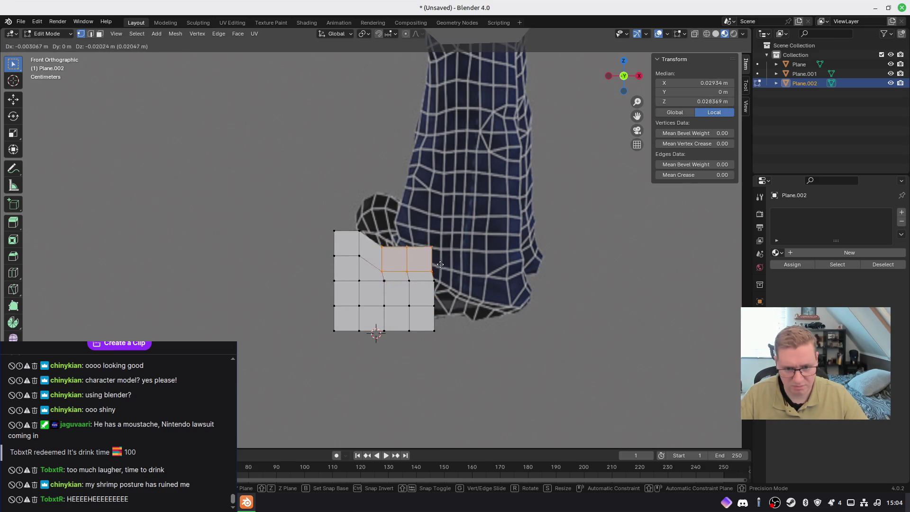
{"action": "left_click", "coordinate": [441, 257]}
{"action": "left_click_drag", "start_coordinate": [349, 239], "coordinate": [361, 240]}
{"action": "key", "text": "g"}
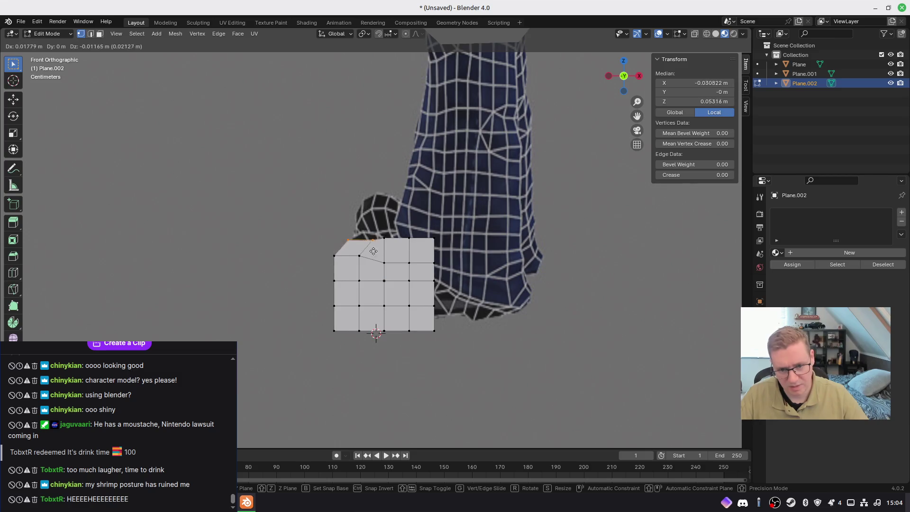
{"action": "left_click", "coordinate": [366, 242]}
{"action": "left_click", "coordinate": [351, 231]}
{"action": "key", "text": "g"}
{"action": "left_click", "coordinate": [360, 244]}
Move the left-edge and bottom-left vertices up-right to follow the toe outline
{"action": "left_click", "coordinate": [325, 253]}
{"action": "key", "text": "g"}
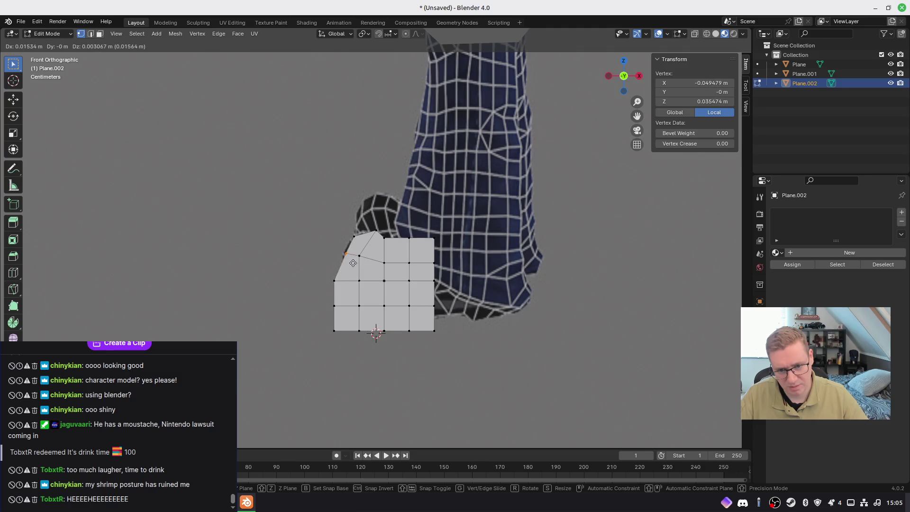
{"action": "left_click", "coordinate": [325, 283]}
{"action": "left_click_drag", "start_coordinate": [341, 289], "coordinate": [342, 289]}
{"action": "key", "text": "g"}
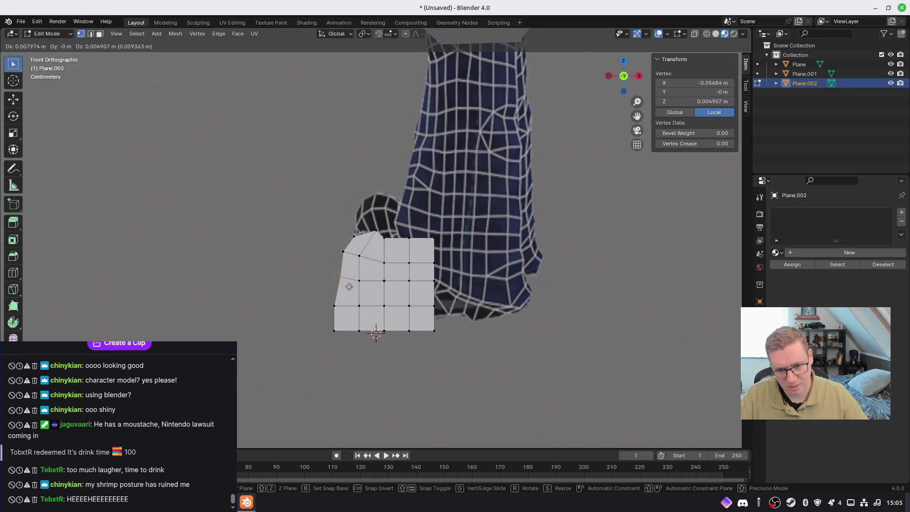
{"action": "left_click", "coordinate": [347, 286]}
{"action": "key", "text": "g"}
{"action": "left_click_drag", "start_coordinate": [340, 342], "coordinate": [344, 332]}
{"action": "left_click", "coordinate": [348, 335]}
{"action": "key", "text": "g"}
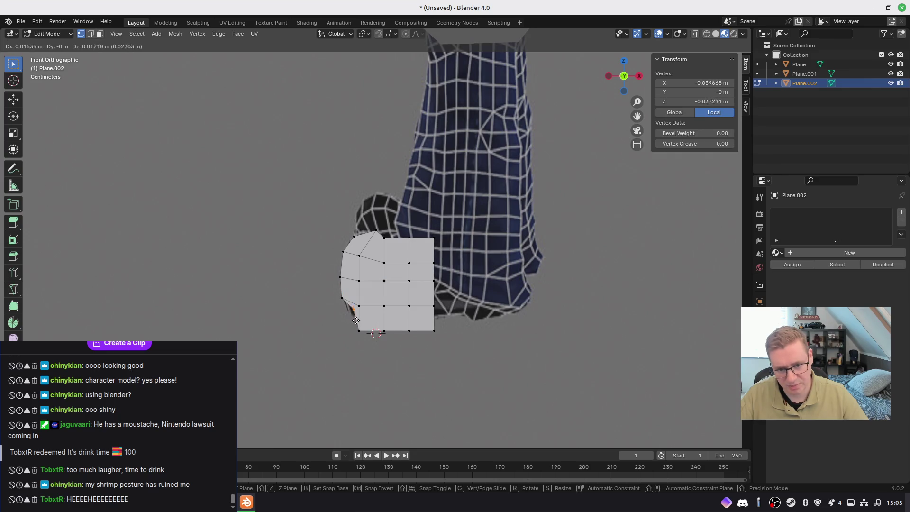
{"action": "left_click", "coordinate": [353, 326]}
{"action": "key", "text": "g"}
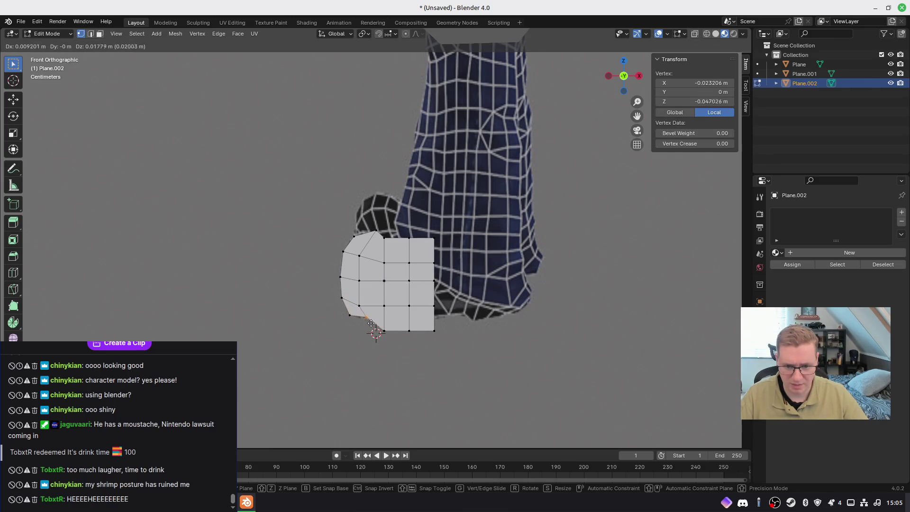
{"action": "left_click", "coordinate": [370, 324]}
Raise the bottom-edge vertices and a corner vertex onto the sole line
{"action": "left_click_drag", "start_coordinate": [440, 329], "coordinate": [441, 333]}
{"action": "key", "text": "g"}
{"action": "left_click", "coordinate": [452, 329]}
{"action": "key", "text": "g"}
{"action": "left_click", "coordinate": [438, 323]}
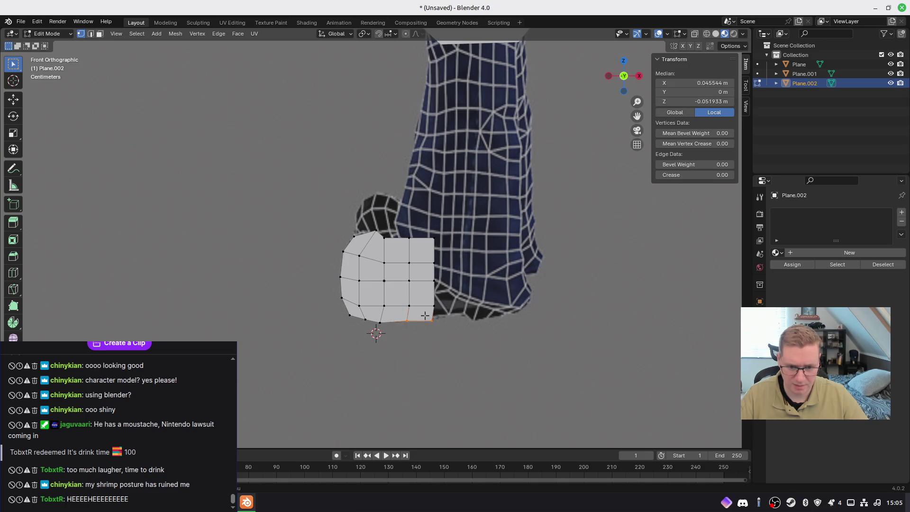
{"action": "left_click", "coordinate": [431, 309]}
{"action": "key", "text": "g"}
{"action": "left_click", "coordinate": [445, 324]}
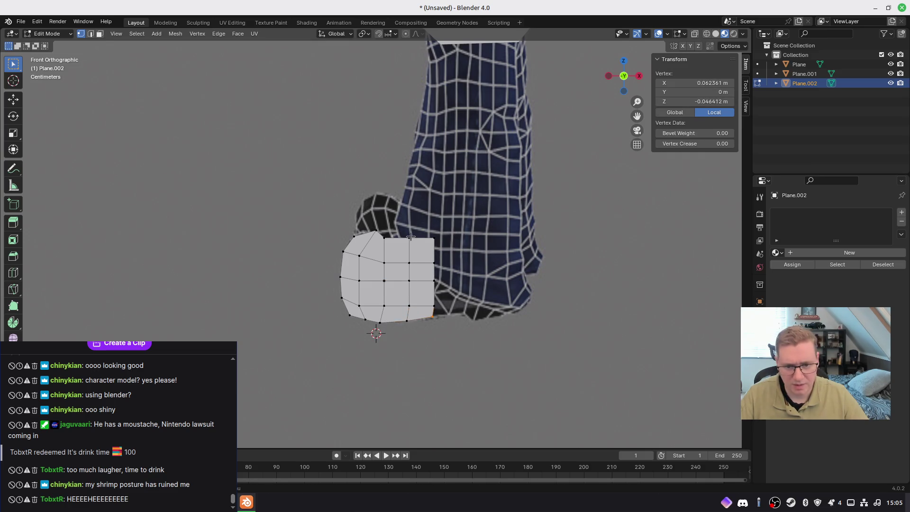
Lower the right part of the top edge and the top-right corner onto the heel
{"action": "left_click_drag", "start_coordinate": [434, 245], "coordinate": [439, 247]}
{"action": "key", "text": "g"}
{"action": "left_click", "coordinate": [436, 241]}
{"action": "key", "text": "g"}
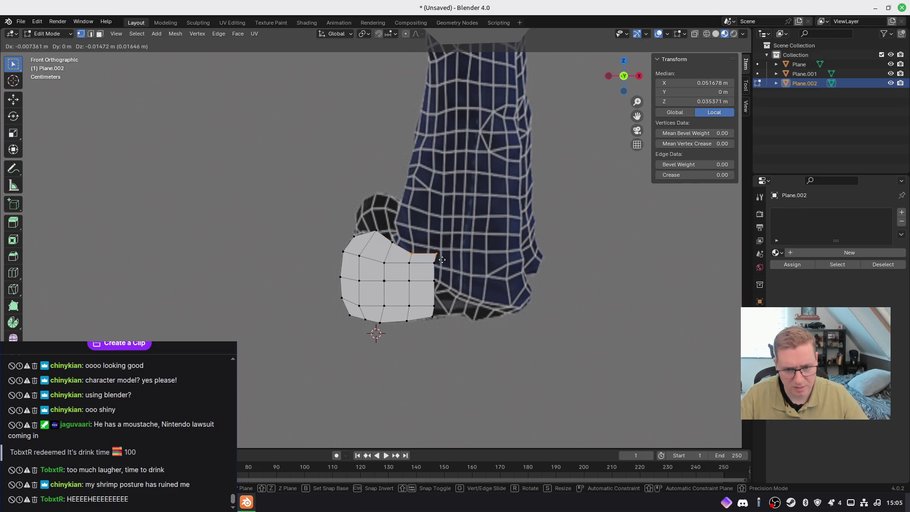
{"action": "left_click", "coordinate": [439, 261]}
{"action": "left_click", "coordinate": [443, 255]}
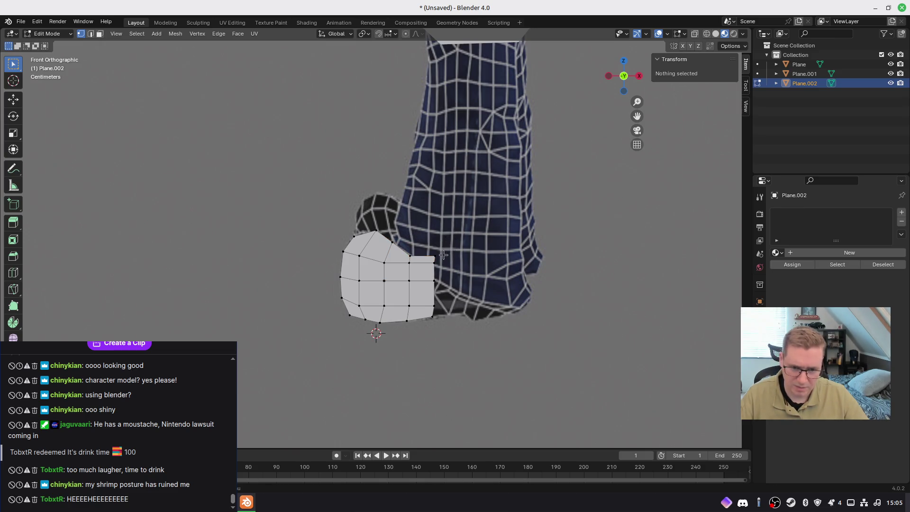
{"action": "left_click", "coordinate": [433, 257]}
{"action": "key", "text": "g"}
{"action": "left_click", "coordinate": [434, 283]}
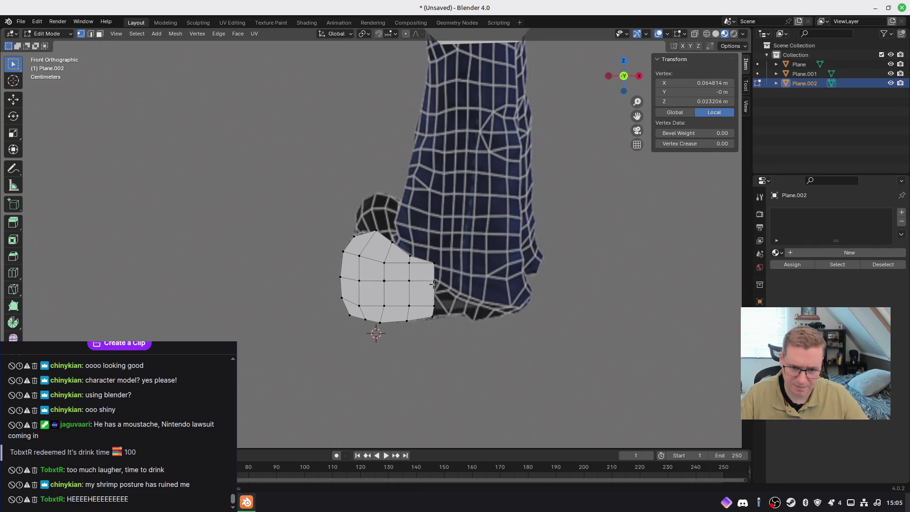
{"action": "scroll", "coordinate": [434, 265], "scroll_direction": "up", "scroll_amount": 3}
Merge the foot plane's vertices by distance and move a corner vertex to close the notch
{"action": "key", "text": "a"}
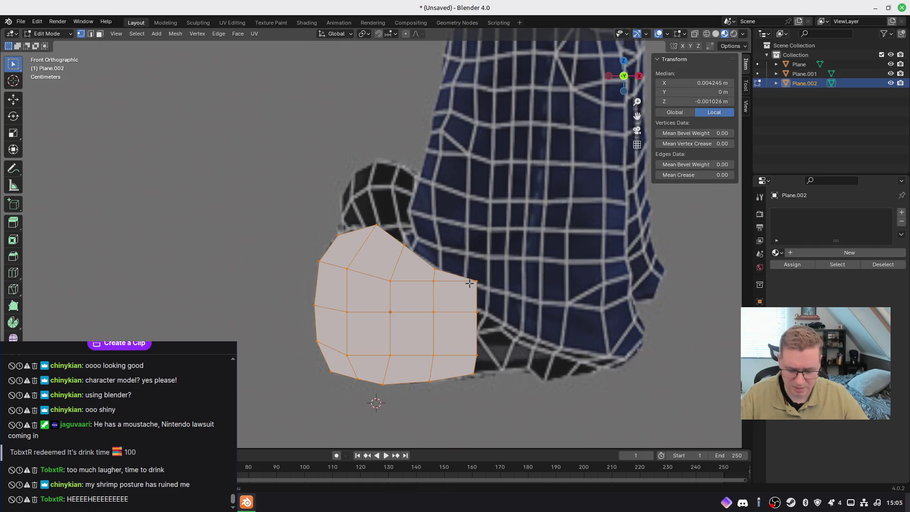
{"action": "key", "text": "m"}
{"action": "left_click", "coordinate": [458, 316]}
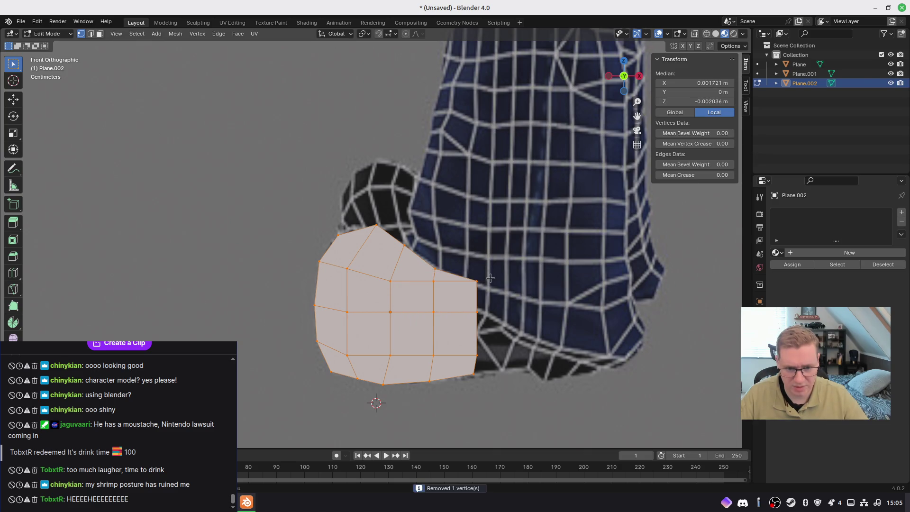
{"action": "left_click", "coordinate": [477, 281]}
{"action": "key", "text": "g"}
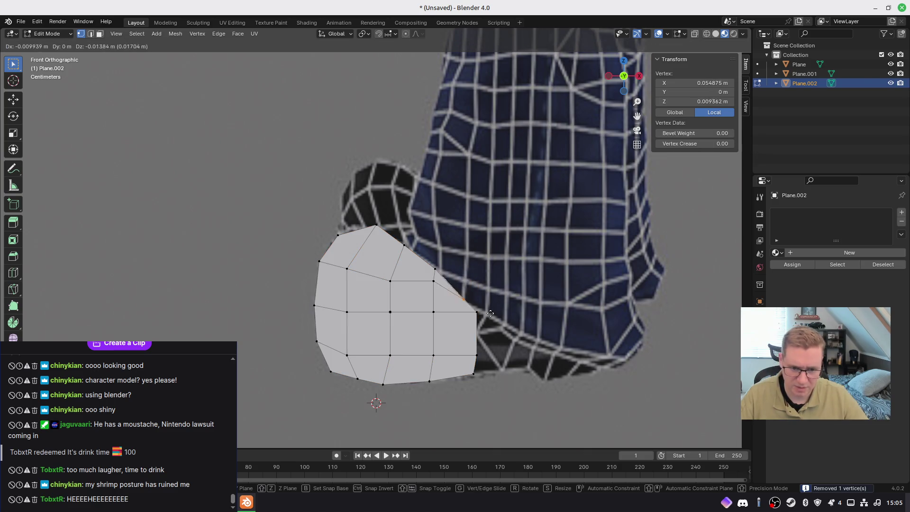
{"action": "left_click", "coordinate": [398, 279]}
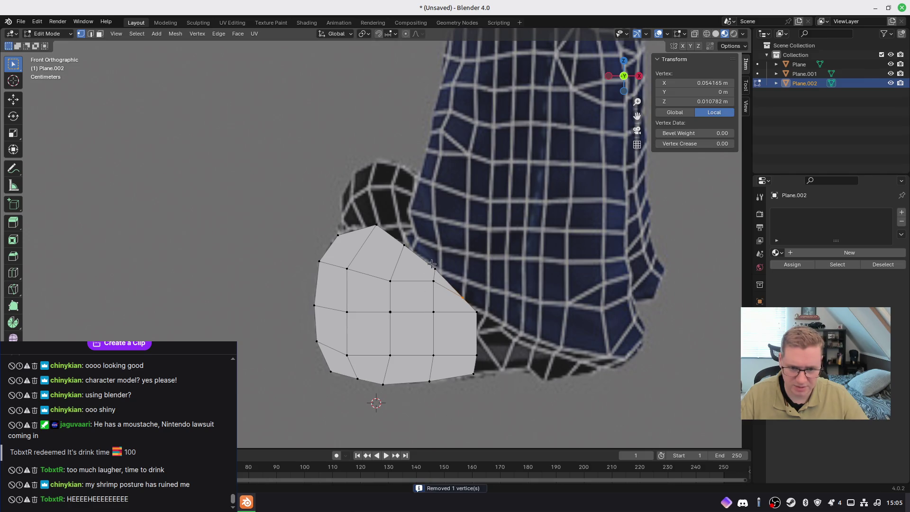
Knife-cut a new edge across the corner and pull the new corner vertex outward
{"action": "key", "text": "k"}
{"action": "left_click", "coordinate": [432, 285]}
{"action": "left_click", "coordinate": [431, 298]}
{"action": "key", "text": "Return"}
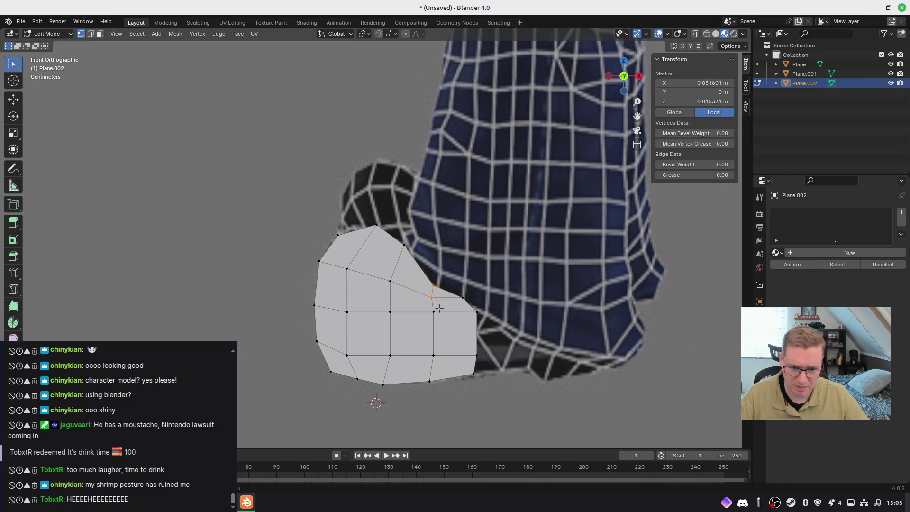
{"action": "left_click", "coordinate": [476, 309]}
{"action": "key", "text": "g"}
{"action": "left_click", "coordinate": [489, 319]}
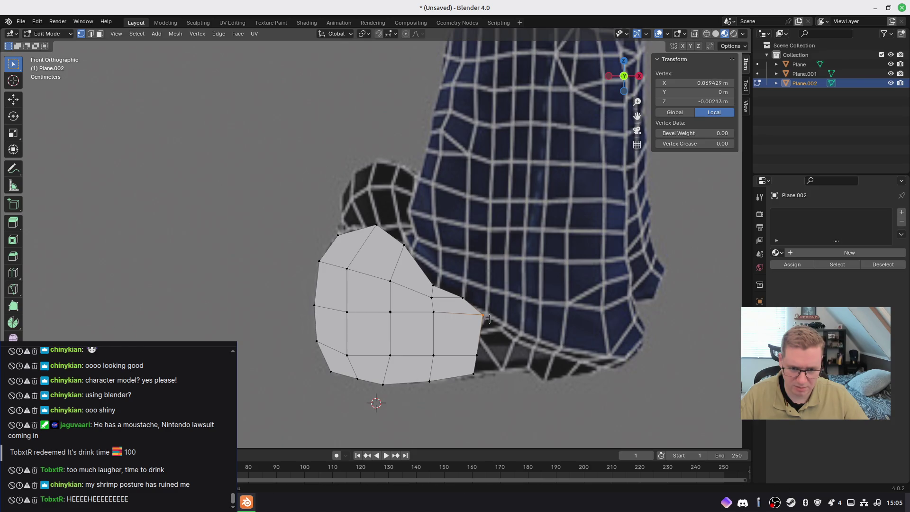
Scale the right-edge vertices into line and shift the edge further right
{"action": "left_click", "coordinate": [482, 317]}
{"action": "left_click_drag", "start_coordinate": [487, 399], "coordinate": [473, 283]}
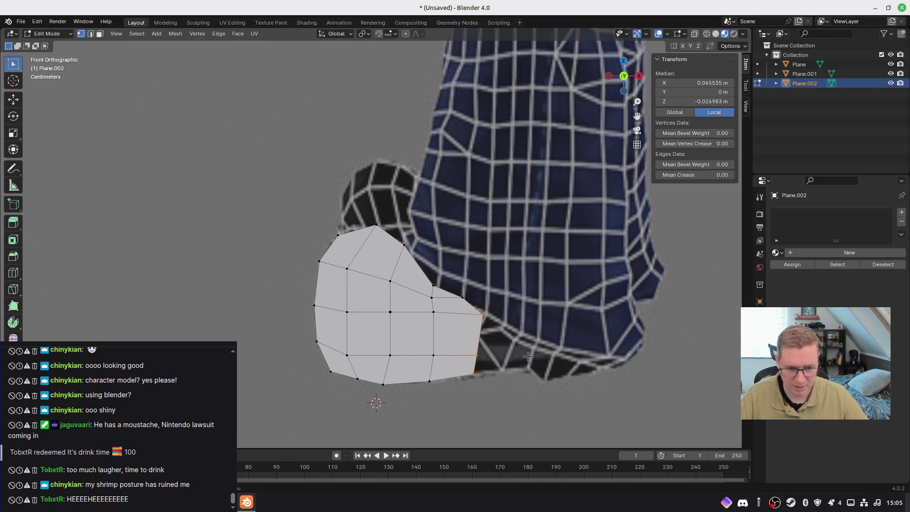
{"action": "key", "text": "s"}
{"action": "left_click", "coordinate": [554, 371]}
{"action": "key", "text": "g"}
{"action": "left_click", "coordinate": [557, 366]}
Extrude the end edge twice along the sole and adjust both end vertices
{"action": "middle_click_drag", "start_coordinate": [557, 366], "coordinate": [489, 331], "text": "shift"}
{"action": "key", "text": "e"}
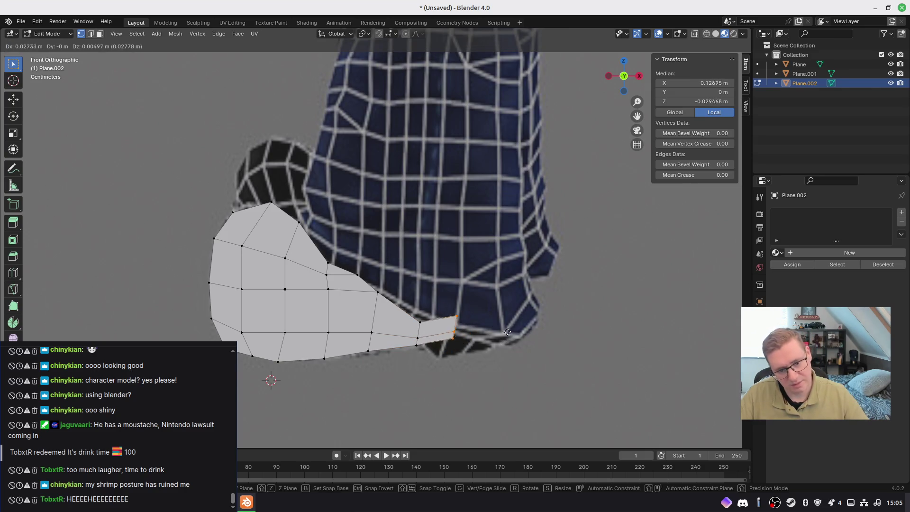
{"action": "left_click", "coordinate": [515, 336]}
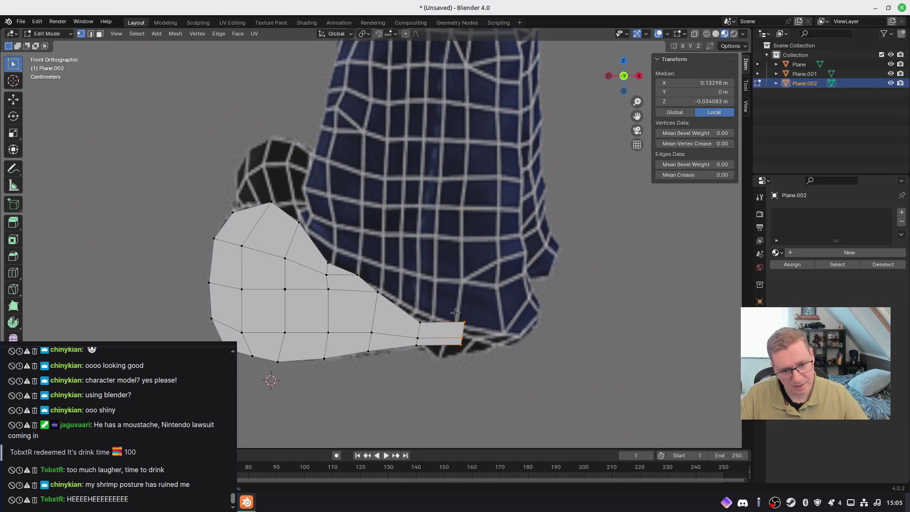
{"action": "key", "text": "e"}
{"action": "left_click", "coordinate": [556, 345]}
{"action": "left_click", "coordinate": [507, 306]}
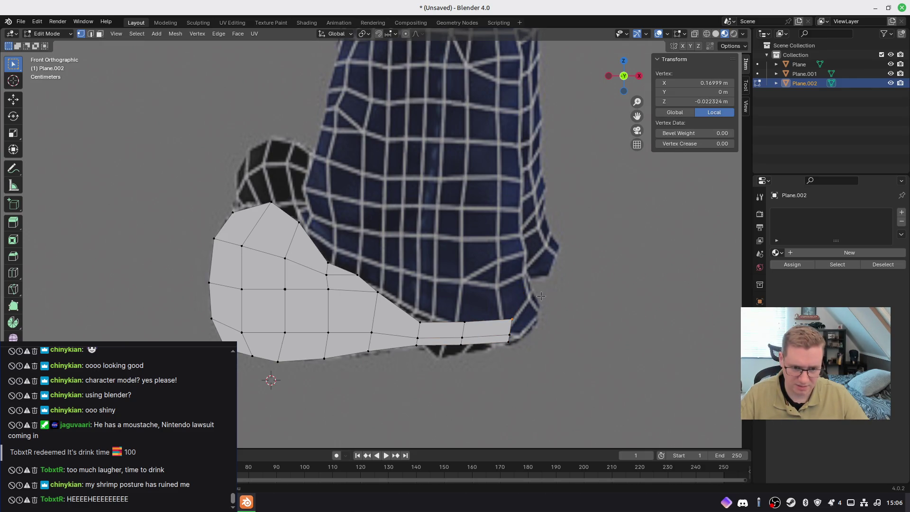
{"action": "left_click_drag", "start_coordinate": [497, 301], "coordinate": [526, 359]}
{"action": "key", "text": "g"}
{"action": "left_click", "coordinate": [538, 337]}
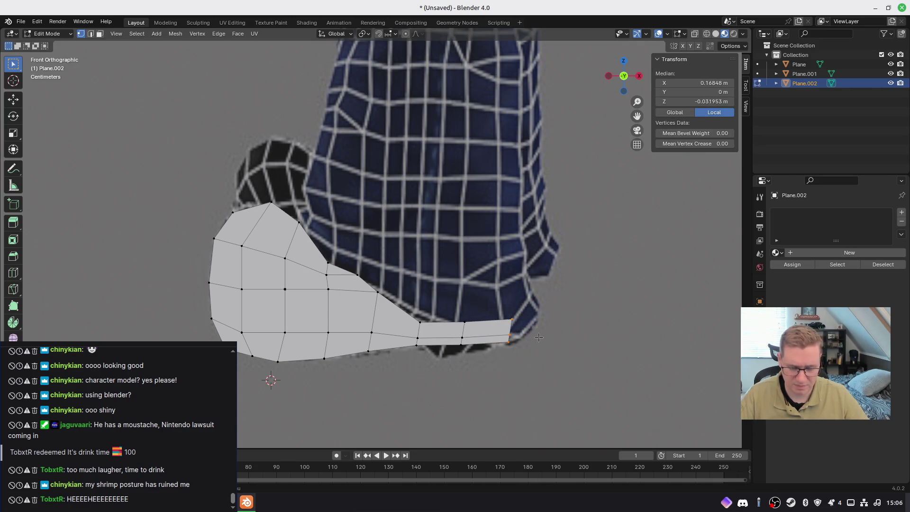
Cancel a face extrusion and undo the last extruded sole segment
{"action": "key", "text": "3"}
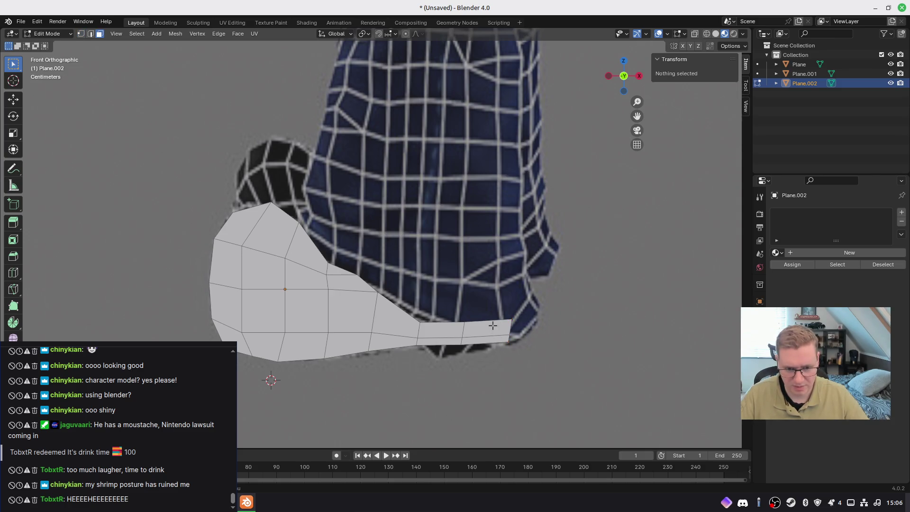
{"action": "left_click", "coordinate": [493, 327]}
{"action": "key", "text": "e"}
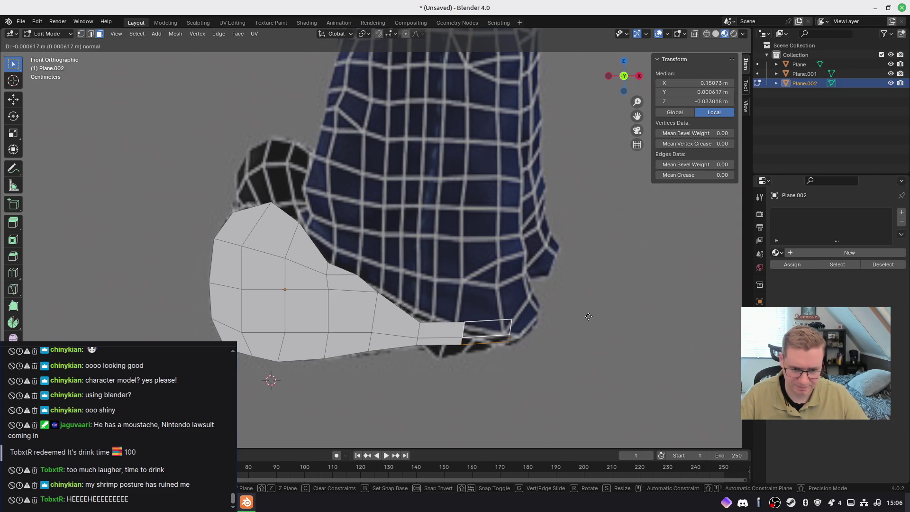
{"action": "right_click", "coordinate": [487, 289]}
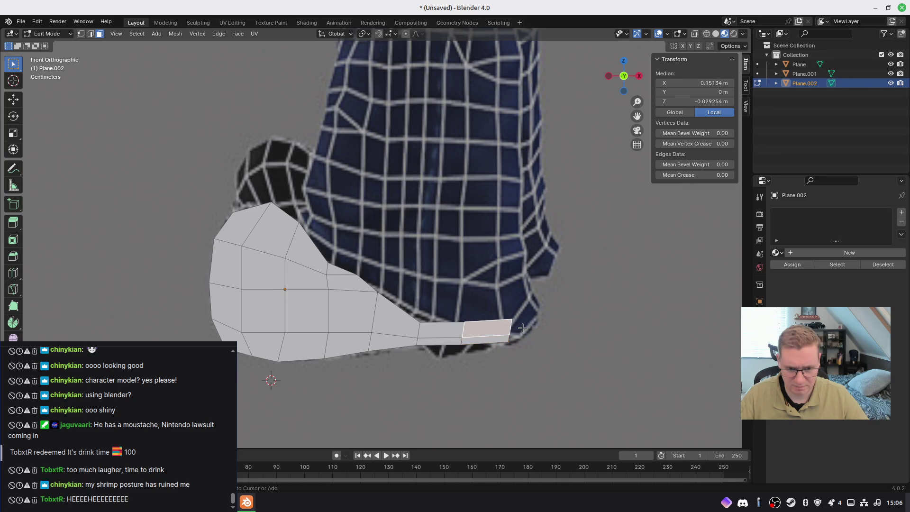
{"action": "key", "text": "1"}
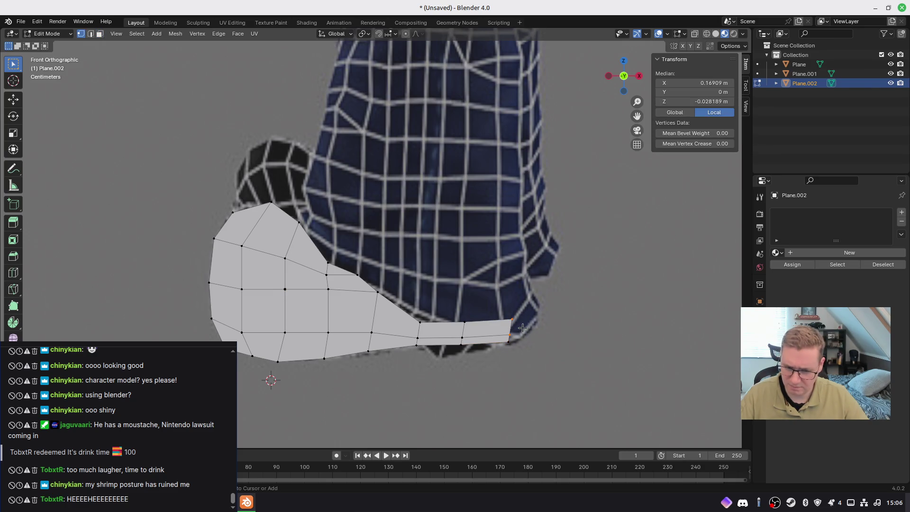
{"action": "key", "text": "ctrl+z"}
{"action": "key", "text": "ctrl+z"}
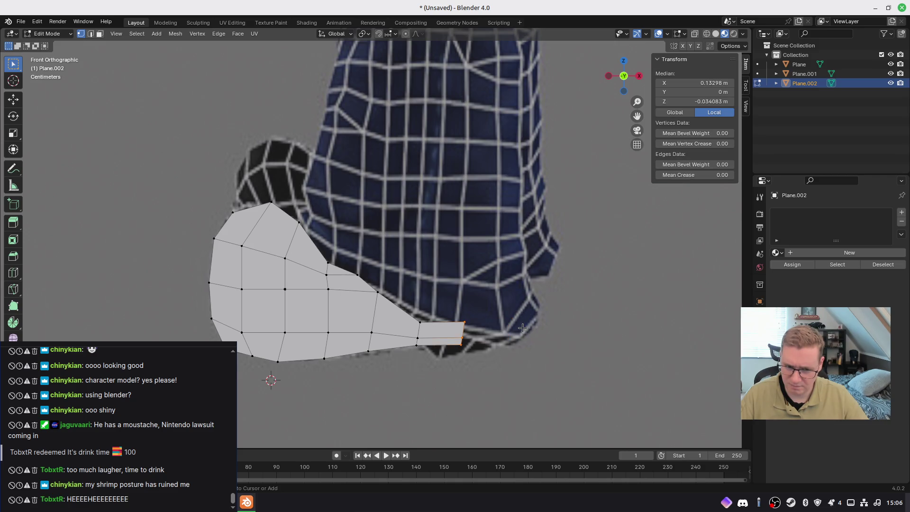
Extrude new end-edge segments along the sole and upward at the toe
{"action": "key", "text": "e"}
{"action": "left_click", "coordinate": [550, 339]}
{"action": "key", "text": "e"}
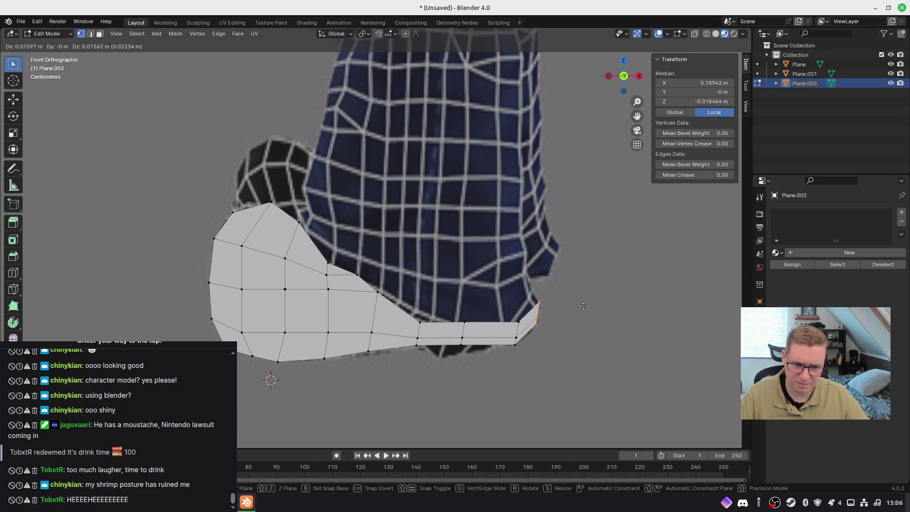
{"action": "left_click", "coordinate": [582, 305]}
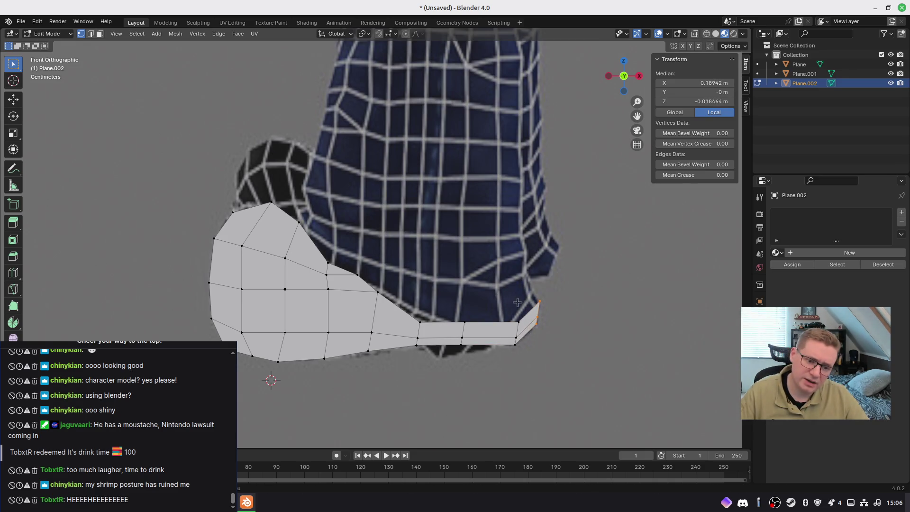
{"action": "left_click_drag", "start_coordinate": [544, 310], "coordinate": [544, 310]}
{"action": "key", "text": "e"}
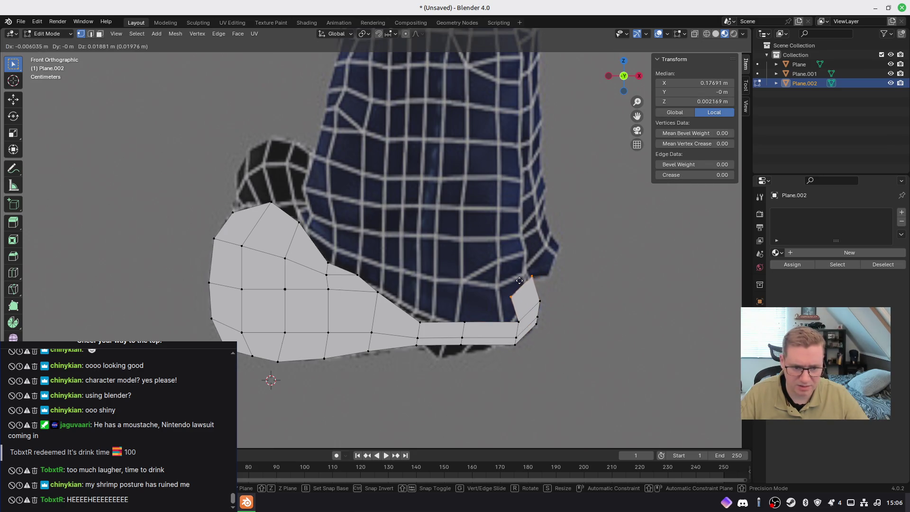
{"action": "left_click", "coordinate": [520, 280]}
Move the toe's inner corner vertex to smooth the bend
{"action": "left_click", "coordinate": [518, 322]}
{"action": "key", "text": "g"}
{"action": "key", "text": "Escape"}
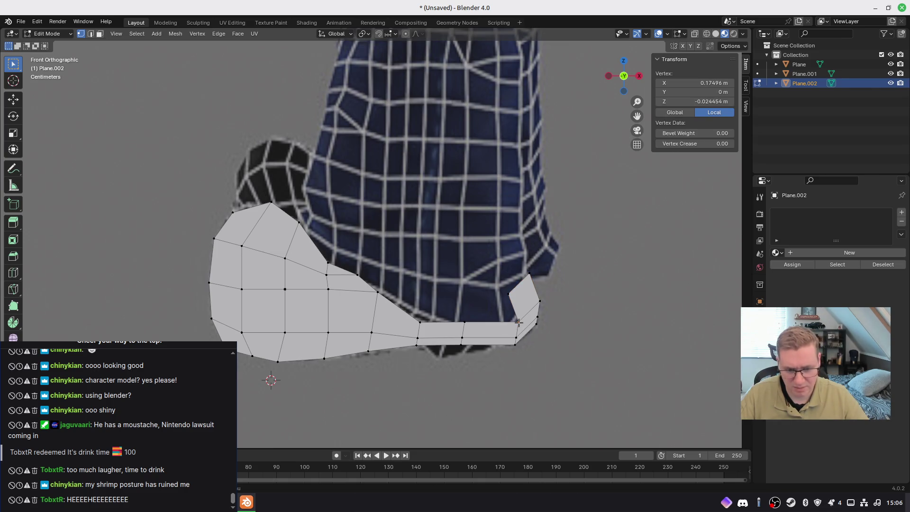
{"action": "key", "text": "g"}
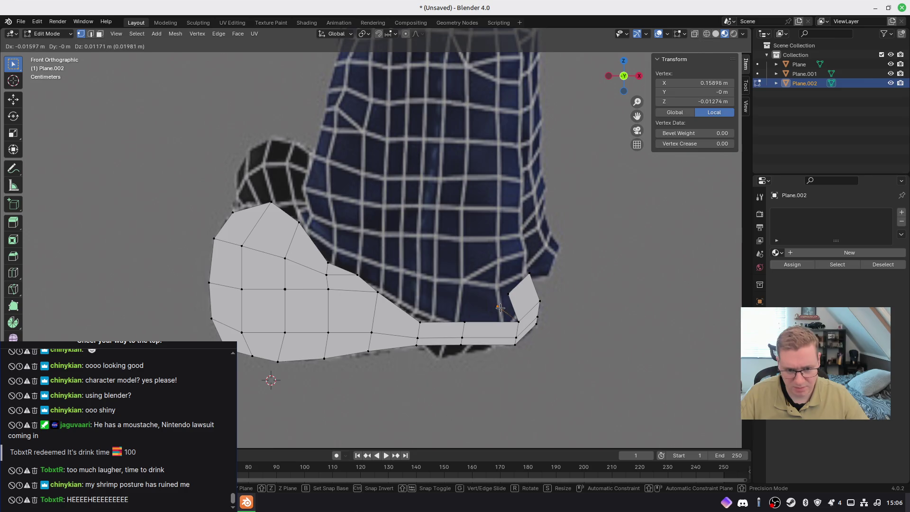
{"action": "key", "text": "Escape"}
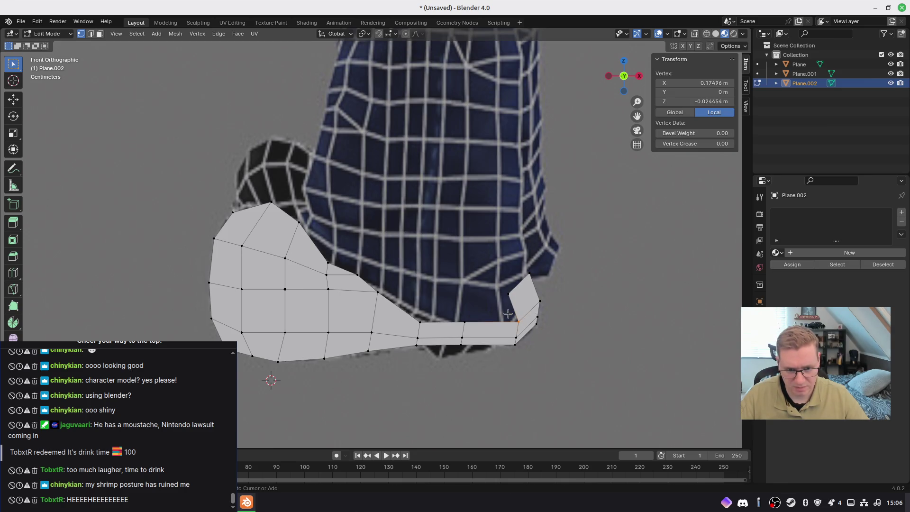
{"action": "key", "text": "g"}
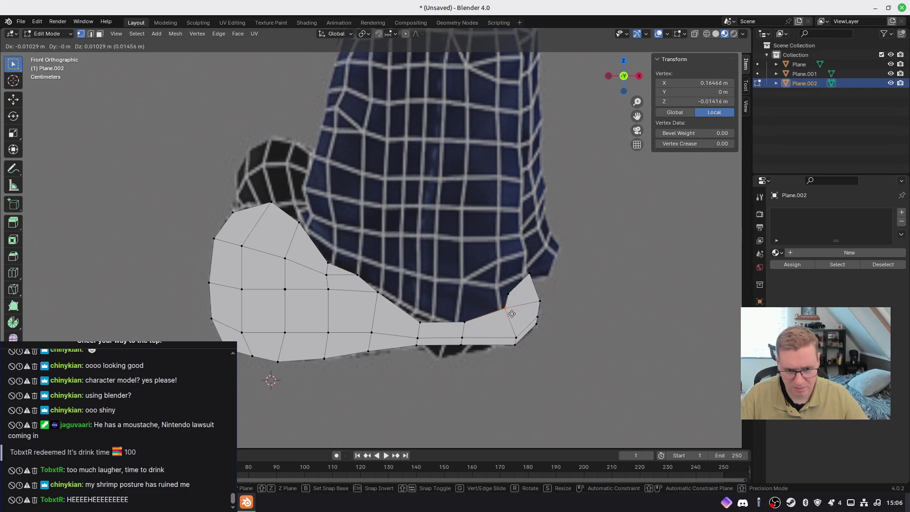
{"action": "left_click", "coordinate": [509, 319]}
{"action": "mouse_move", "coordinate": [394, 284]}
{"action": "middle_mouse_down"}
{"action": "mouse_move", "coordinate": [548, 303]}
{"action": "mouse_move", "coordinate": [398, 292]}
{"action": "mouse_move", "coordinate": [379, 284]}
{"action": "mouse_move", "coordinate": [373, 262]}
{"action": "mouse_move", "coordinate": [383, 341]}
{"action": "middle_mouse_up"}
{"action": "scroll", "coordinate": [398, 292], "scroll_direction": "down", "scroll_amount": 8}
{"action": "scroll", "coordinate": [374, 262], "scroll_direction": "down", "scroll_amount": 5}
{"action": "key", "text": "Tab"}
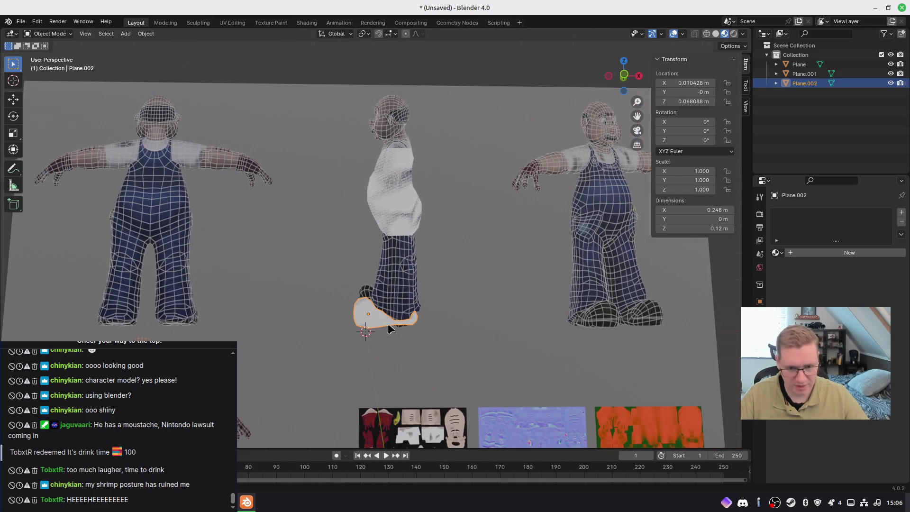
{"action": "key", "text": "KP_1"}
{"action": "scroll", "coordinate": [398, 298], "scroll_direction": "up", "scroll_amount": 3}
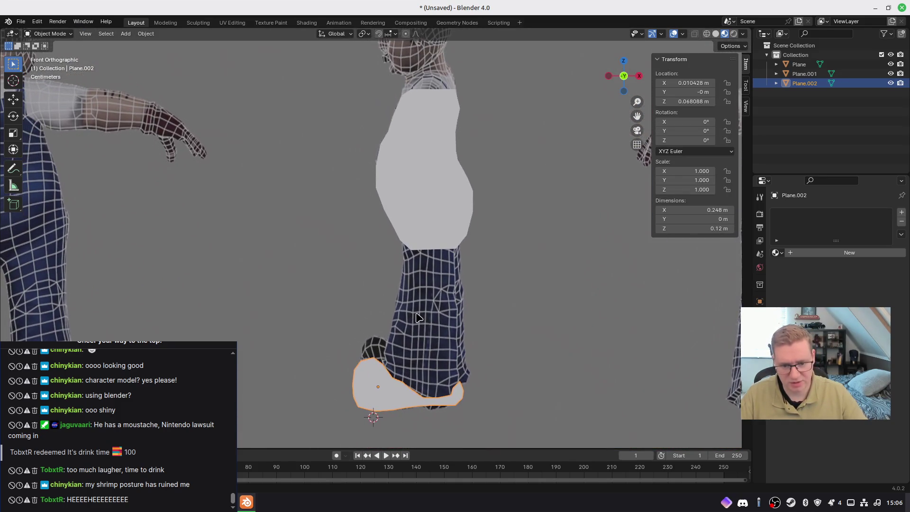
{"action": "key", "text": "g"}
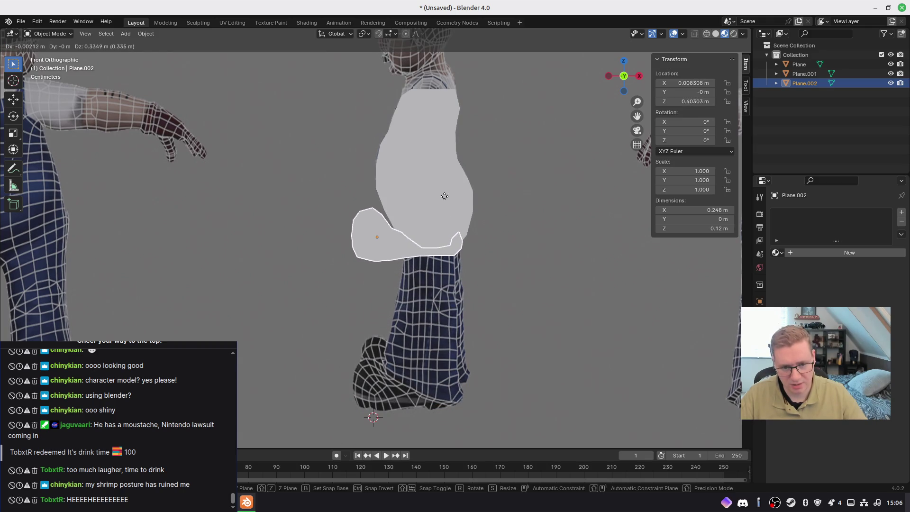
{"action": "left_click", "coordinate": [446, 198]}
{"action": "mouse_move", "coordinate": [388, 207]}
{"action": "middle_mouse_down", "text": "shift"}
{"action": "mouse_move", "coordinate": [360, 268]}
{"action": "mouse_move", "coordinate": [431, 345]}
{"action": "middle_mouse_up", "text": "shift"}
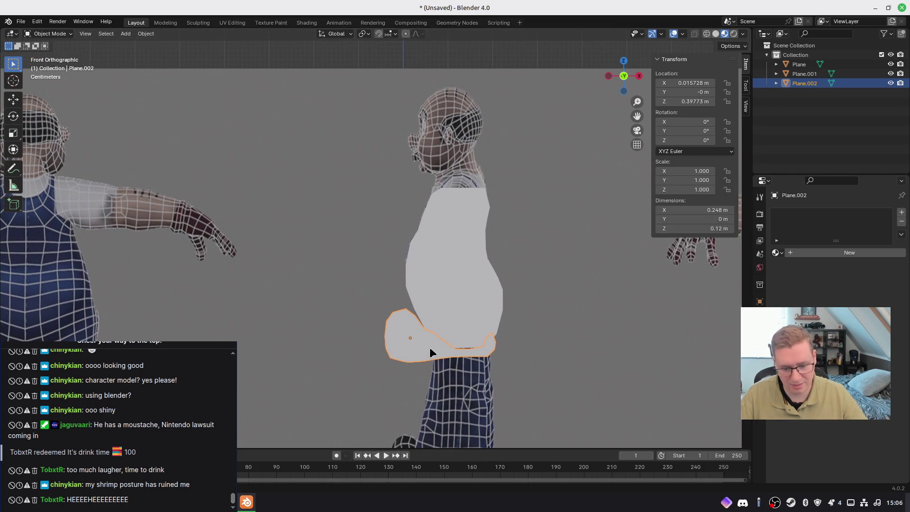
{"action": "key", "text": "g"}
{"action": "left_click", "coordinate": [397, 292]}
{"action": "mouse_move", "coordinate": [397, 295]}
{"action": "middle_mouse_down"}
{"action": "mouse_move", "coordinate": [432, 308]}
{"action": "mouse_move", "coordinate": [379, 298]}
{"action": "mouse_move", "coordinate": [399, 302]}
{"action": "middle_mouse_up"}
{"action": "key", "text": "ctrl+z"}
{"action": "key", "text": "ctrl+z"}
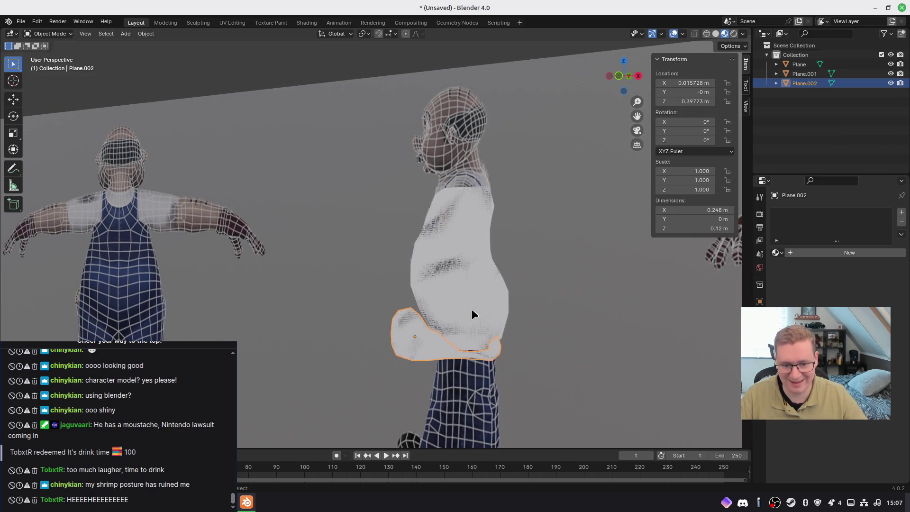
{"action": "mouse_move", "coordinate": [471, 310]}
{"action": "middle_mouse_down"}
{"action": "mouse_move", "coordinate": [504, 288]}
{"action": "mouse_move", "coordinate": [464, 299]}
{"action": "mouse_move", "coordinate": [463, 329]}
{"action": "mouse_move", "coordinate": [406, 122]}
{"action": "middle_mouse_up"}
{"action": "scroll", "coordinate": [435, 245], "scroll_direction": "up", "scroll_amount": 5}
{"action": "mouse_move", "coordinate": [435, 245]}
{"action": "middle_mouse_down"}
{"action": "mouse_move", "coordinate": [450, 221]}
{"action": "mouse_move", "coordinate": [414, 251]}
{"action": "middle_mouse_up"}
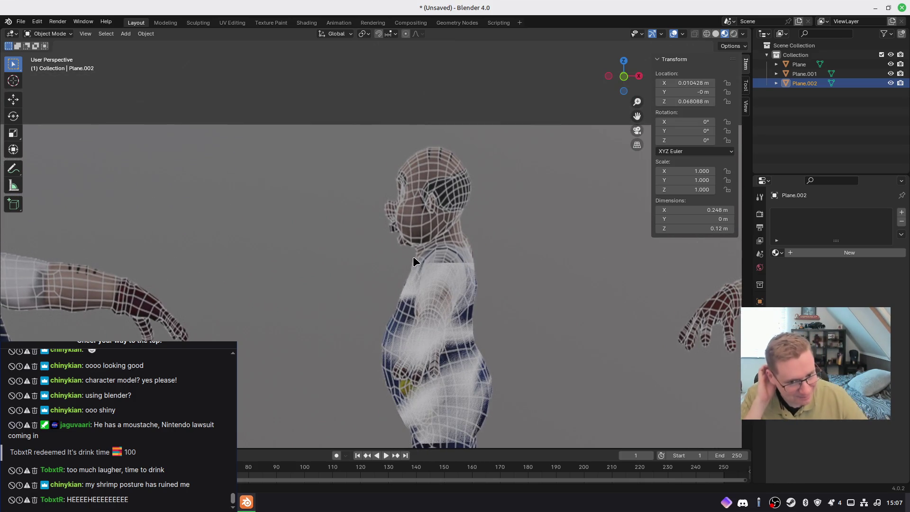
{"action": "scroll", "coordinate": [438, 275], "scroll_direction": "down", "scroll_amount": 3}
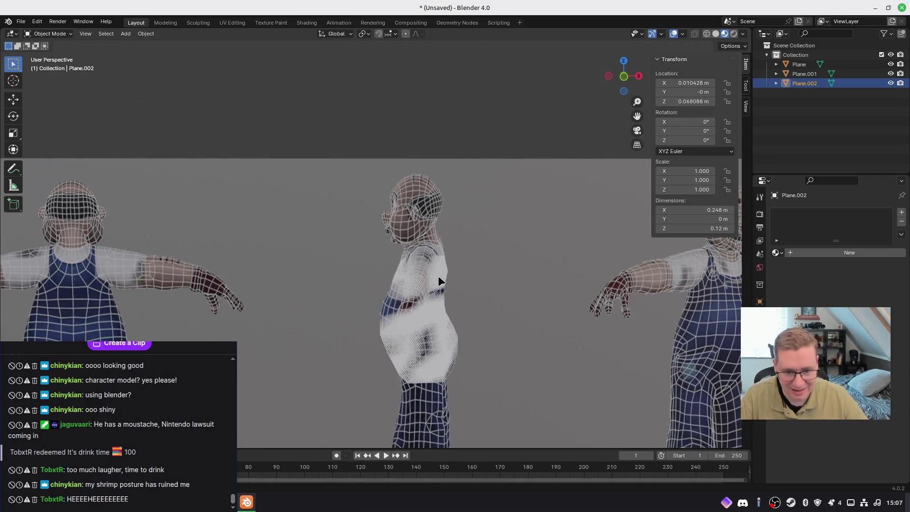
Centre the character's head in view and set the 3D cursor on its side
{"action": "scroll", "coordinate": [439, 283], "scroll_direction": "up", "scroll_amount": 5}
{"action": "mouse_move", "coordinate": [487, 247]}
{"action": "middle_mouse_down", "text": "shift"}
{"action": "mouse_move", "coordinate": [409, 247]}
{"action": "mouse_move", "coordinate": [359, 186]}
{"action": "middle_mouse_up", "text": "shift"}
{"action": "right_click", "coordinate": [366, 190]}
{"action": "left_click", "coordinate": [377, 212]}
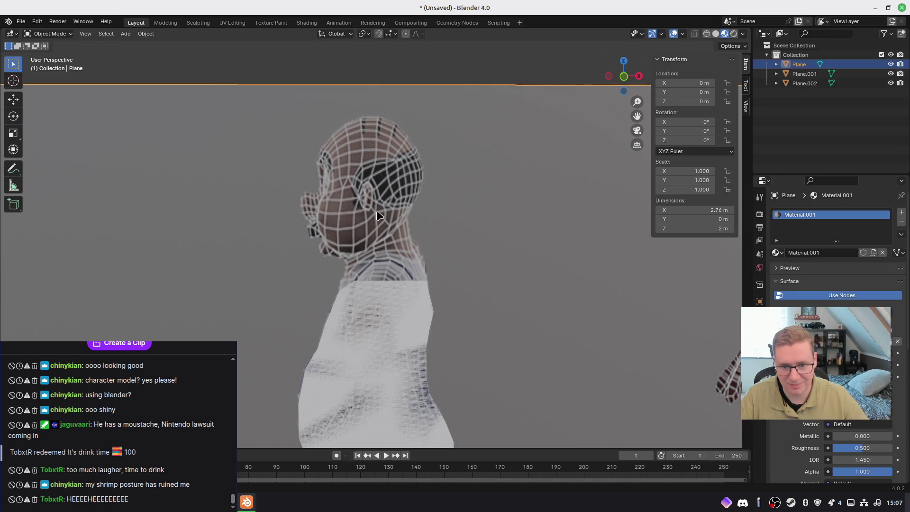
{"action": "left_click", "coordinate": [374, 199], "text": "shift"}
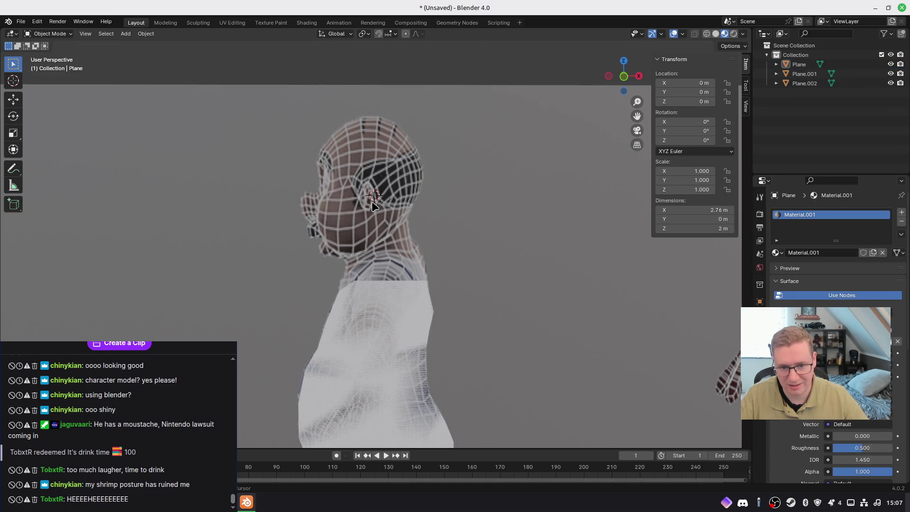
{"action": "right_click", "coordinate": [357, 194], "text": "shift"}
Add a new 2 m mesh plane, Plane.003, at the head cursor
{"action": "key", "text": "ctrl+a"}
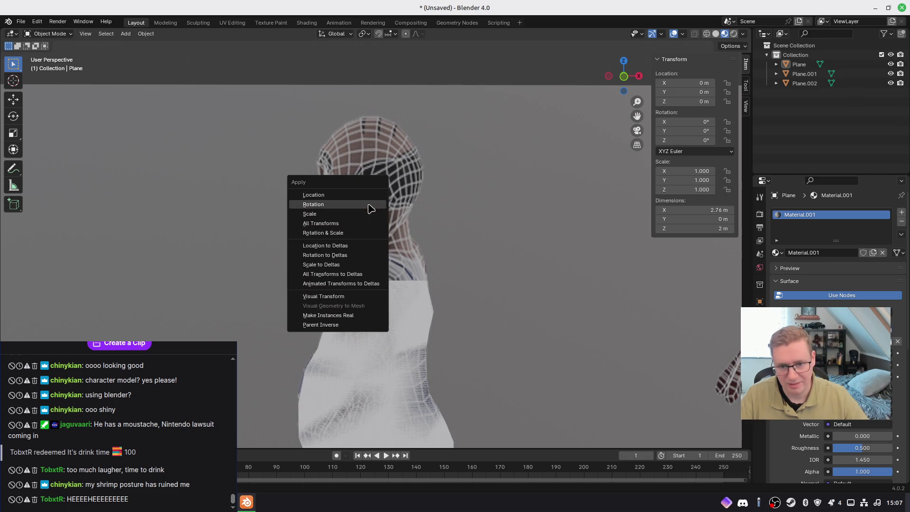
{"action": "key", "text": "a"}
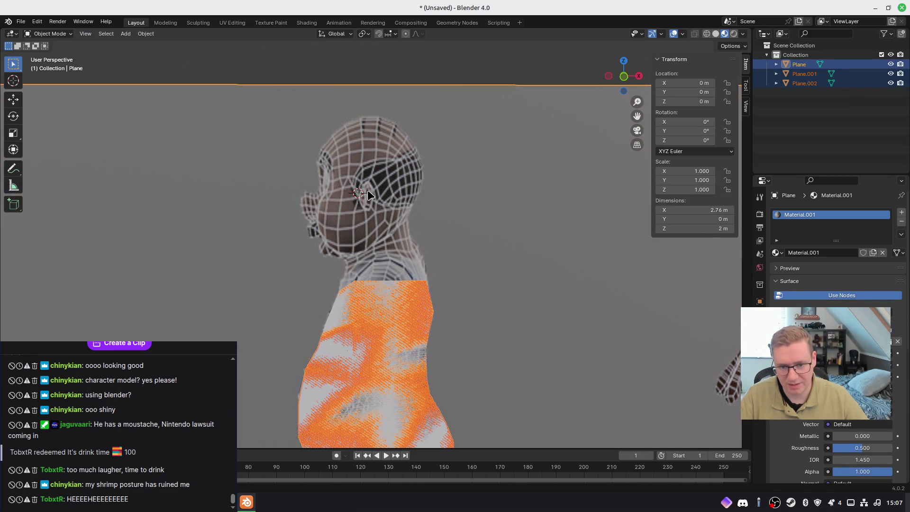
{"action": "left_click", "coordinate": [358, 179]}
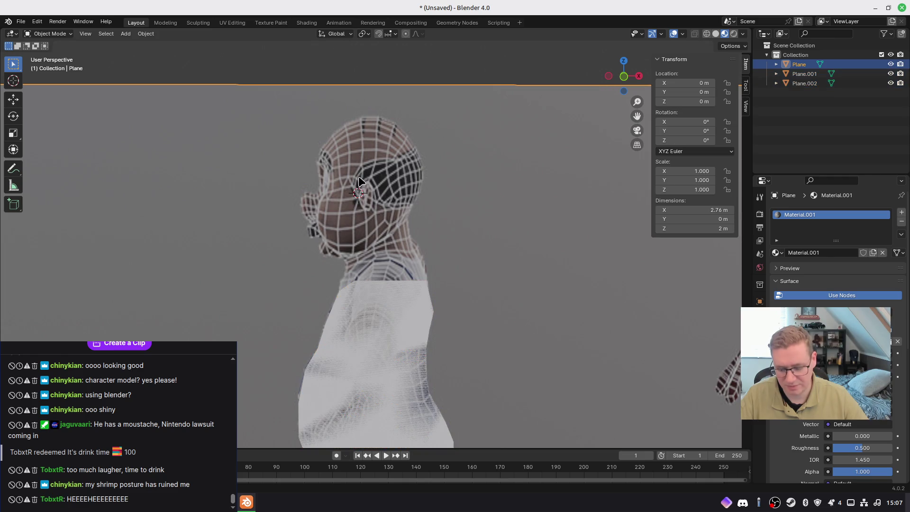
{"action": "key", "text": "shift+a"}
{"action": "mouse_move", "coordinate": [362, 179]}
{"action": "left_click", "coordinate": [400, 180]}
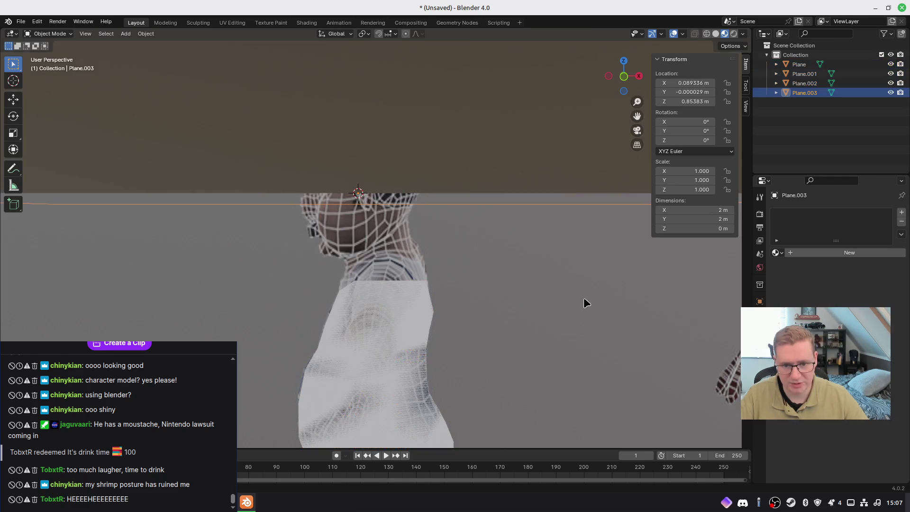
Stand the new plane upright with a 90° X rotation, shrink it to head size, and apply rotation and scale
{"action": "key", "text": "r"}
{"action": "key", "text": "x"}
{"action": "key", "text": "9"}
{"action": "key", "text": "0"}
{"action": "key", "text": "Return"}
{"action": "key", "text": "s"}
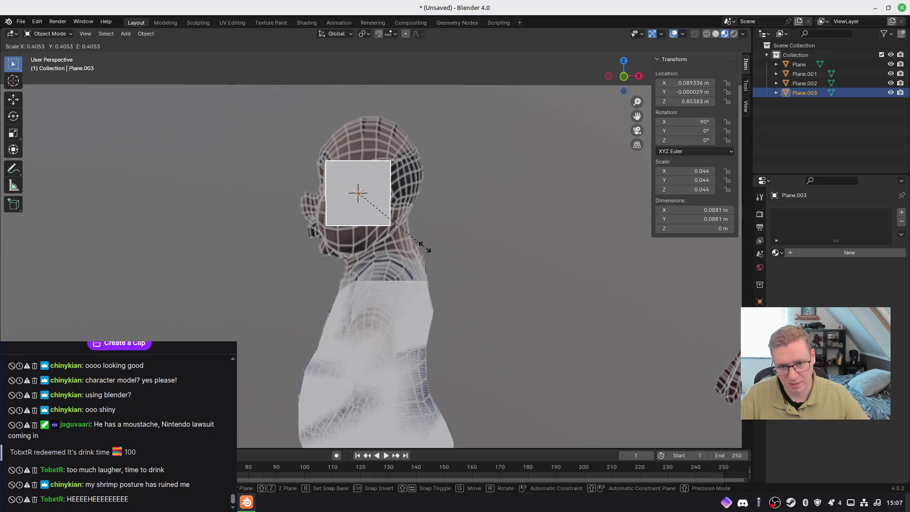
{"action": "left_click", "coordinate": [431, 257]}
{"action": "key", "text": "ctrl+a"}
{"action": "left_click", "coordinate": [430, 256]}
{"action": "key", "text": "ctrl+a"}
{"action": "left_click", "coordinate": [412, 264]}
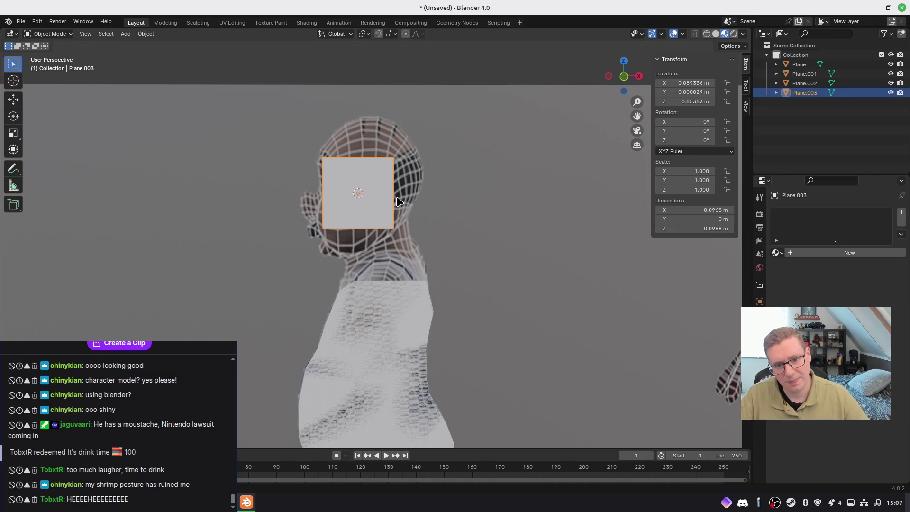
Subdivide the plane twice in Edit Mode to make a 4×4 grid
{"action": "key", "text": "Tab"}
{"action": "right_click", "coordinate": [372, 171]}
{"action": "left_click", "coordinate": [367, 170]}
{"action": "right_click", "coordinate": [367, 172]}
{"action": "left_click", "coordinate": [367, 170]}
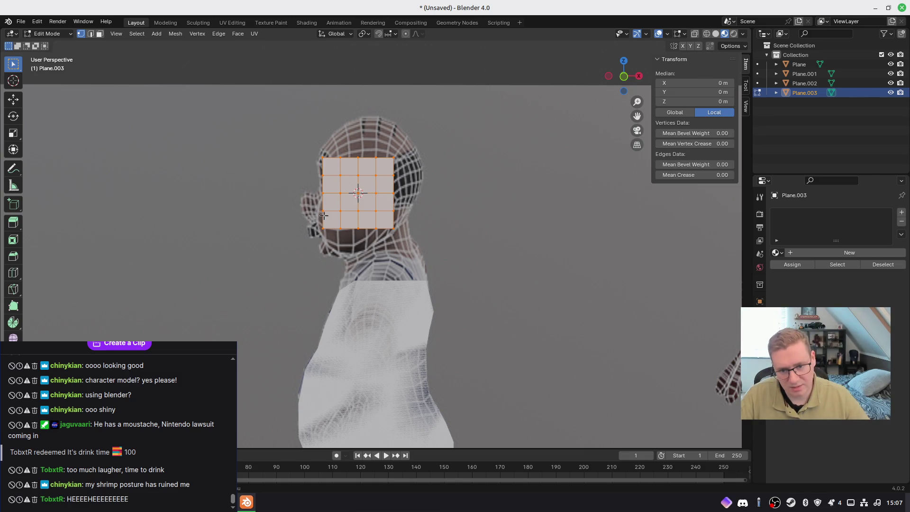
Pull a front-edge vertex forward into a nose point over the reference profile
{"action": "left_click", "coordinate": [318, 192]}
{"action": "key", "text": "g"}
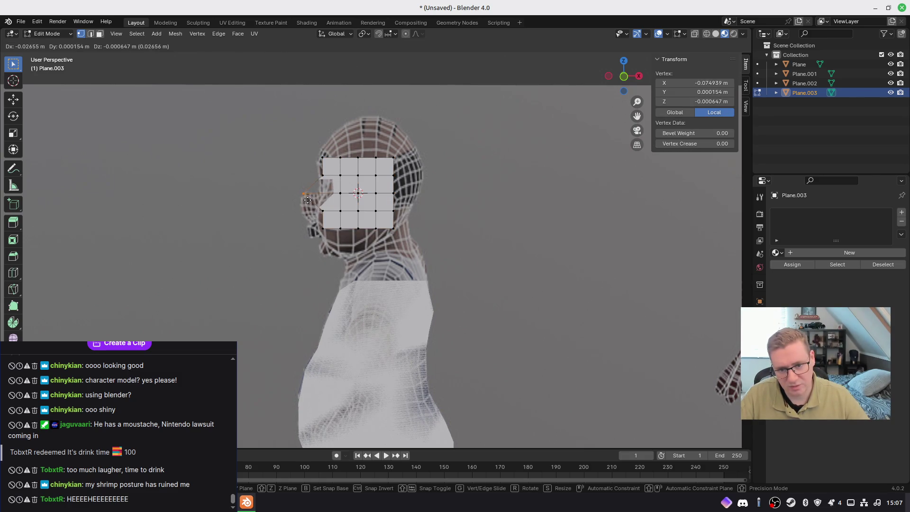
{"action": "left_click", "coordinate": [305, 196]}
{"action": "key", "text": "ctrl+z"}
{"action": "key", "text": "g"}
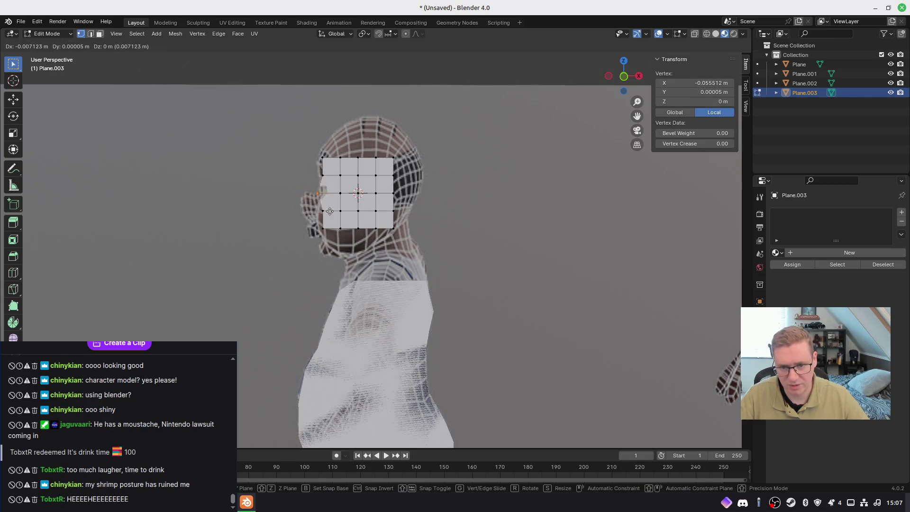
{"action": "left_click", "coordinate": [315, 210]}
{"action": "mouse_move", "coordinate": [315, 210]}
{"action": "middle_mouse_down"}
{"action": "mouse_move", "coordinate": [465, 217]}
{"action": "mouse_move", "coordinate": [382, 219]}
{"action": "middle_mouse_up"}
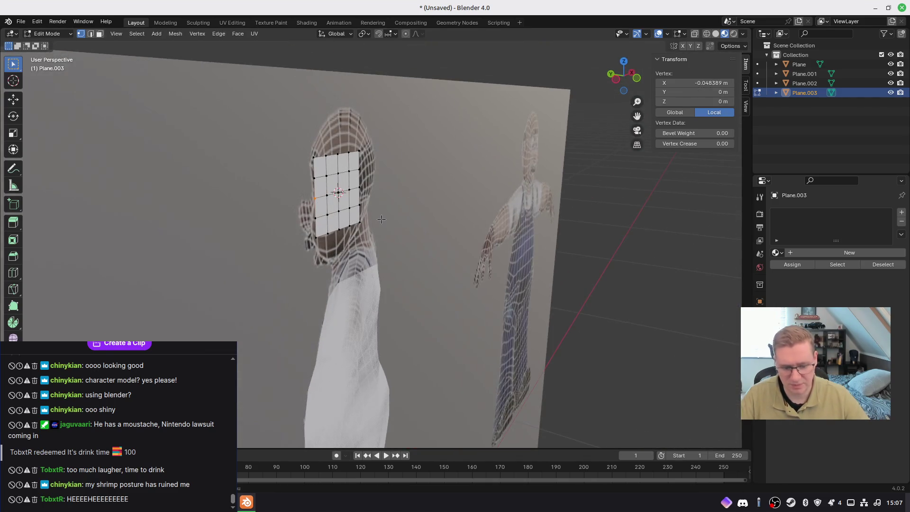
{"action": "key", "text": "KP_1"}
{"action": "key", "text": "g"}
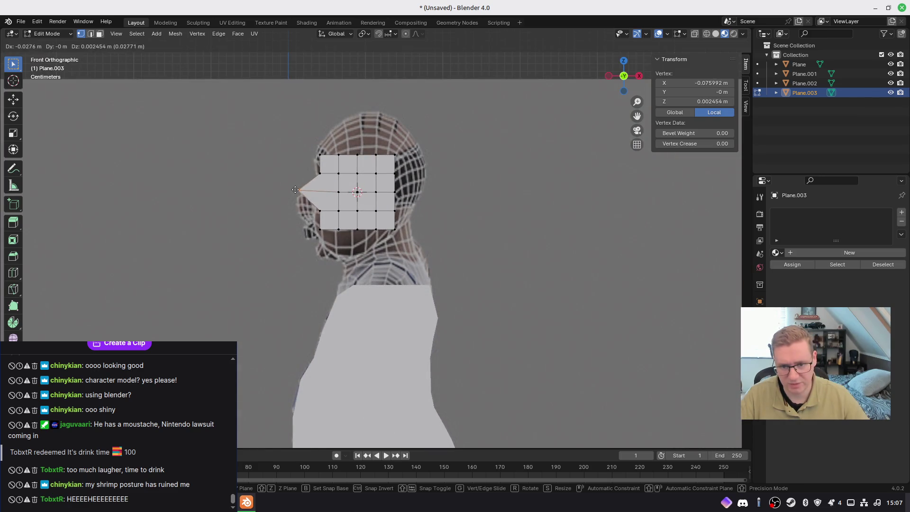
{"action": "left_click", "coordinate": [300, 191]}
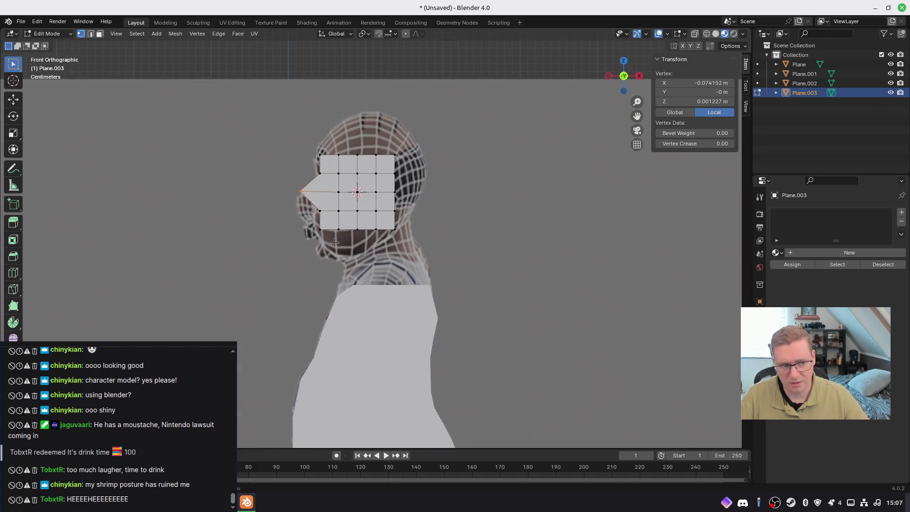
Move the lower-left face vertex toward the nose
{"action": "left_click", "coordinate": [311, 212]}
{"action": "key", "text": "g"}
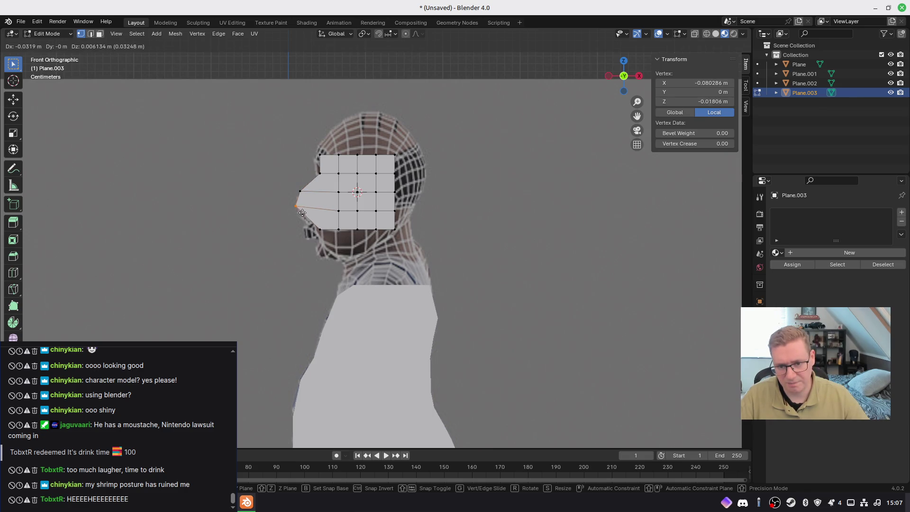
{"action": "left_click", "coordinate": [301, 211]}
{"action": "key", "text": "g"}
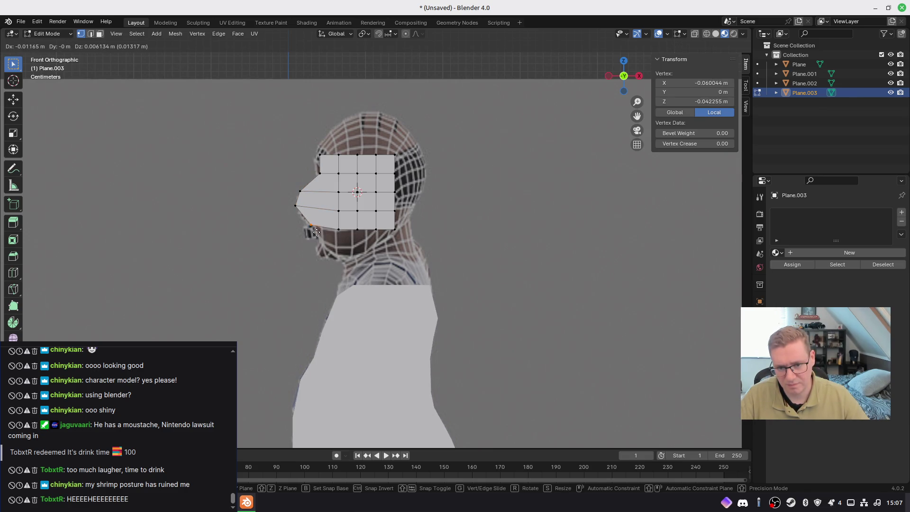
{"action": "left_click", "coordinate": [313, 232]}
Reposition the upper nose vertices onto the reference profile line
{"action": "left_click_drag", "start_coordinate": [300, 195], "coordinate": [301, 196], "text": "shift"}
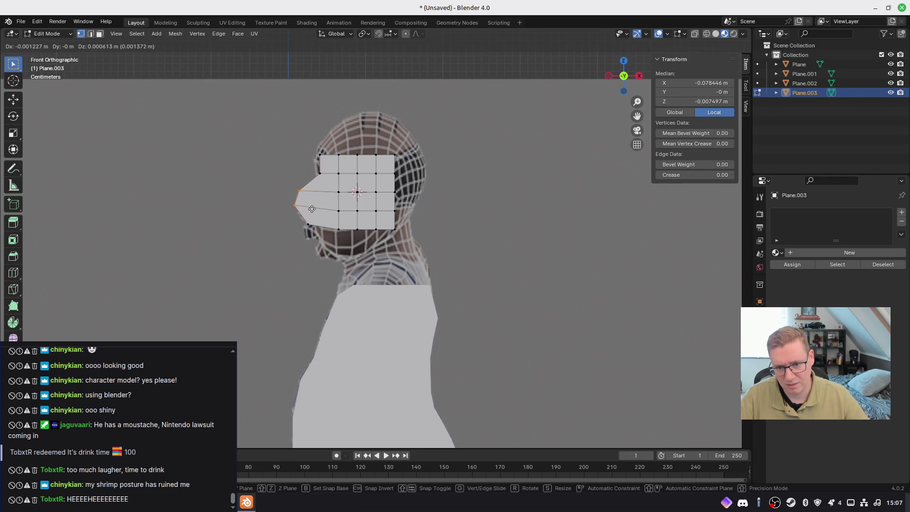
{"action": "left_click", "coordinate": [308, 172]}
{"action": "key", "text": "g"}
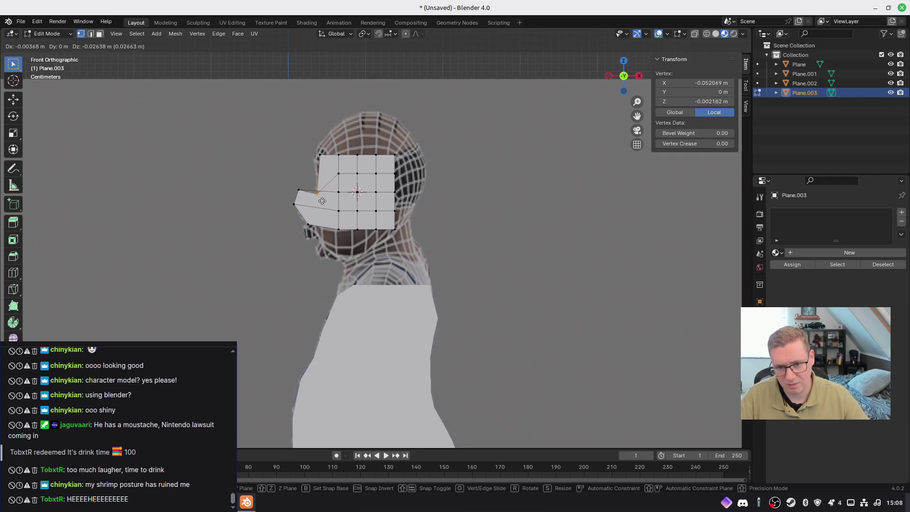
{"action": "left_click", "coordinate": [320, 180]}
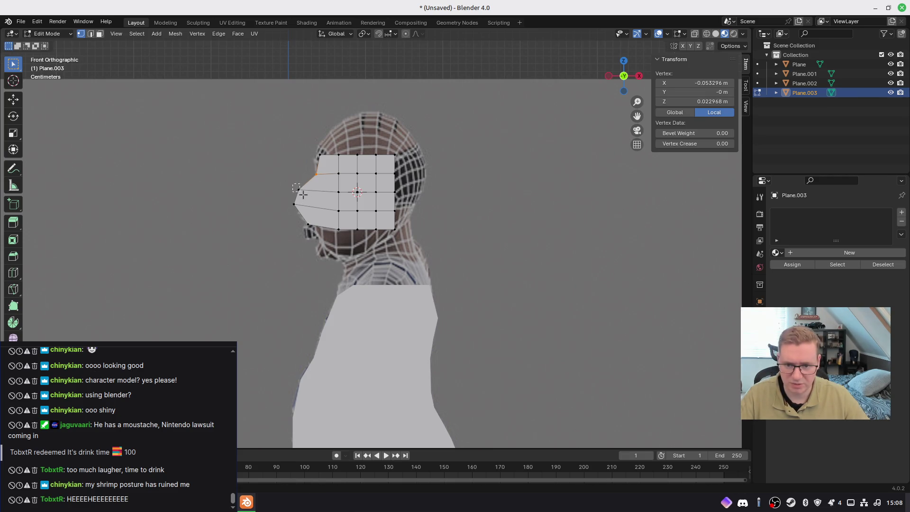
{"action": "left_click", "coordinate": [298, 189]}
{"action": "key", "text": "g"}
{"action": "left_click", "coordinate": [311, 201]}
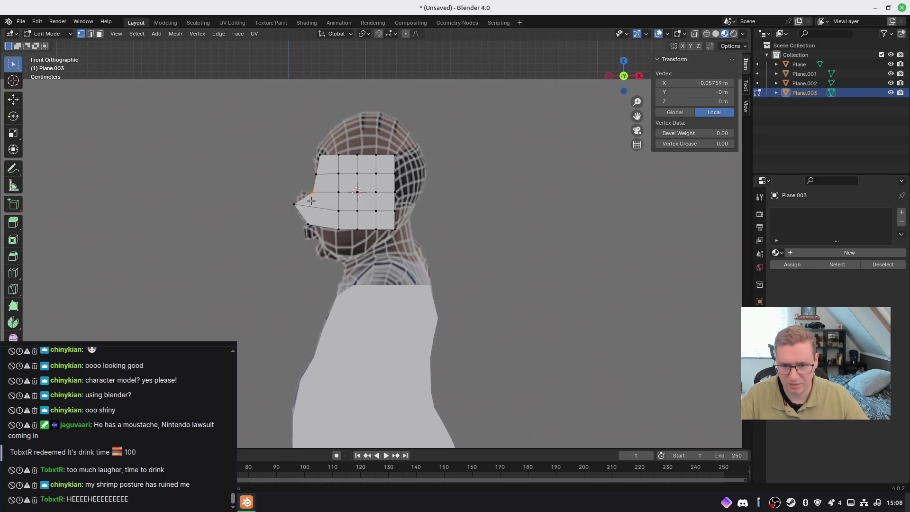
Pull the nose-tip edge back inward to shorten the nose
{"action": "left_click_drag", "start_coordinate": [305, 199], "coordinate": [316, 205], "text": "shift"}
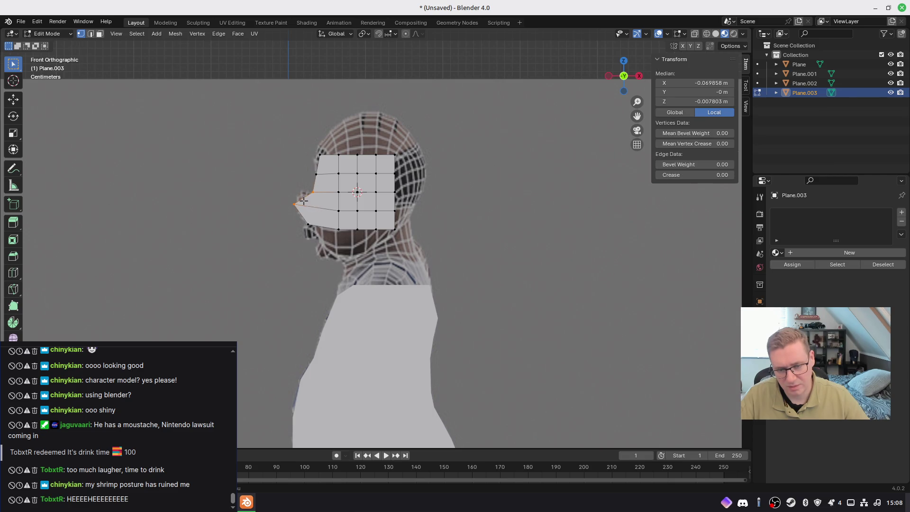
{"action": "key", "text": "g"}
{"action": "left_click", "coordinate": [321, 201]}
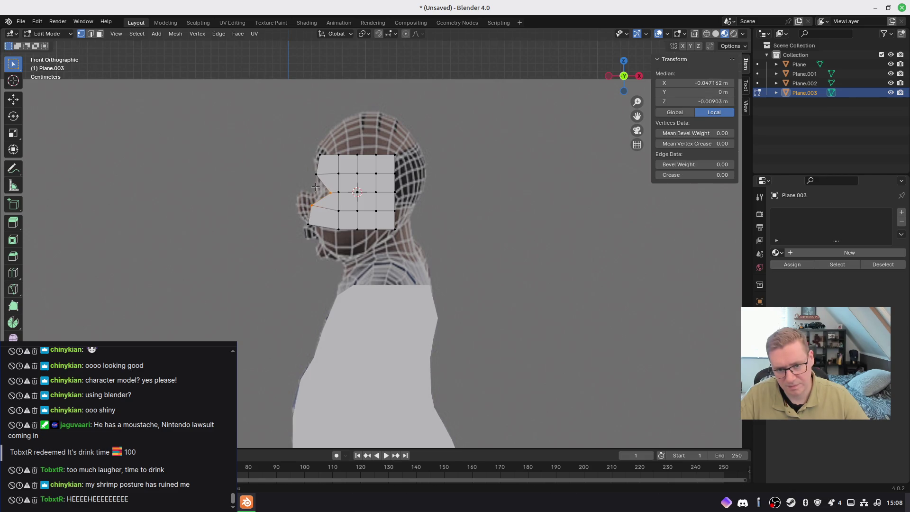
{"action": "left_click", "coordinate": [330, 192]}
{"action": "key", "text": "g"}
{"action": "left_click", "coordinate": [316, 199]}
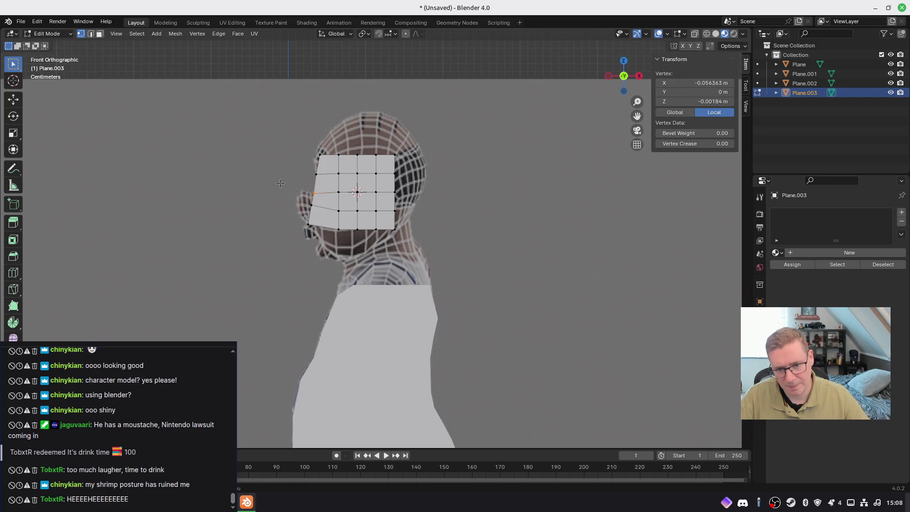
Scale the vertices around the nose closer together
{"action": "left_click_drag", "start_coordinate": [322, 230], "coordinate": [322, 231]}
{"action": "key", "text": "s"}
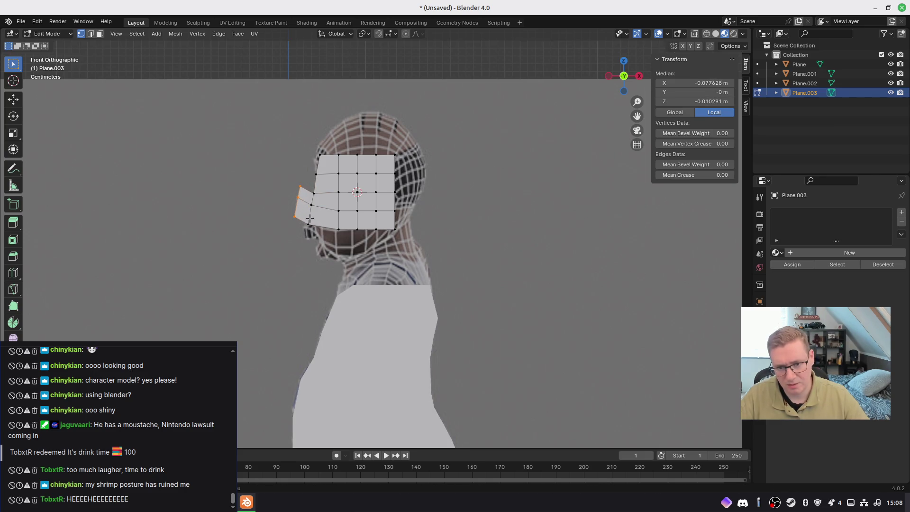
{"action": "left_click", "coordinate": [320, 219]}
{"action": "left_click_drag", "start_coordinate": [302, 194], "coordinate": [300, 197]}
{"action": "scroll", "coordinate": [298, 197], "scroll_direction": "up", "scroll_amount": 5}
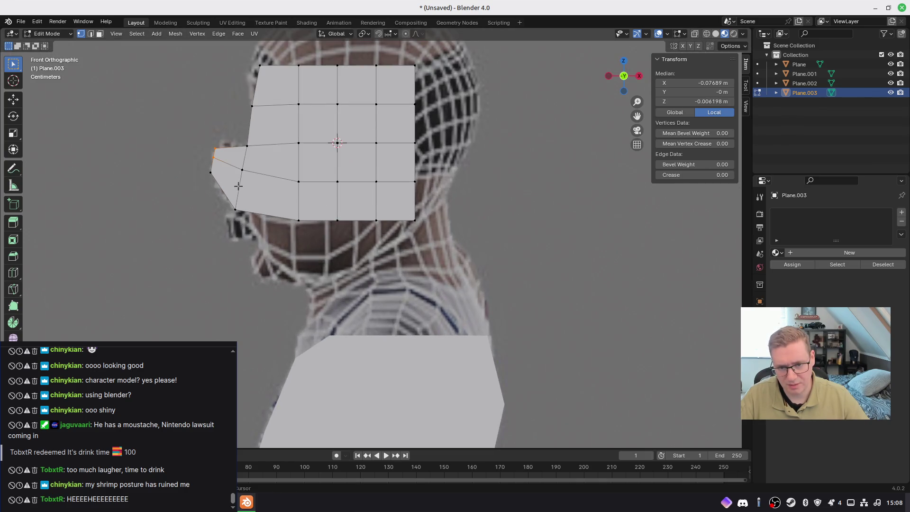
Move the nose-tip and lower nose vertices onto the reference nose outline
{"action": "left_click", "coordinate": [413, 211]}
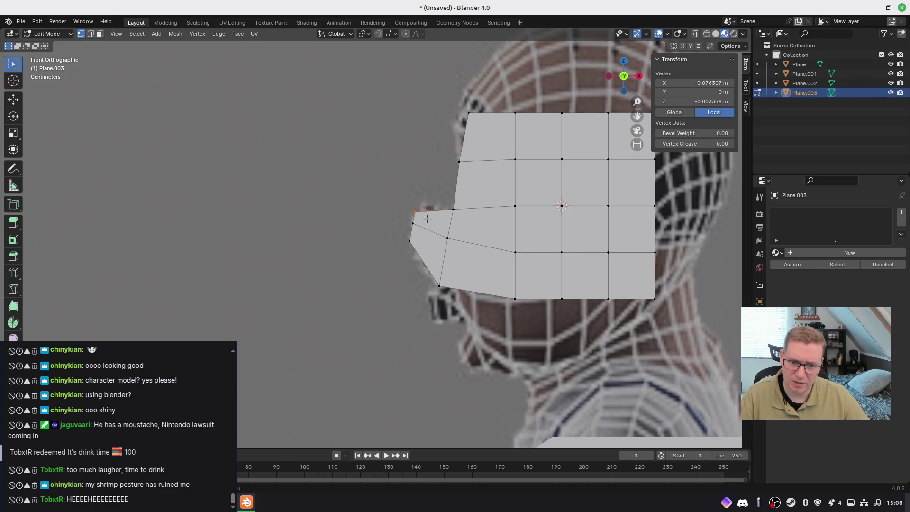
{"action": "key", "text": "g"}
{"action": "left_click", "coordinate": [406, 226]}
{"action": "key", "text": "g"}
{"action": "left_click", "coordinate": [419, 217]}
{"action": "left_click", "coordinate": [411, 242]}
{"action": "key", "text": "g"}
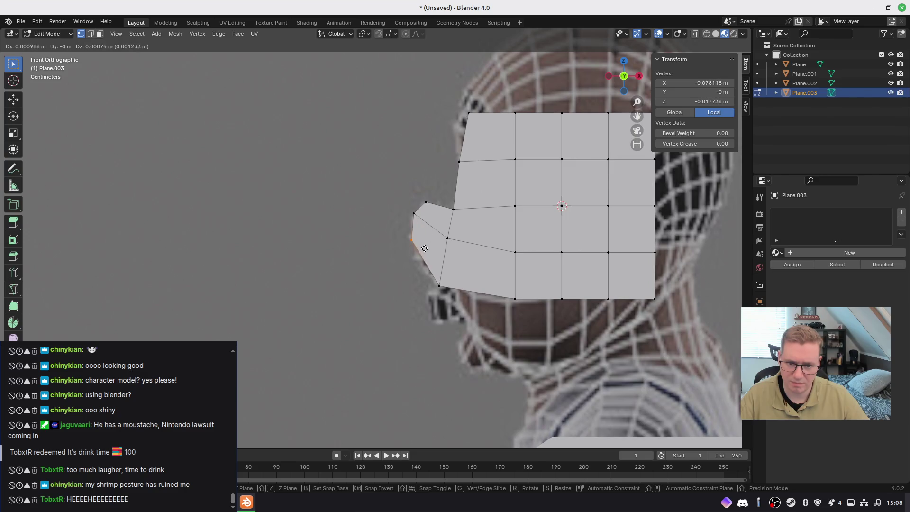
{"action": "left_click", "coordinate": [422, 252]}
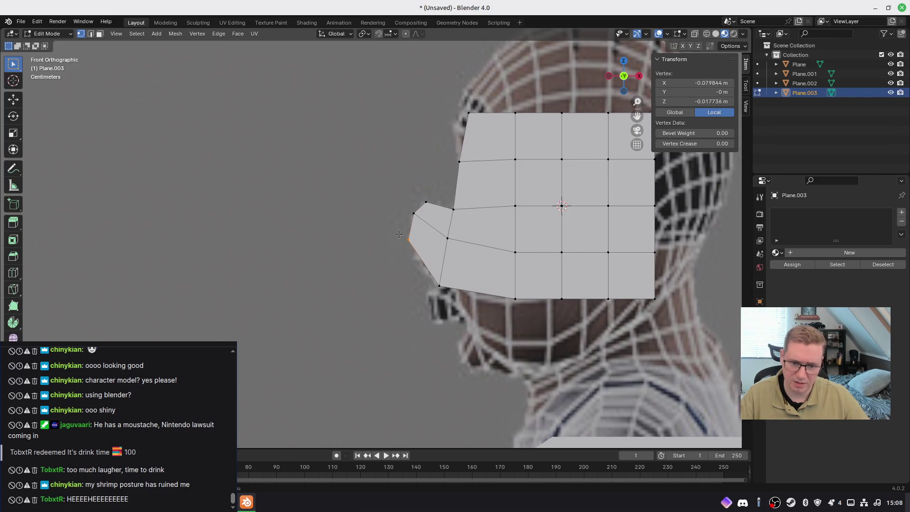
Subdivide the lower nose edge and move its new midpoint vertex along the nose underside
{"action": "left_click_drag", "start_coordinate": [443, 295], "coordinate": [442, 295]}
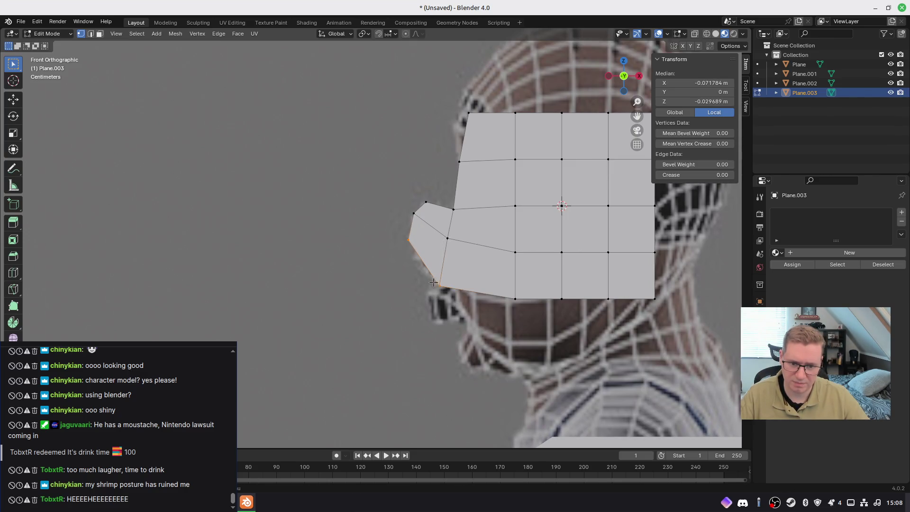
{"action": "right_click", "coordinate": [423, 260]}
{"action": "left_click", "coordinate": [425, 262]}
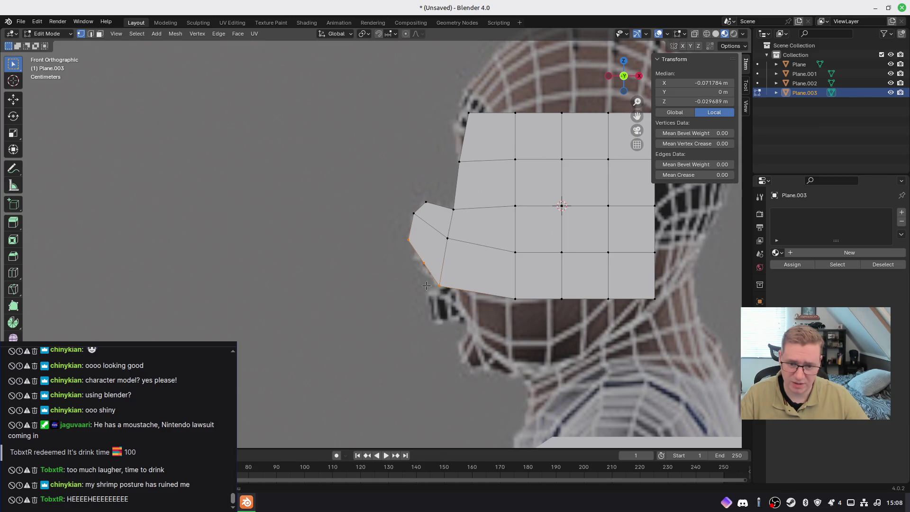
{"action": "left_click_drag", "start_coordinate": [437, 274], "coordinate": [437, 274]}
{"action": "key", "text": "g"}
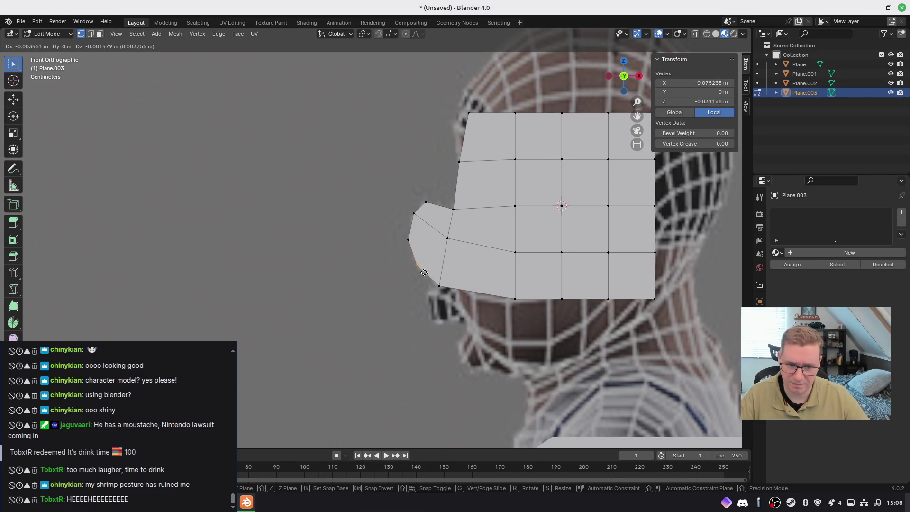
{"action": "left_click", "coordinate": [421, 273]}
Bring the whole head into view and start moving a forehead-edge vertex
{"action": "middle_click_drag", "start_coordinate": [526, 313], "coordinate": [380, 320], "text": "shift"}
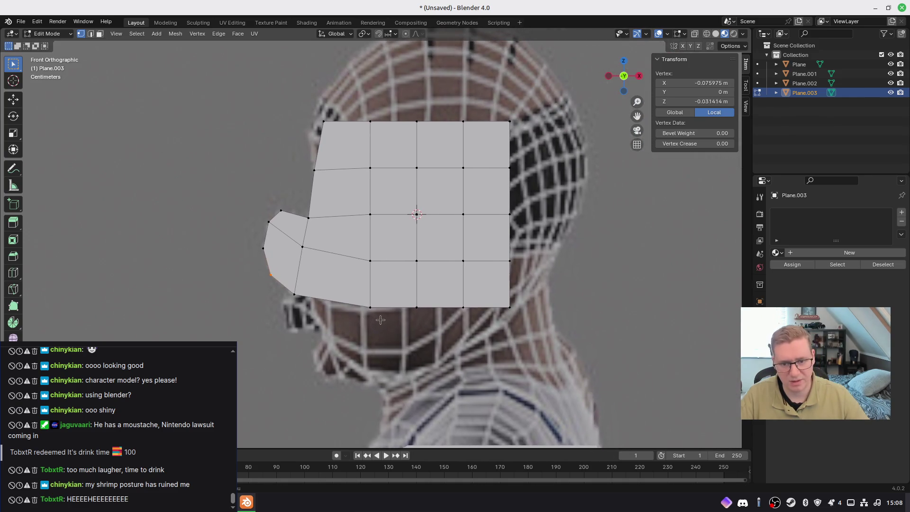
{"action": "middle_click_drag", "start_coordinate": [342, 158], "coordinate": [348, 233], "text": "shift"}
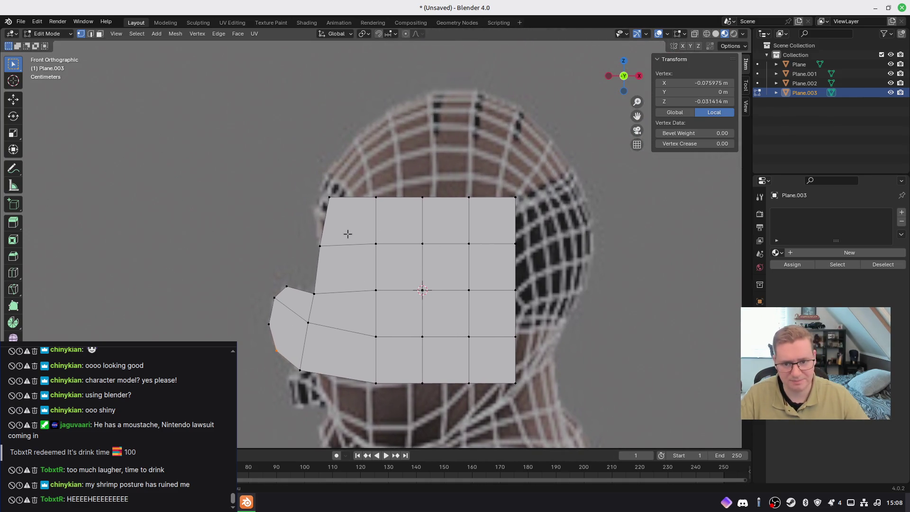
{"action": "left_click", "coordinate": [320, 247]}
{"action": "key", "text": "g"}
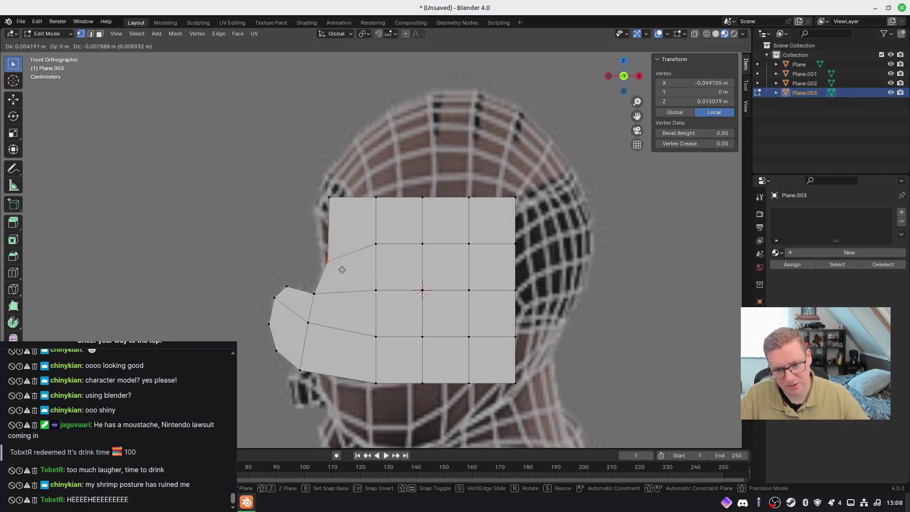
Place the forehead vertex and move the top-left corner onto the forehead and skull outline
{"action": "left_click", "coordinate": [338, 257]}
{"action": "left_click", "coordinate": [335, 185]}
{"action": "left_click", "coordinate": [329, 197]}
{"action": "key", "text": "g"}
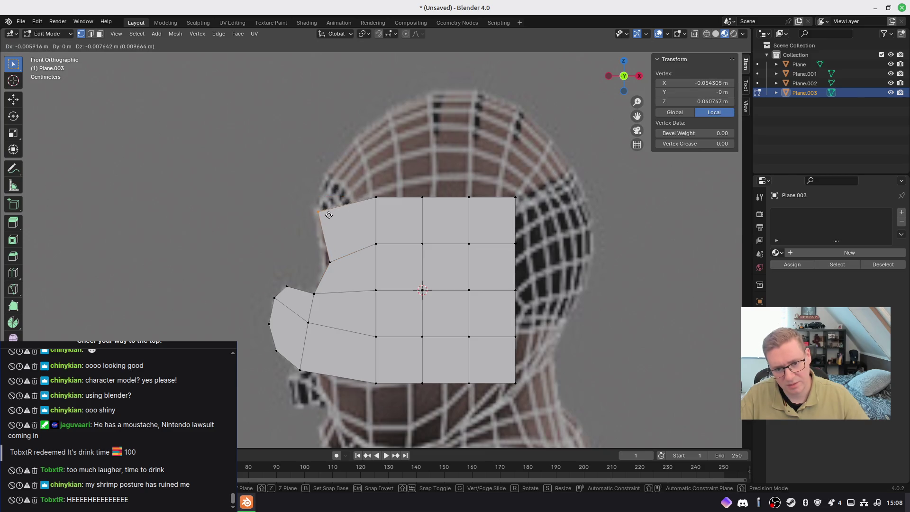
{"action": "left_click", "coordinate": [329, 210]}
{"action": "key", "text": "g"}
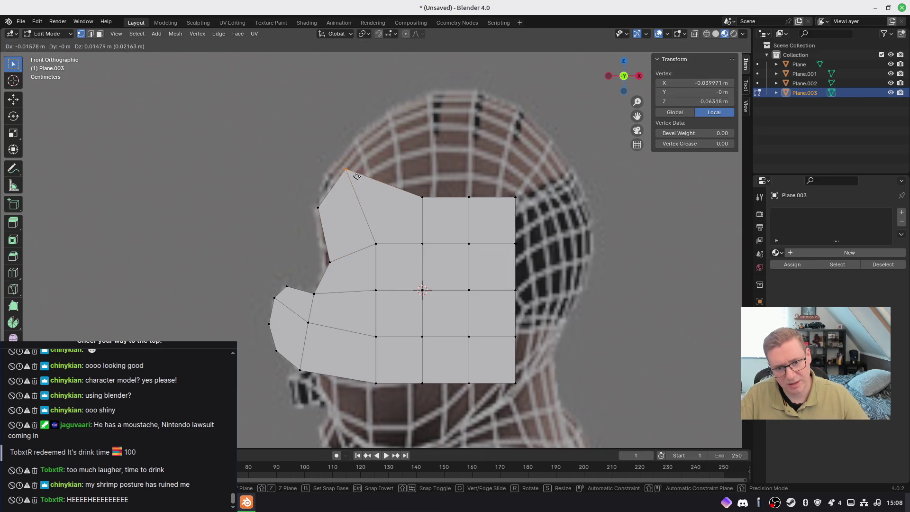
{"action": "left_click", "coordinate": [346, 174]}
Try raising individual top-row vertices toward the crown, then undo
{"action": "left_click_drag", "start_coordinate": [374, 167], "coordinate": [429, 213]}
{"action": "key", "text": "g"}
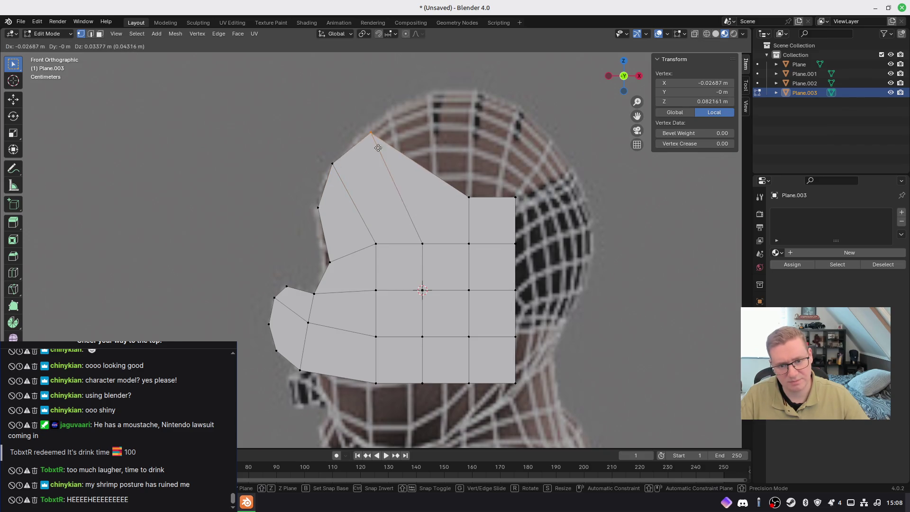
{"action": "left_click", "coordinate": [448, 174]}
{"action": "left_click_drag", "start_coordinate": [445, 171], "coordinate": [490, 216]}
{"action": "key", "text": "g"}
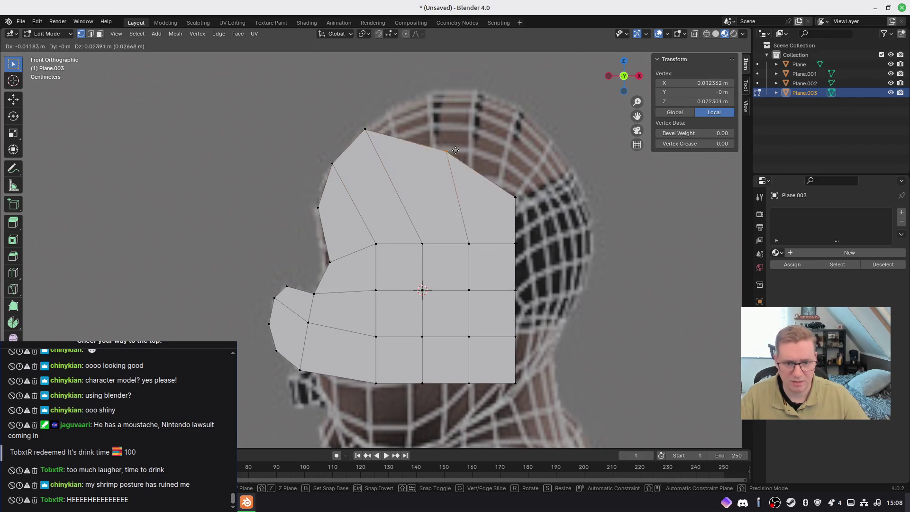
{"action": "left_click", "coordinate": [496, 136]}
{"action": "key", "text": "ctrl+z"}
{"action": "key", "text": "ctrl+z"}
{"action": "key", "text": "ctrl+z"}
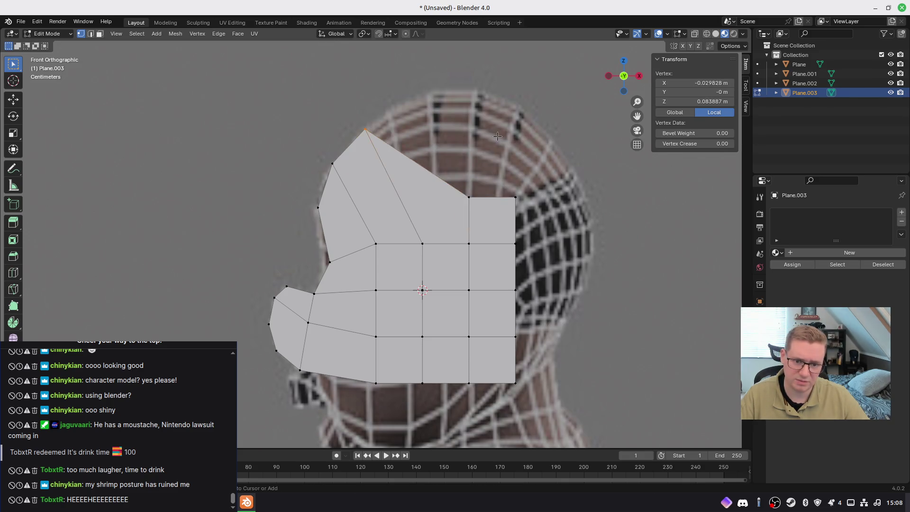
Raise the whole top row toward the crown and set the top-left vertex on the forehead
{"action": "left_click_drag", "start_coordinate": [292, 167], "coordinate": [531, 201]}
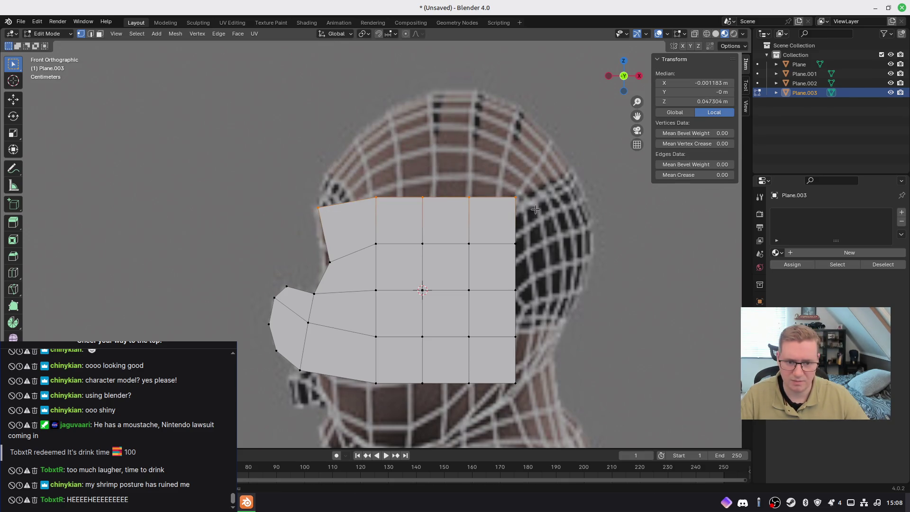
{"action": "key", "text": "g"}
{"action": "left_click", "coordinate": [392, 188]}
{"action": "left_click", "coordinate": [315, 153]}
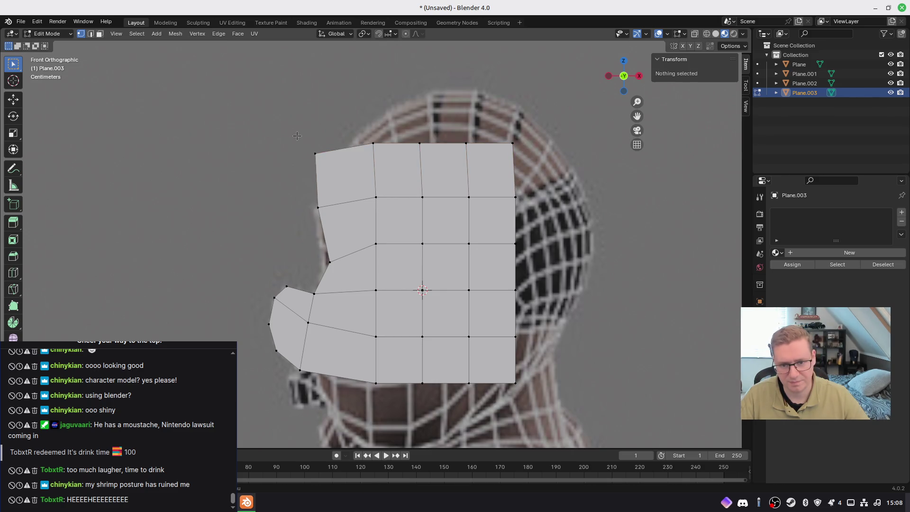
{"action": "key", "text": "g"}
{"action": "left_click", "coordinate": [349, 197]}
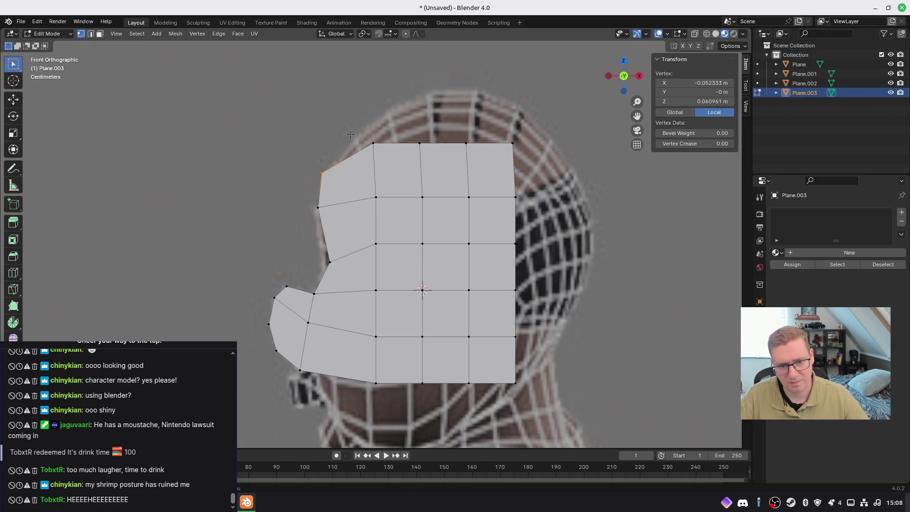
{"action": "left_click_drag", "start_coordinate": [363, 129], "coordinate": [531, 156]}
{"action": "key", "text": "g"}
{"action": "left_click", "coordinate": [442, 158]}
Extrude the top row upward twice to reach the skull dome
{"action": "mouse_move", "coordinate": [299, 131]}
{"action": "left_mouse_down"}
{"action": "mouse_move", "coordinate": [562, 161]}
{"action": "mouse_move", "coordinate": [573, 179]}
{"action": "left_mouse_up"}
{"action": "key", "text": "e"}
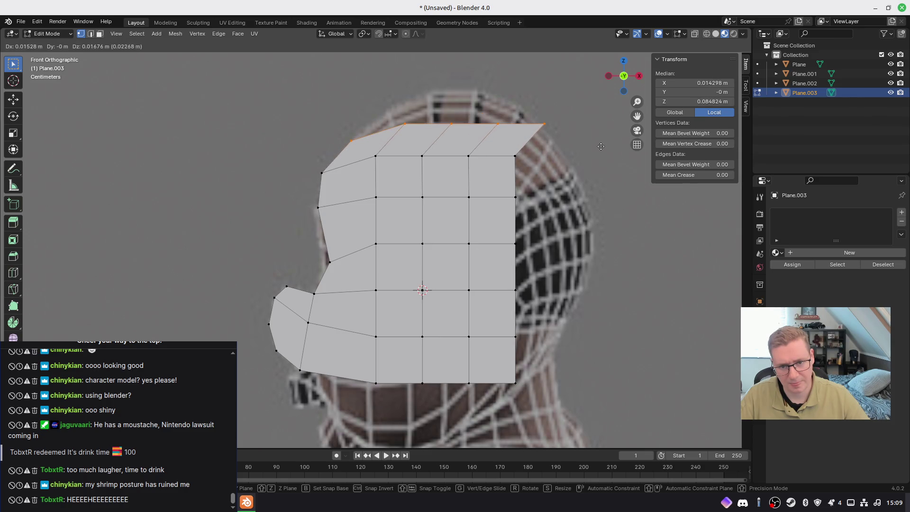
{"action": "left_click", "coordinate": [600, 146]}
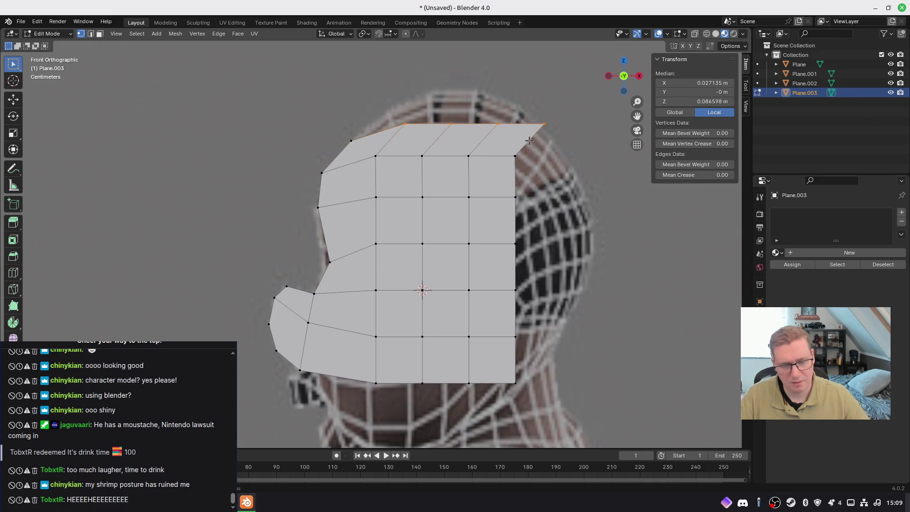
{"action": "key", "text": "g"}
{"action": "left_click", "coordinate": [512, 136]}
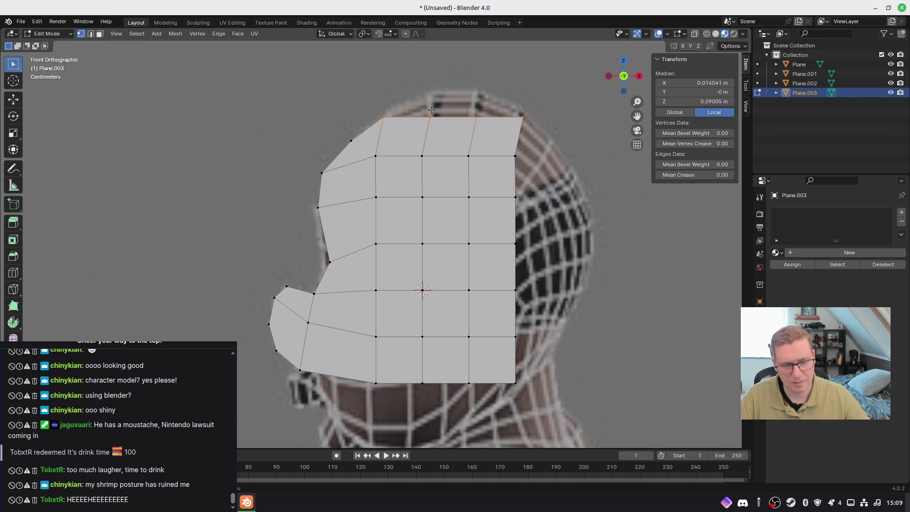
{"action": "left_click_drag", "start_coordinate": [452, 110], "coordinate": [529, 122]}
{"action": "key", "text": "e"}
{"action": "left_click", "coordinate": [534, 114]}
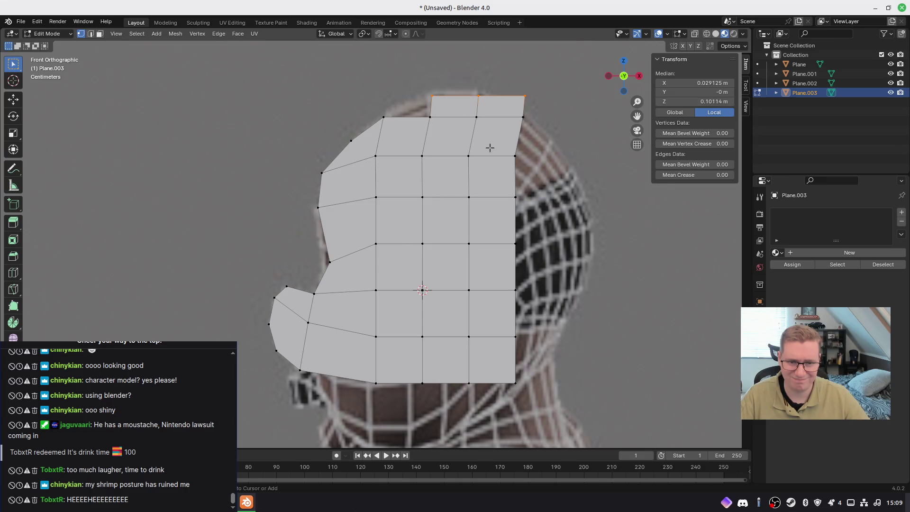
{"action": "key", "text": "ctrl+z"}
{"action": "left_click_drag", "start_coordinate": [375, 95], "coordinate": [533, 130]}
{"action": "key", "text": "e"}
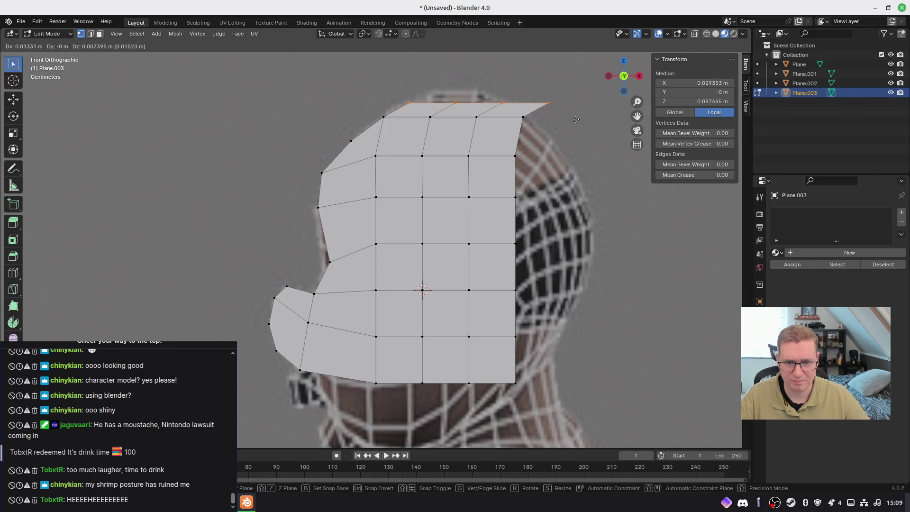
{"action": "left_click", "coordinate": [576, 119]}
Adjust the top vertices so the edge curves over the crown along the skull outline
{"action": "left_click_drag", "start_coordinate": [555, 110], "coordinate": [556, 111]}
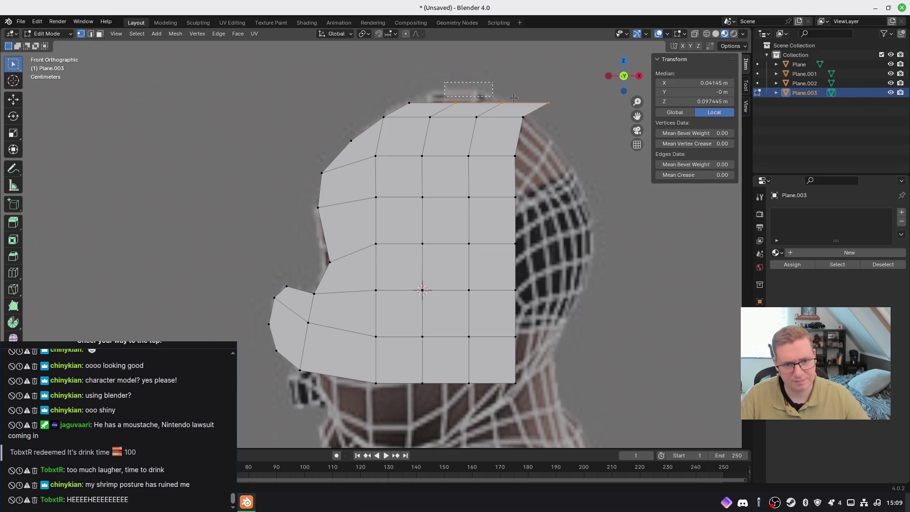
{"action": "key", "text": "g"}
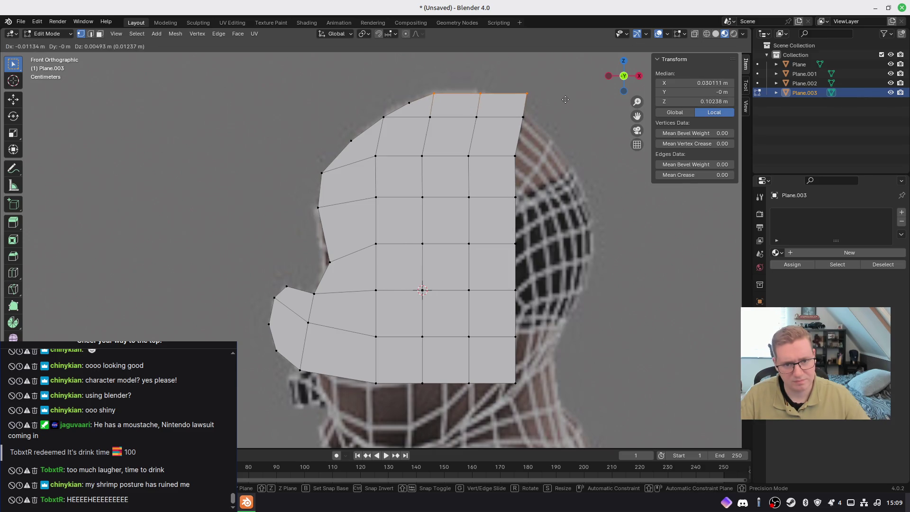
{"action": "left_click", "coordinate": [563, 99]}
{"action": "left_click_drag", "start_coordinate": [477, 79], "coordinate": [543, 106]}
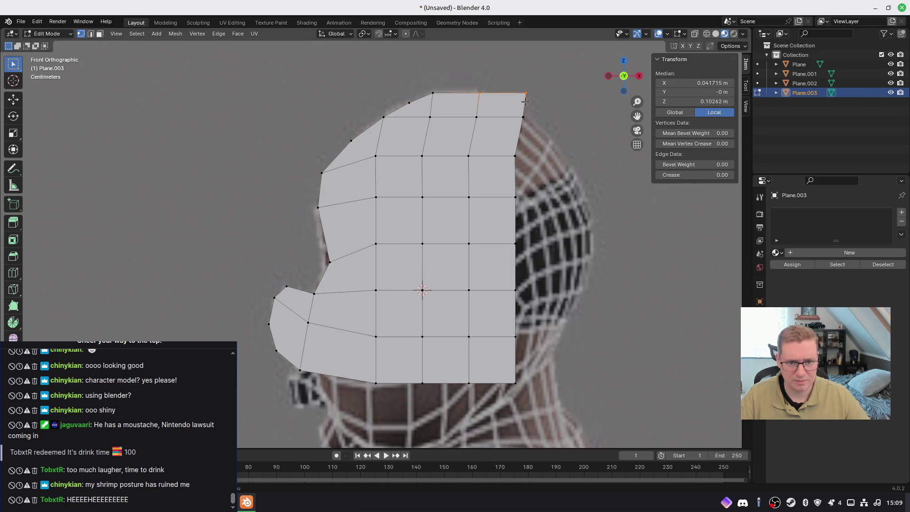
{"action": "key", "text": "g"}
{"action": "left_click", "coordinate": [510, 97]}
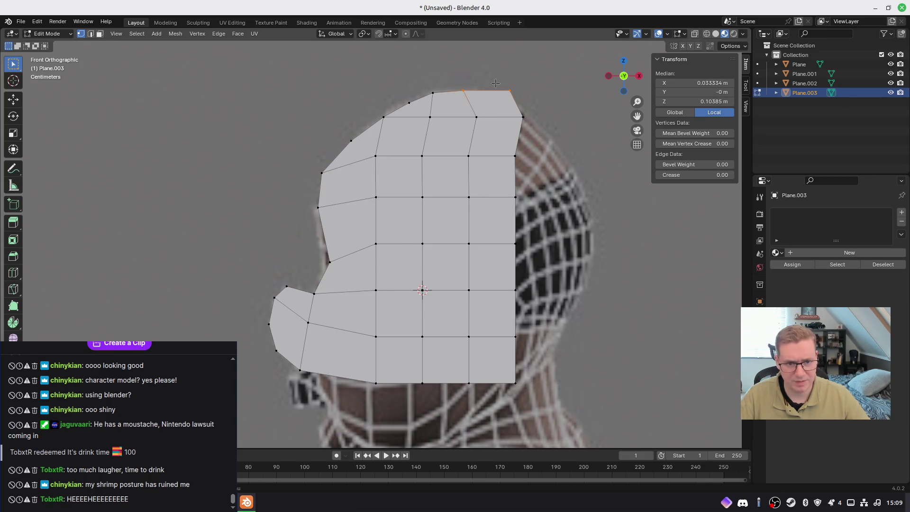
{"action": "left_click", "coordinate": [530, 100]}
{"action": "key", "text": "g"}
{"action": "left_click", "coordinate": [513, 113]}
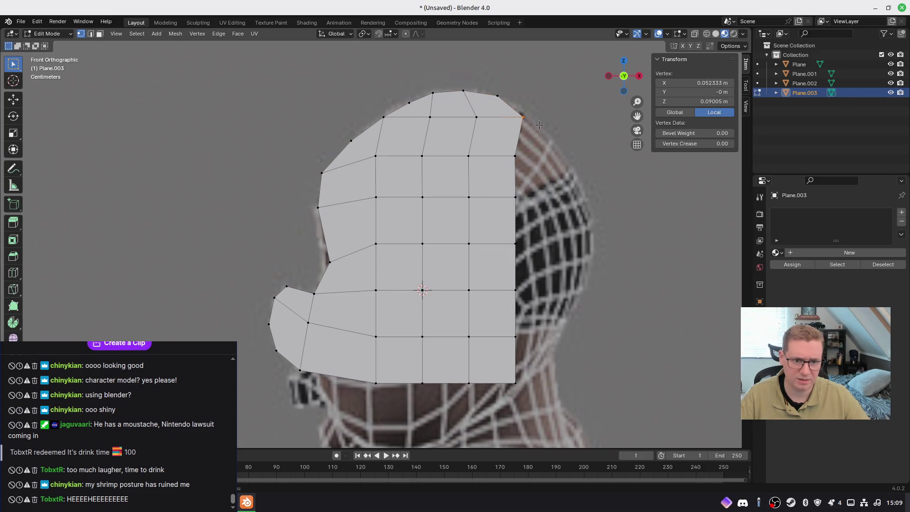
{"action": "key", "text": "g"}
{"action": "left_click", "coordinate": [530, 122]}
{"action": "mouse_move", "coordinate": [512, 107]}
{"action": "left_mouse_down"}
{"action": "mouse_move", "coordinate": [568, 298]}
{"action": "mouse_move", "coordinate": [568, 398]}
{"action": "left_mouse_up"}
Extrude the right column toward the back of the head and set the top-right corner on the skull curve
{"action": "key", "text": "e"}
{"action": "left_click", "coordinate": [618, 284]}
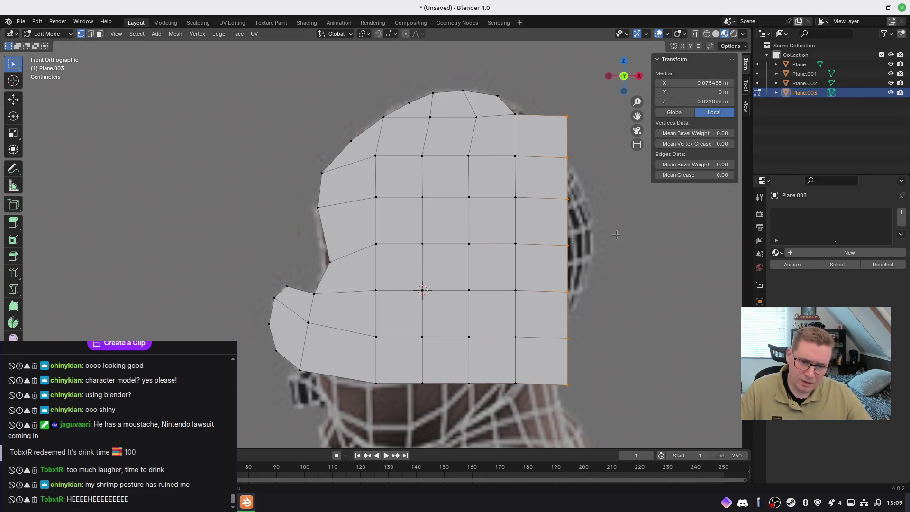
{"action": "left_click", "coordinate": [560, 101]}
{"action": "left_click", "coordinate": [515, 114]}
{"action": "key", "text": "g"}
{"action": "left_click", "coordinate": [522, 109]}
{"action": "key", "text": "g"}
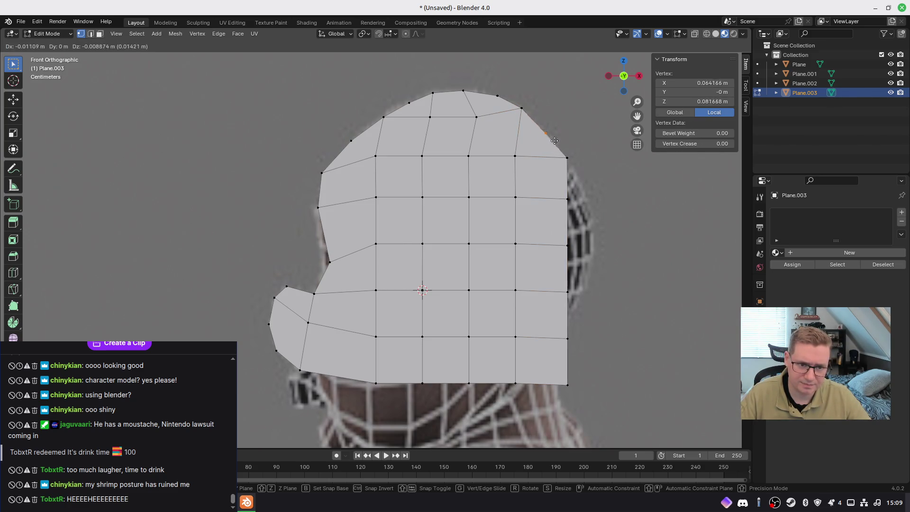
{"action": "left_click", "coordinate": [555, 138]}
Push the back-edge vertices outward to follow the back of the skull
{"action": "left_click", "coordinate": [566, 158]}
{"action": "mouse_move", "coordinate": [554, 177]}
{"action": "left_mouse_down"}
{"action": "mouse_move", "coordinate": [564, 187]}
{"action": "mouse_move", "coordinate": [603, 394]}
{"action": "left_mouse_up"}
{"action": "key", "text": "g"}
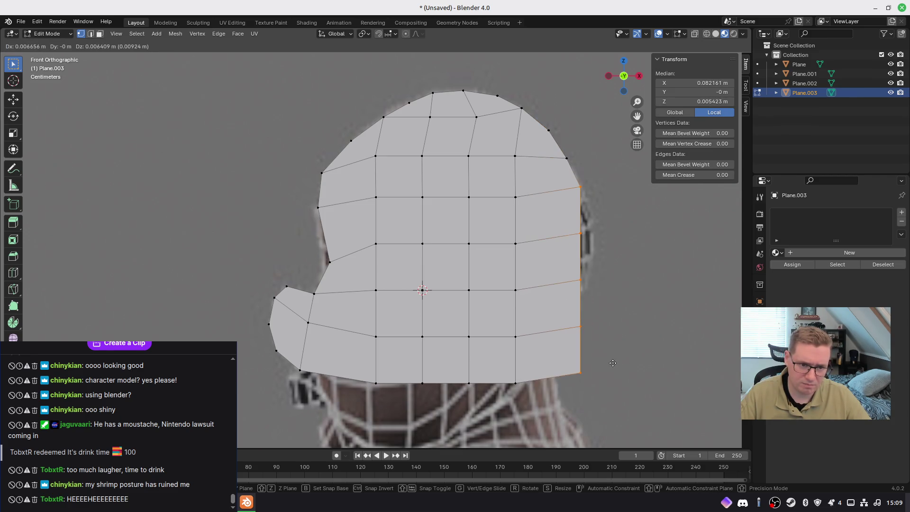
{"action": "left_click", "coordinate": [616, 382]}
{"action": "left_click_drag", "start_coordinate": [556, 220], "coordinate": [604, 320]}
{"action": "key", "text": "g"}
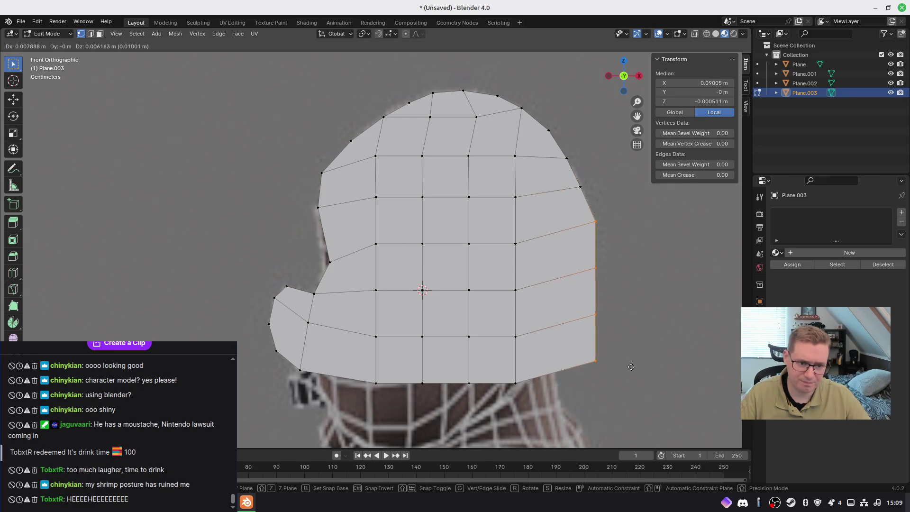
{"action": "left_click", "coordinate": [600, 276]}
{"action": "left_click_drag", "start_coordinate": [585, 249], "coordinate": [627, 352]}
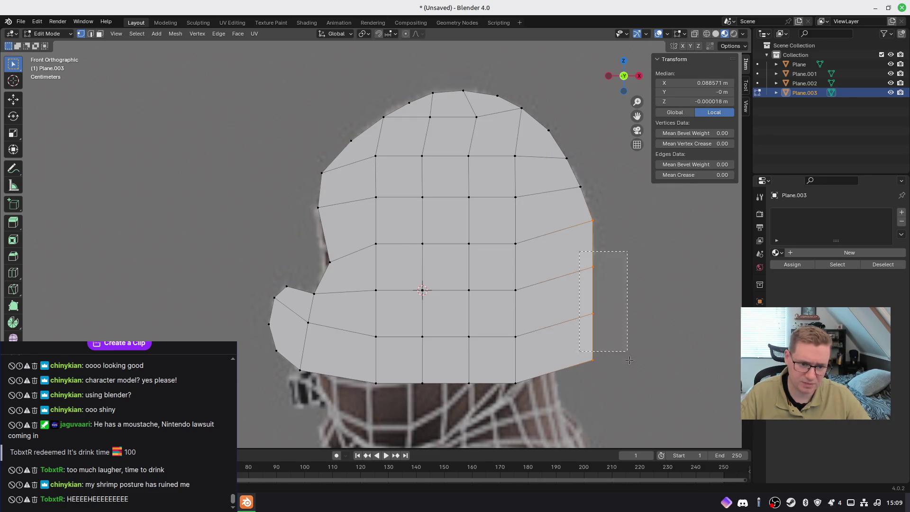
{"action": "key", "text": "g"}
{"action": "left_click", "coordinate": [601, 342]}
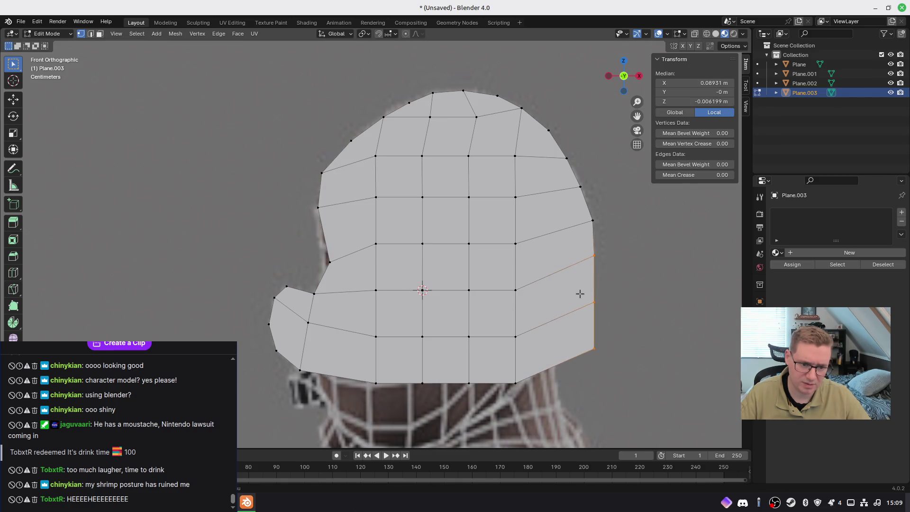
Pull the lower back vertices inward to round the corner toward the neck
{"action": "left_click_drag", "start_coordinate": [579, 291], "coordinate": [628, 373]}
{"action": "key", "text": "g"}
{"action": "left_click", "coordinate": [613, 381]}
{"action": "left_click_drag", "start_coordinate": [564, 331], "coordinate": [616, 382]}
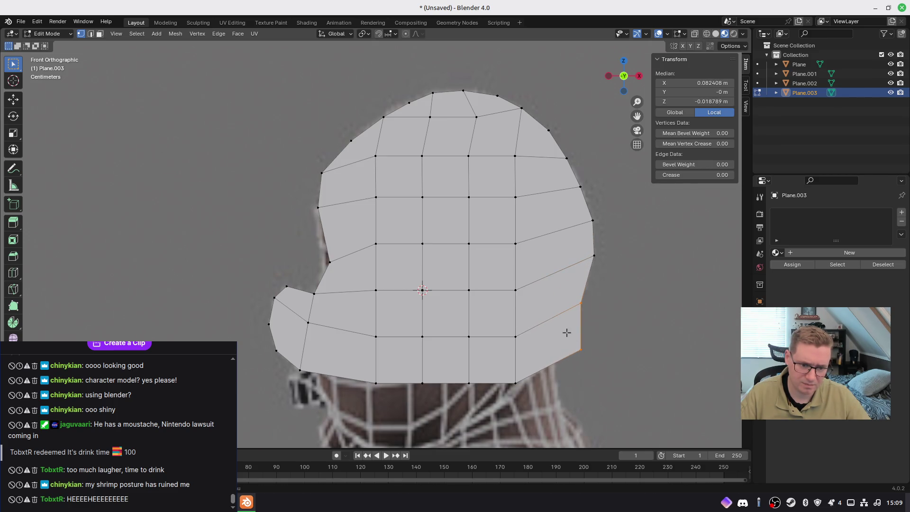
{"action": "key", "text": "g"}
{"action": "left_click", "coordinate": [599, 398]}
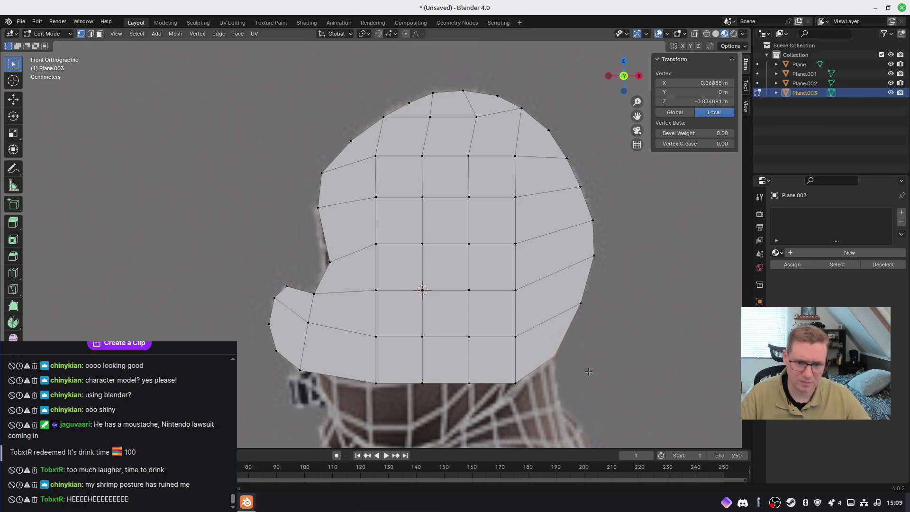
{"action": "middle_click_drag", "start_coordinate": [439, 376], "coordinate": [467, 277], "text": "shift"}
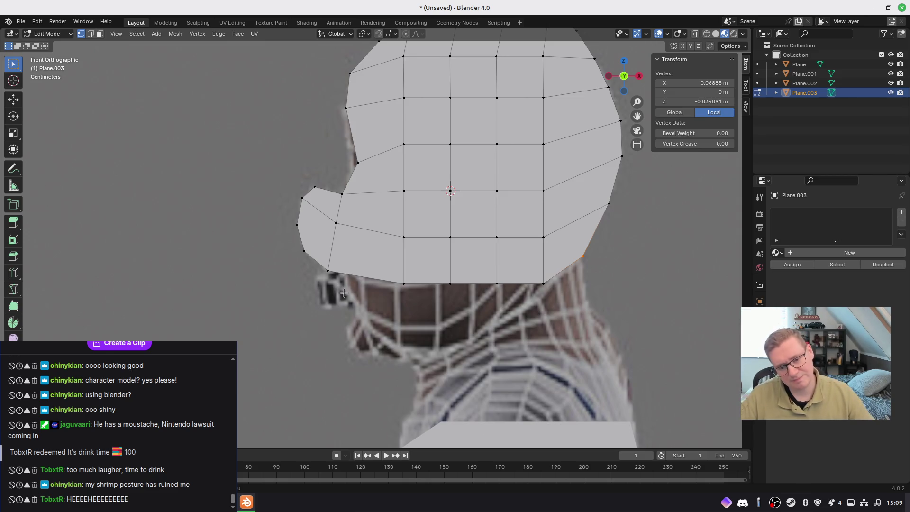
Adjust the lower-left jaw vertex, then extrude the head plane's bottom edge row downward
{"action": "left_click_drag", "start_coordinate": [341, 273], "coordinate": [341, 273]}
{"action": "key", "text": "g"}
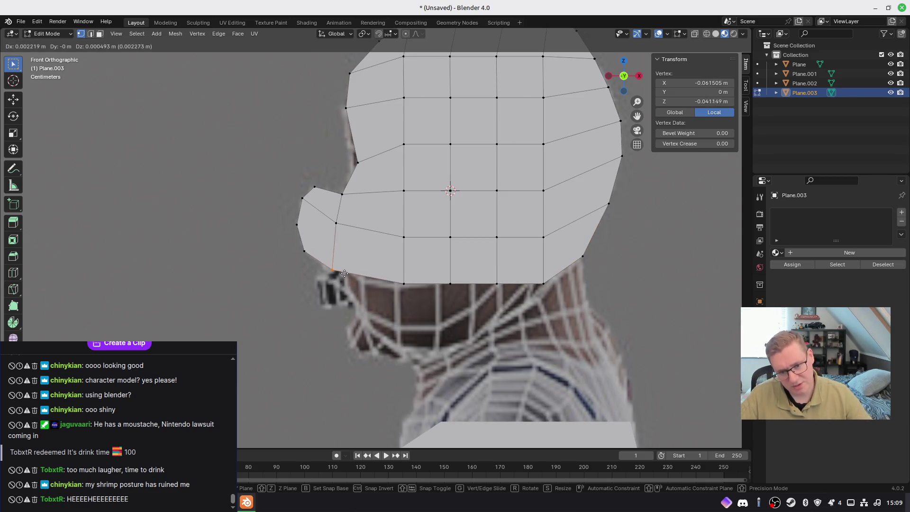
{"action": "left_click", "coordinate": [343, 276]}
{"action": "mouse_move", "coordinate": [324, 258]}
{"action": "left_mouse_down"}
{"action": "mouse_move", "coordinate": [469, 313]}
{"action": "mouse_move", "coordinate": [546, 315]}
{"action": "left_mouse_up"}
{"action": "key", "text": "e"}
{"action": "left_click", "coordinate": [548, 343]}
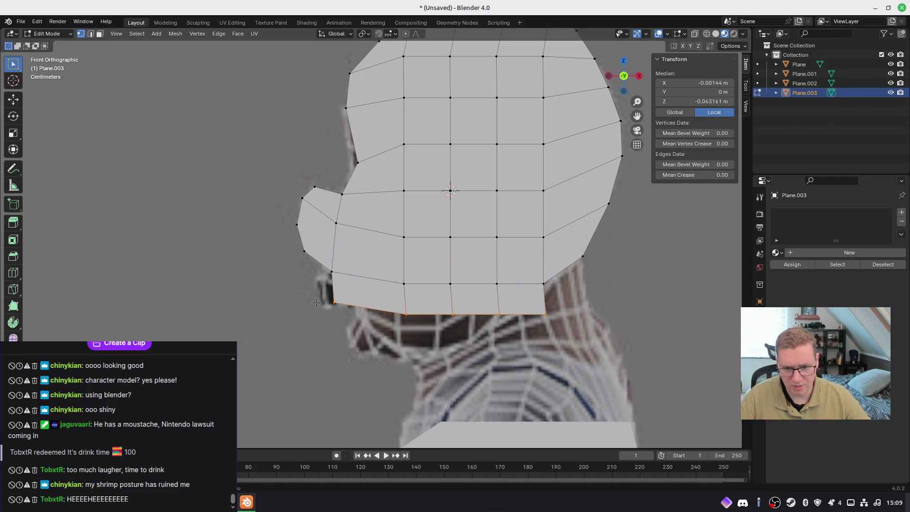
Place the new jaw corner vertex, shift the bottom row left, and raise its right end toward the neck
{"action": "left_click", "coordinate": [318, 303]}
{"action": "key", "text": "g"}
{"action": "left_click", "coordinate": [373, 311]}
{"action": "mouse_move", "coordinate": [373, 311]}
{"action": "left_mouse_down", "text": "shift"}
{"action": "mouse_move", "coordinate": [450, 327]}
{"action": "mouse_move", "coordinate": [542, 328]}
{"action": "left_mouse_up", "text": "shift"}
{"action": "key", "text": "g"}
{"action": "left_click", "coordinate": [519, 327]}
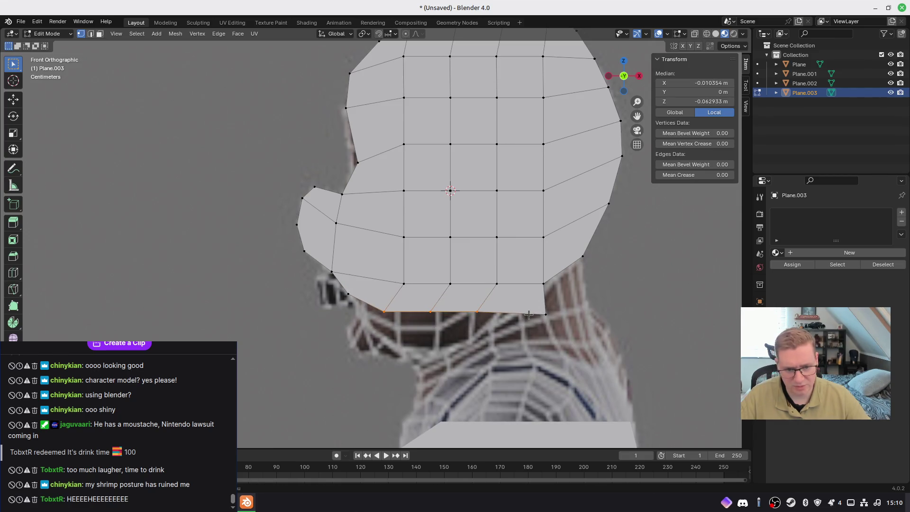
{"action": "left_click", "coordinate": [525, 314]}
{"action": "key", "text": "g"}
{"action": "left_click", "coordinate": [525, 321]}
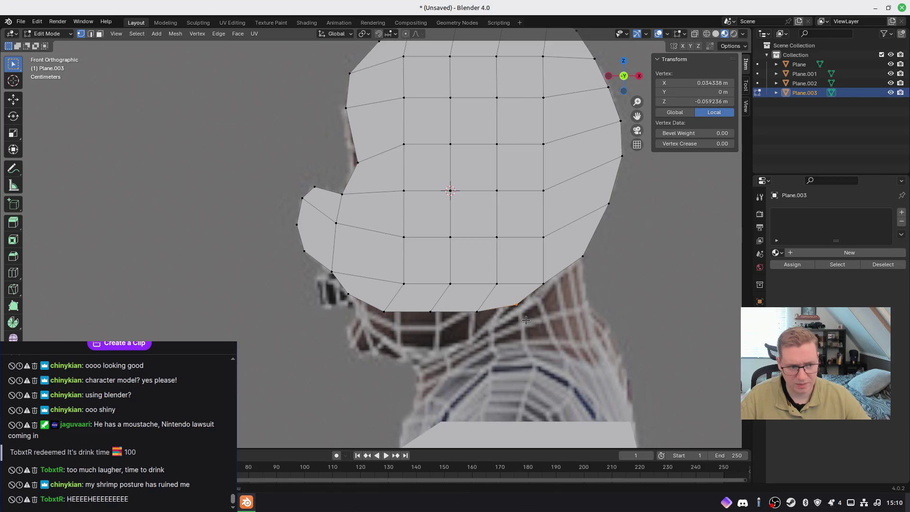
Lower the jaw row and move the vertices near the neck onto the reference jawline
{"action": "left_click_drag", "start_coordinate": [336, 290], "coordinate": [479, 339], "text": "shift"}
{"action": "key", "text": "g"}
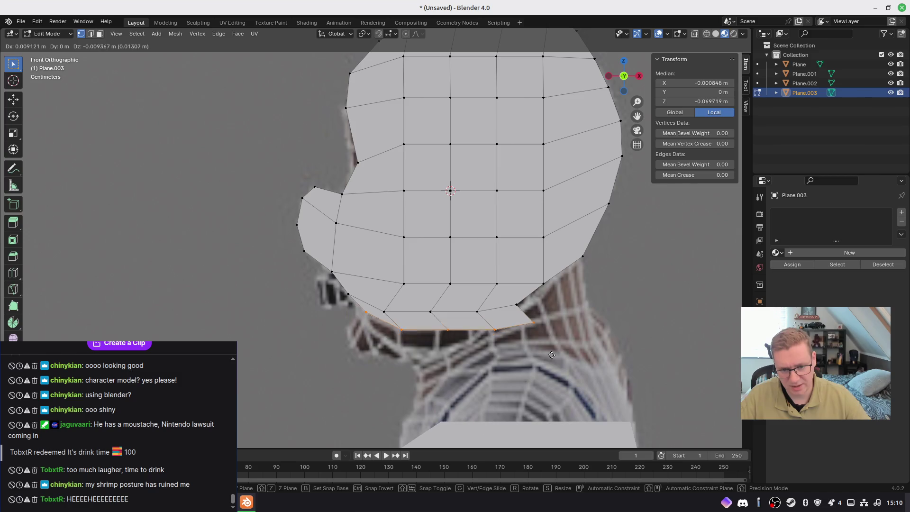
{"action": "left_click", "coordinate": [541, 359]}
{"action": "left_click", "coordinate": [383, 357]}
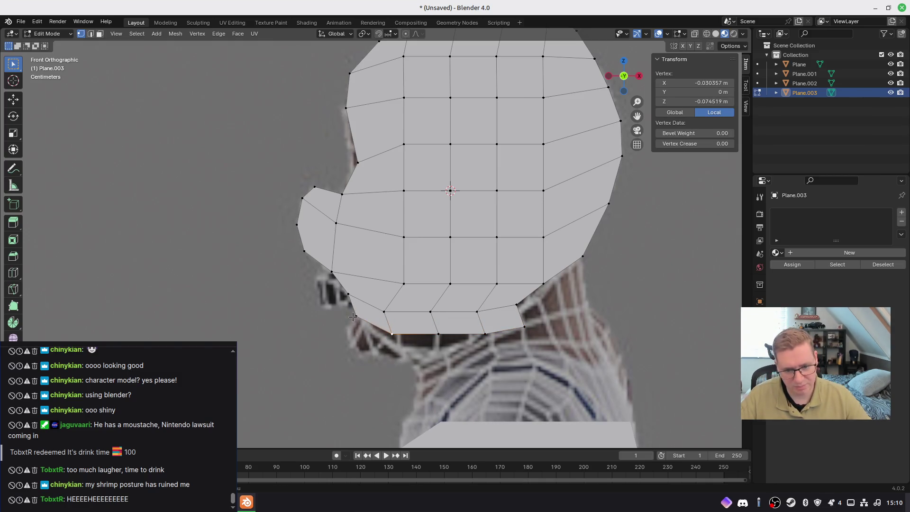
{"action": "left_click", "coordinate": [524, 327]}
{"action": "key", "text": "g"}
{"action": "left_click", "coordinate": [531, 344]}
{"action": "left_click", "coordinate": [484, 335]}
{"action": "key", "text": "g"}
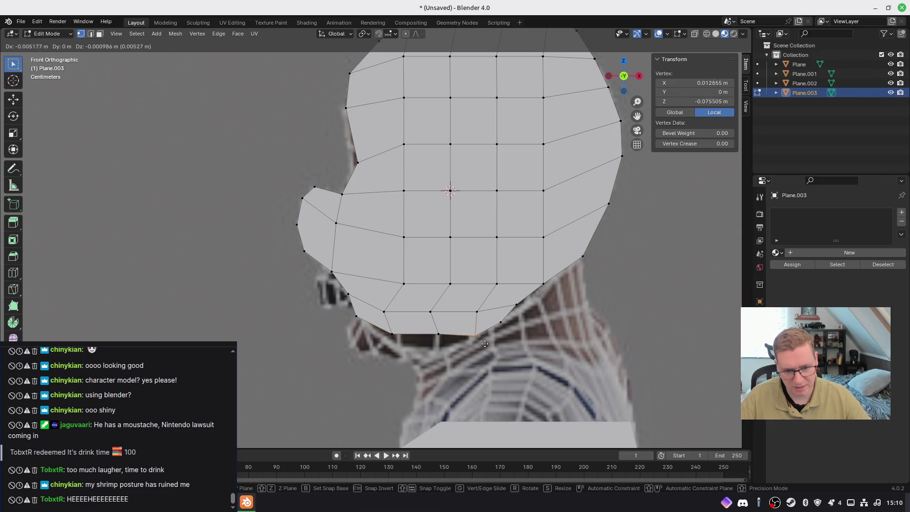
{"action": "left_click", "coordinate": [478, 341]}
Extrude three bottom jaw vertices downward to start the chin
{"action": "left_click", "coordinate": [356, 316], "text": "shift"}
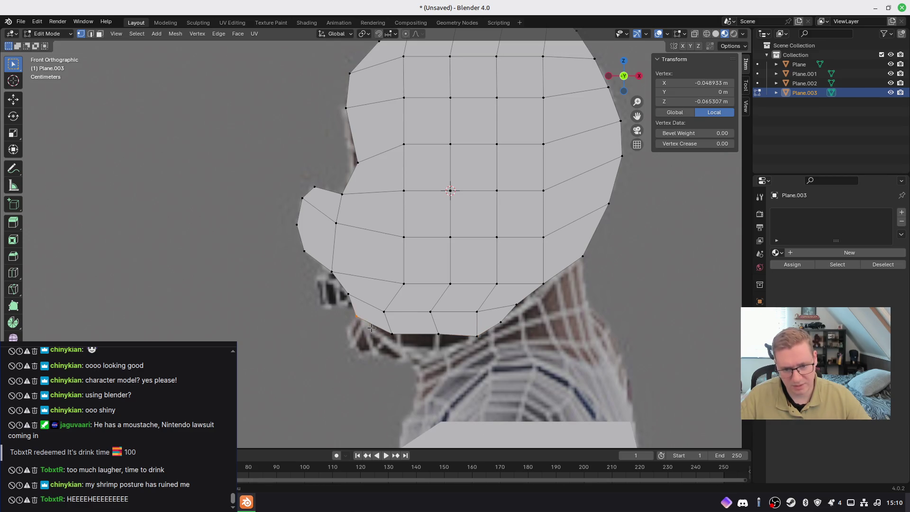
{"action": "left_click", "coordinate": [392, 333], "text": "shift"}
{"action": "left_click", "coordinate": [439, 334], "text": "shift"}
{"action": "key", "text": "e"}
{"action": "left_click", "coordinate": [465, 370]}
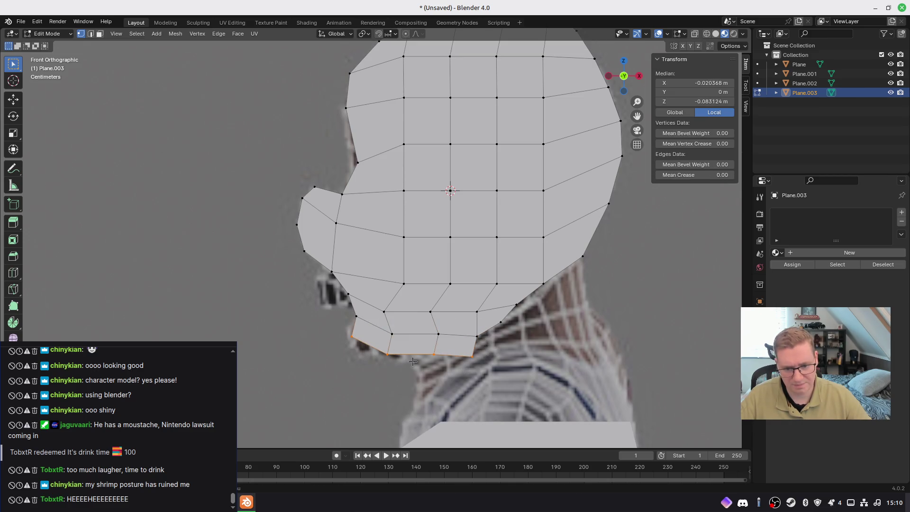
Raise the bottom-left chin vertex and drop the adjacent bottom jaw vertex lower
{"action": "left_click", "coordinate": [360, 345]}
{"action": "key", "text": "g"}
{"action": "left_click", "coordinate": [346, 332]}
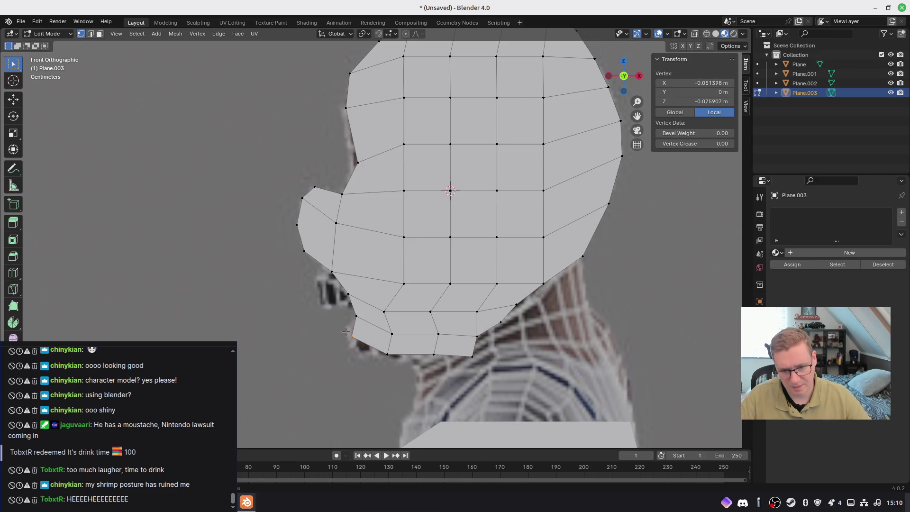
{"action": "key", "text": "g"}
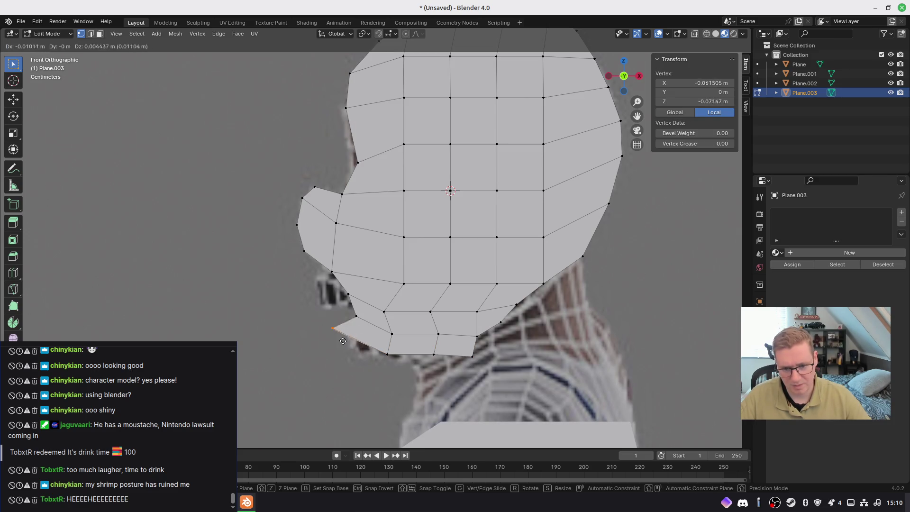
{"action": "left_click", "coordinate": [357, 340]}
{"action": "left_click", "coordinate": [388, 355]}
{"action": "key", "text": "g"}
{"action": "left_click", "coordinate": [393, 371]}
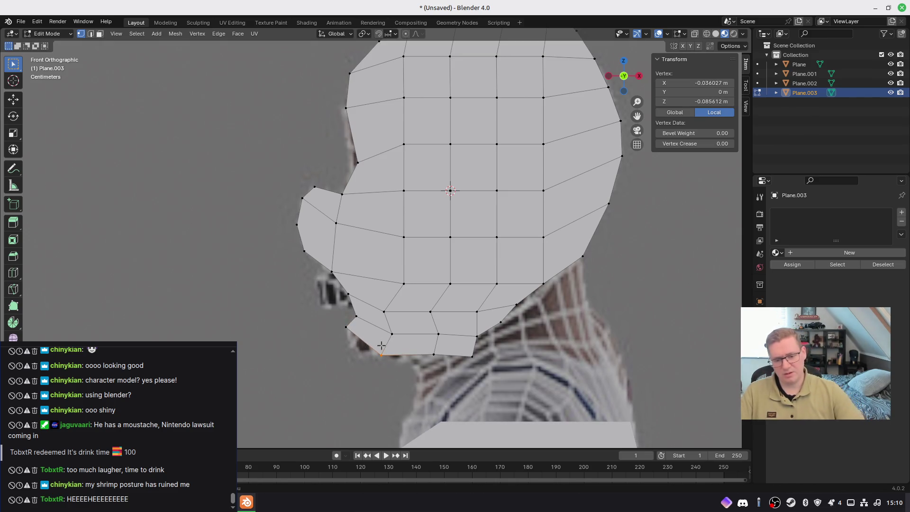
Move the two chin vertices down, scale the chin edge shorter, and lift it slightly
{"action": "left_click", "coordinate": [344, 329], "text": "shift"}
{"action": "key", "text": "g"}
{"action": "left_click", "coordinate": [353, 365]}
{"action": "key", "text": "s"}
{"action": "left_click", "coordinate": [382, 375]}
{"action": "key", "text": "g"}
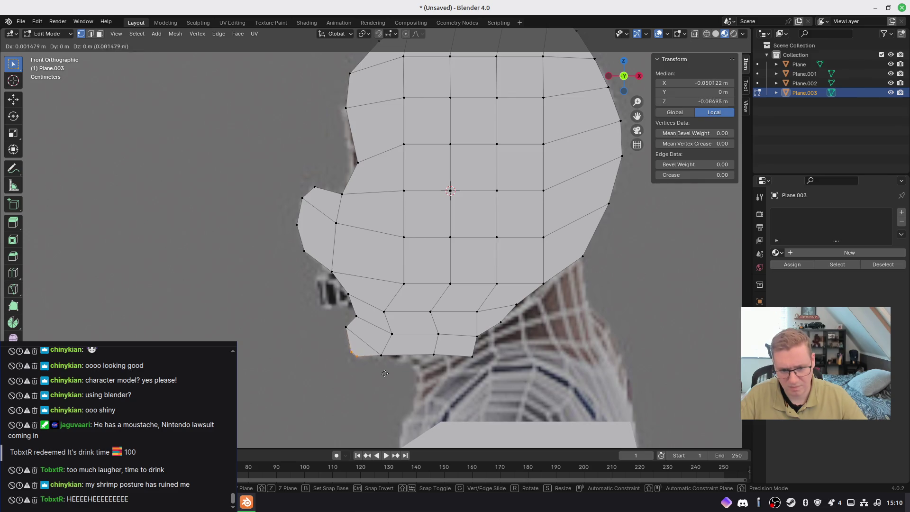
{"action": "left_click", "coordinate": [380, 366]}
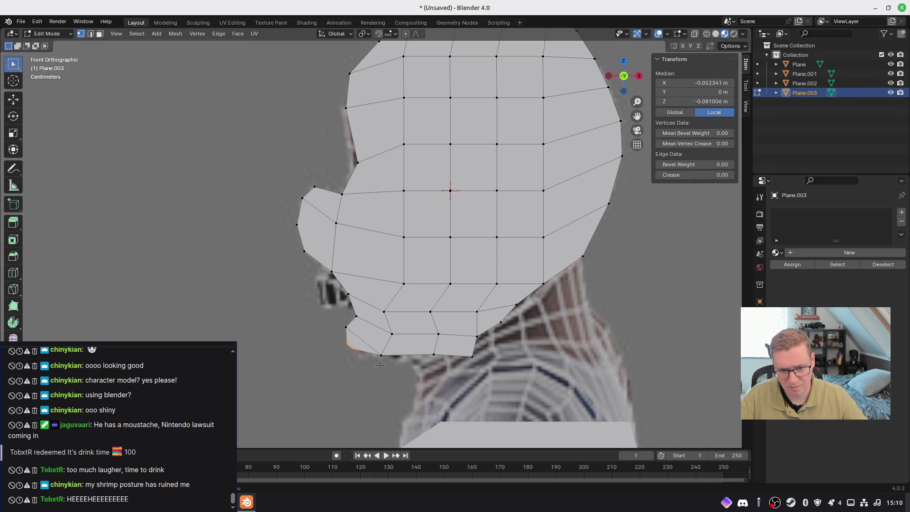
Fine-tune the chin vertex and the jaw vertex beneath it to match the chin outline
{"action": "left_click", "coordinate": [359, 349]}
{"action": "key", "text": "g"}
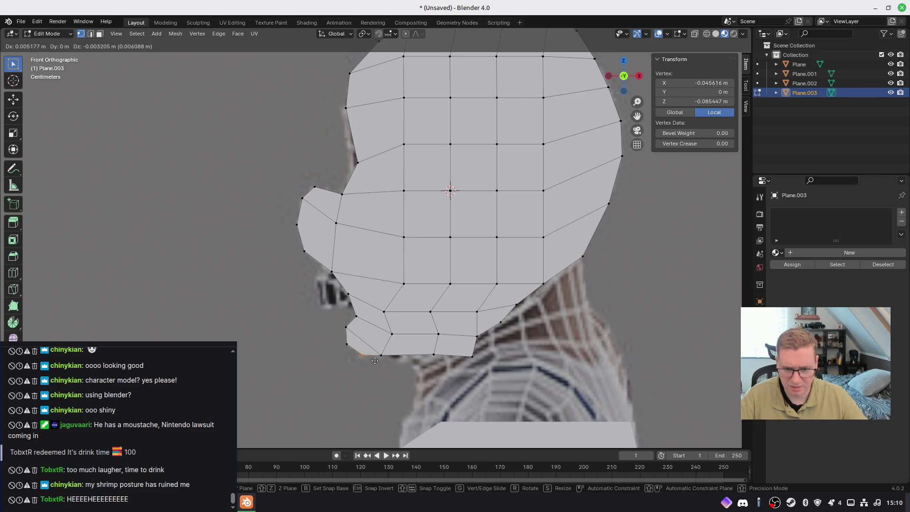
{"action": "left_click", "coordinate": [371, 361]}
{"action": "left_click", "coordinate": [381, 355]}
{"action": "key", "text": "g"}
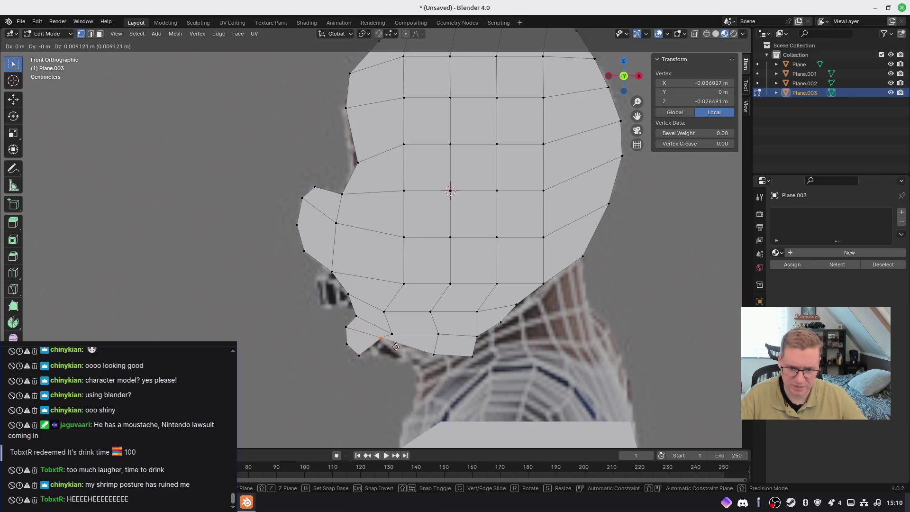
{"action": "left_click", "coordinate": [396, 365]}
Align the remaining jaw vertices toward the neck along the reference jawline
{"action": "left_click", "coordinate": [443, 364]}
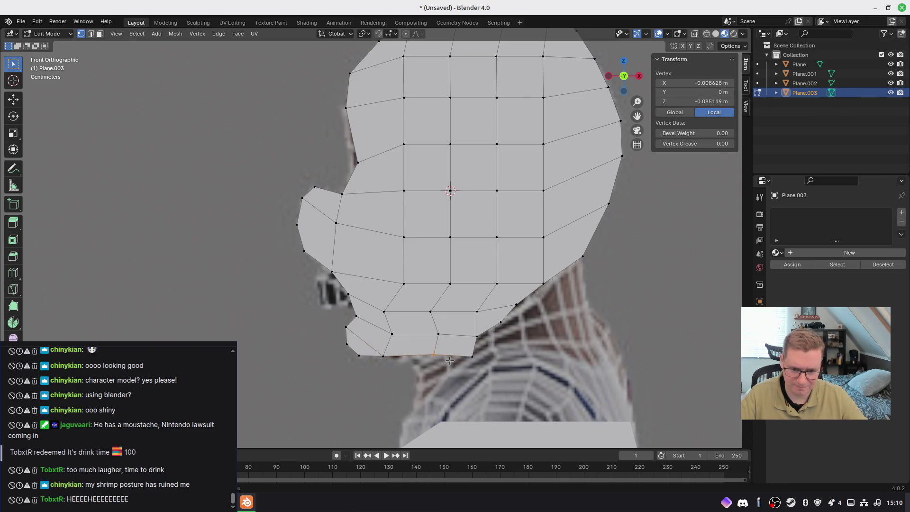
{"action": "key", "text": "g"}
{"action": "left_click", "coordinate": [428, 372]}
{"action": "left_click", "coordinate": [479, 368]}
{"action": "key", "text": "g"}
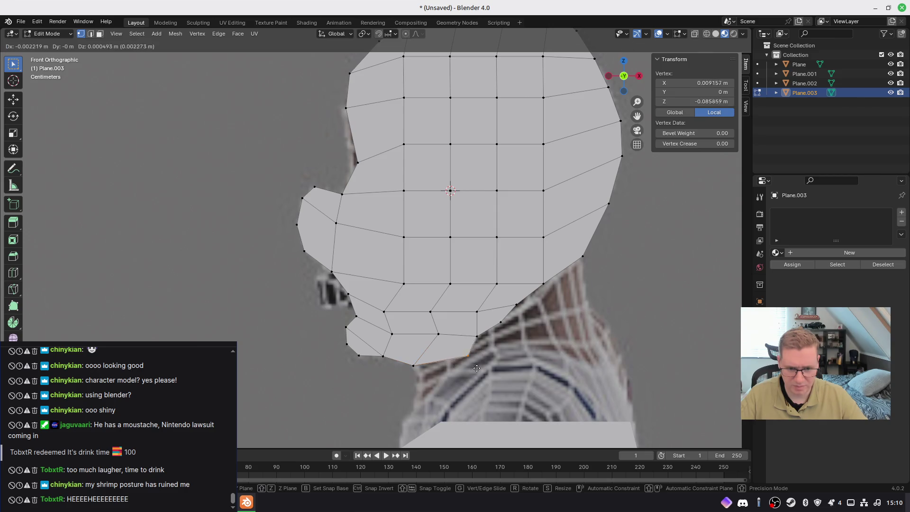
{"action": "left_click", "coordinate": [472, 365]}
{"action": "scroll", "coordinate": [538, 305], "scroll_direction": "down", "scroll_amount": 2}
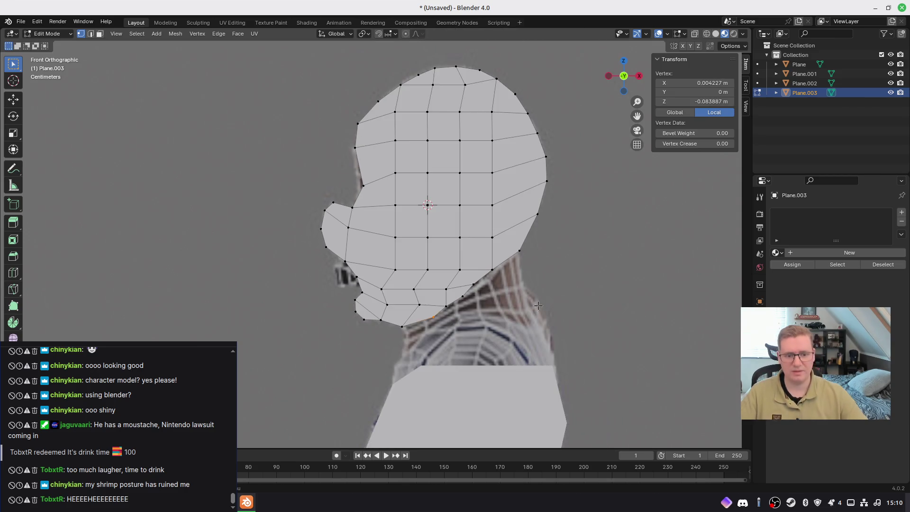
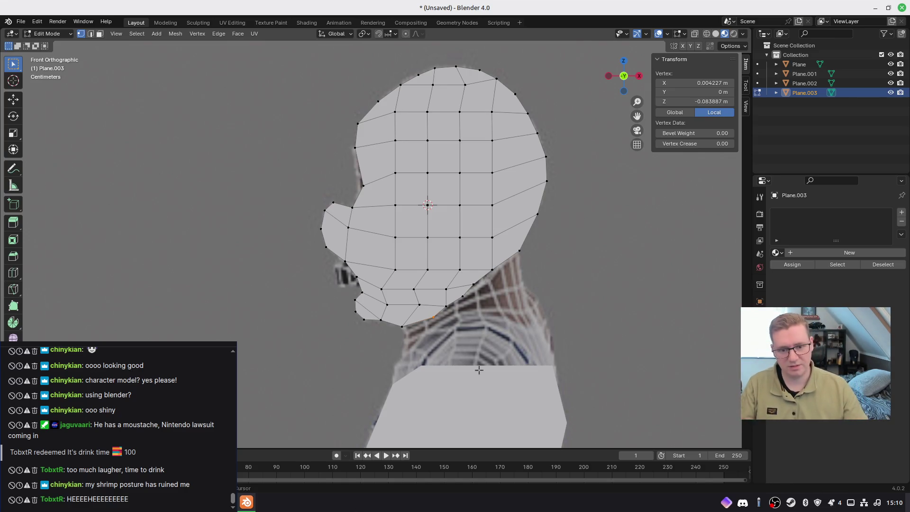
Return to Object Mode and move the head shape slightly lower
{"action": "middle_click_drag", "start_coordinate": [478, 369], "coordinate": [441, 331], "text": "shift"}
{"action": "key", "text": "Tab"}
{"action": "scroll", "coordinate": [442, 300], "scroll_direction": "down", "scroll_amount": 3}
{"action": "mouse_move", "coordinate": [442, 300]}
{"action": "middle_mouse_down", "text": "shift"}
{"action": "mouse_move", "coordinate": [435, 235]}
{"action": "mouse_move", "coordinate": [442, 212]}
{"action": "mouse_move", "coordinate": [459, 221]}
{"action": "middle_mouse_up", "text": "shift"}
{"action": "key", "text": "g"}
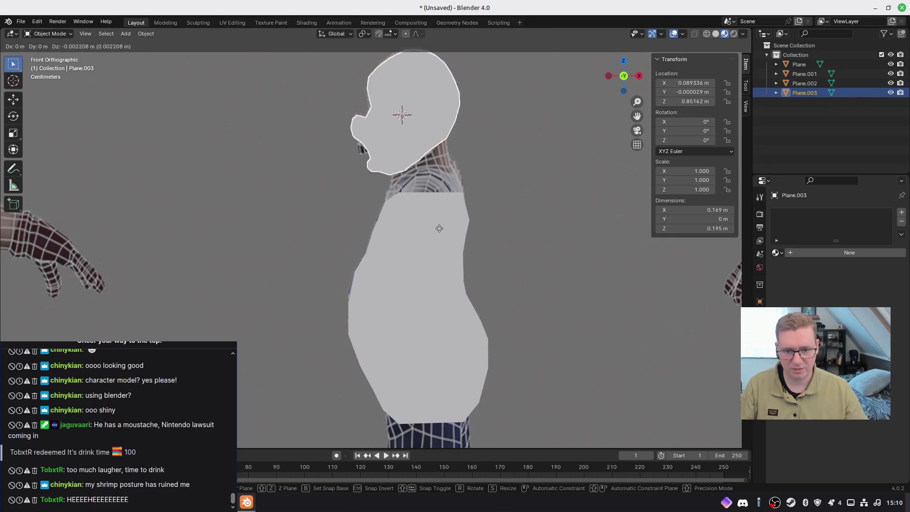
{"action": "left_click", "coordinate": [438, 292]}
{"action": "left_click", "coordinate": [438, 292]}
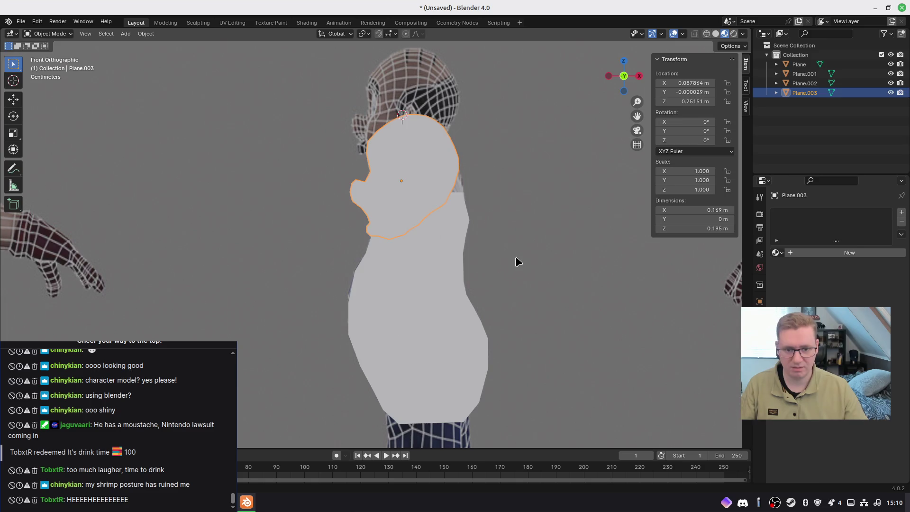
Set the head material's Base Color to a pale skin pink
{"action": "left_click", "coordinate": [410, 167]}
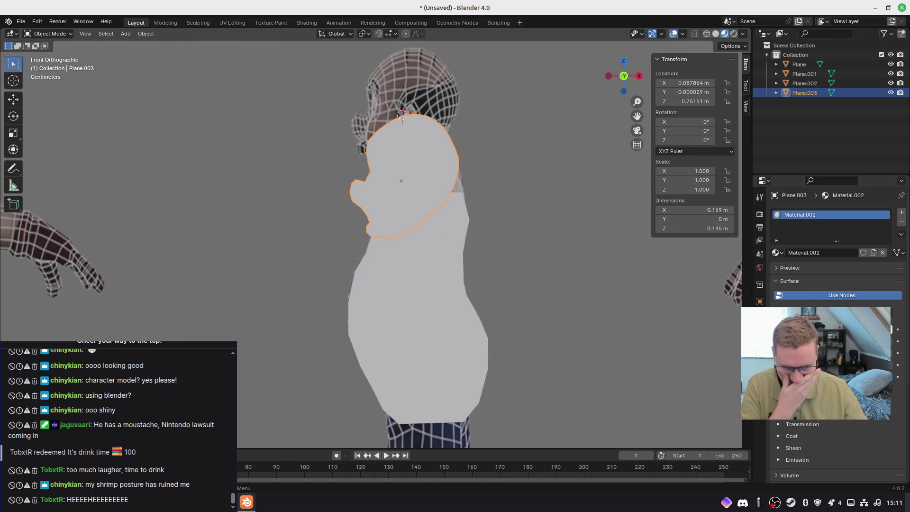
{"action": "left_click", "coordinate": [838, 331]}
{"action": "mouse_move", "coordinate": [836, 234]}
{"action": "left_mouse_down"}
{"action": "mouse_move", "coordinate": [826, 212]}
{"action": "mouse_move", "coordinate": [825, 229]}
{"action": "left_mouse_up"}
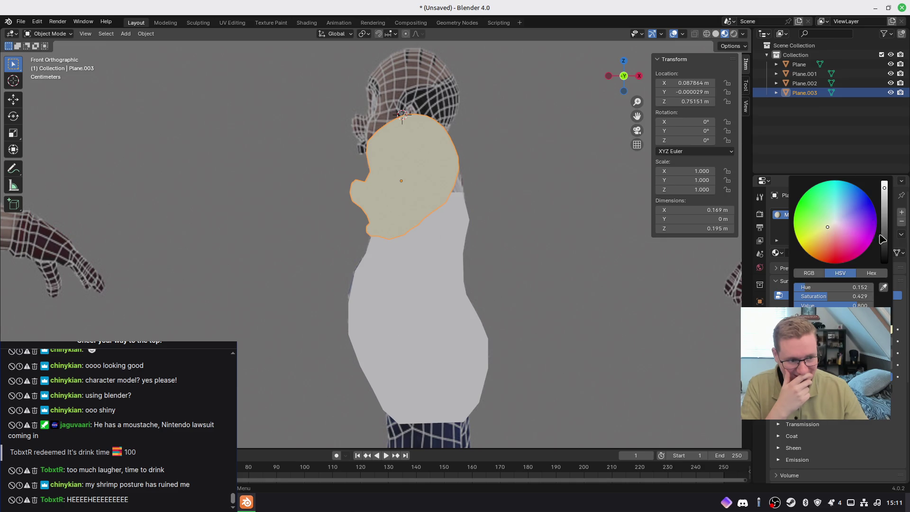
{"action": "left_click", "coordinate": [884, 288]}
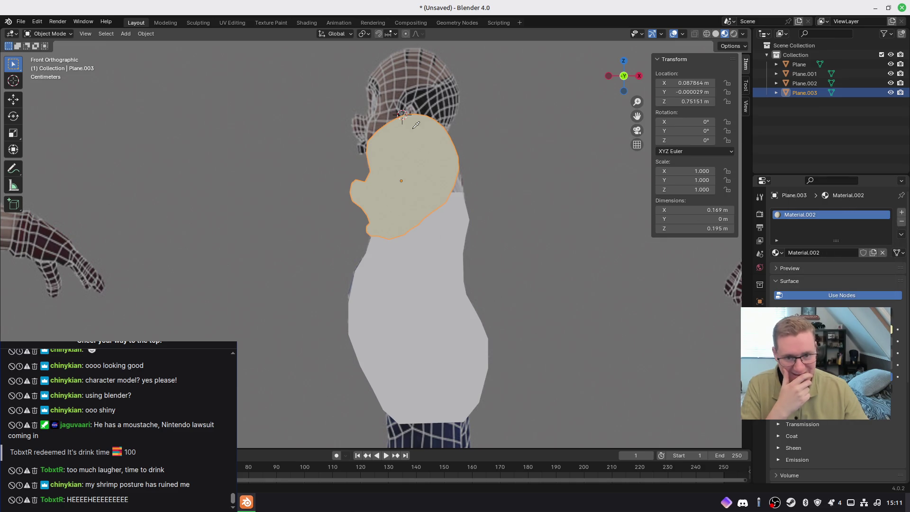
{"action": "left_click", "coordinate": [412, 84]}
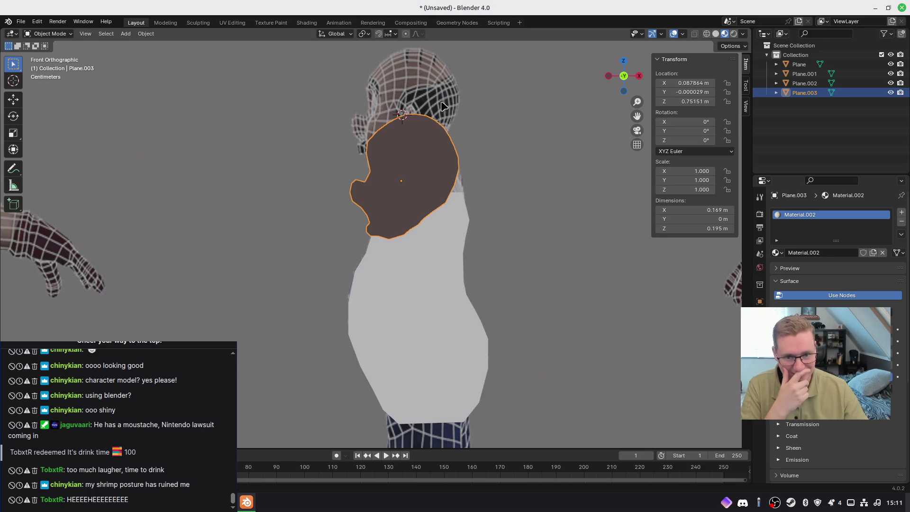
{"action": "left_click", "coordinate": [836, 327]}
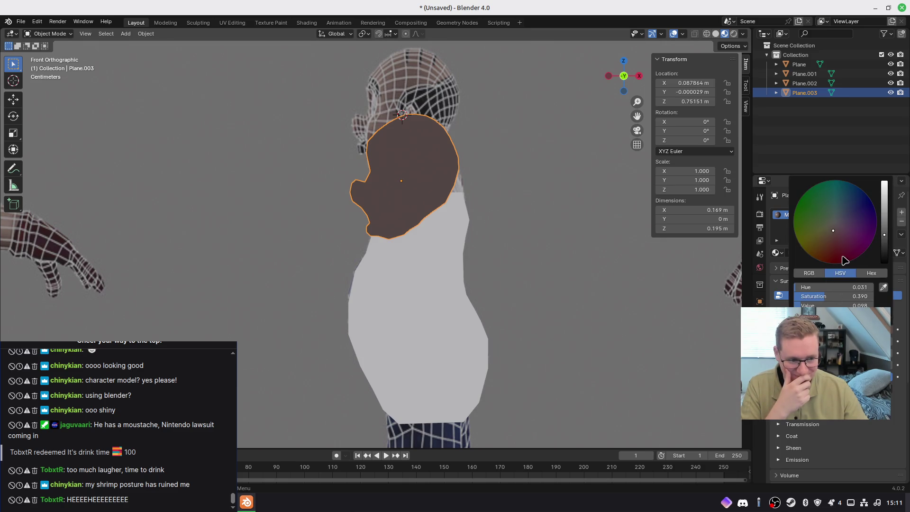
{"action": "left_click_drag", "start_coordinate": [884, 231], "coordinate": [884, 187]}
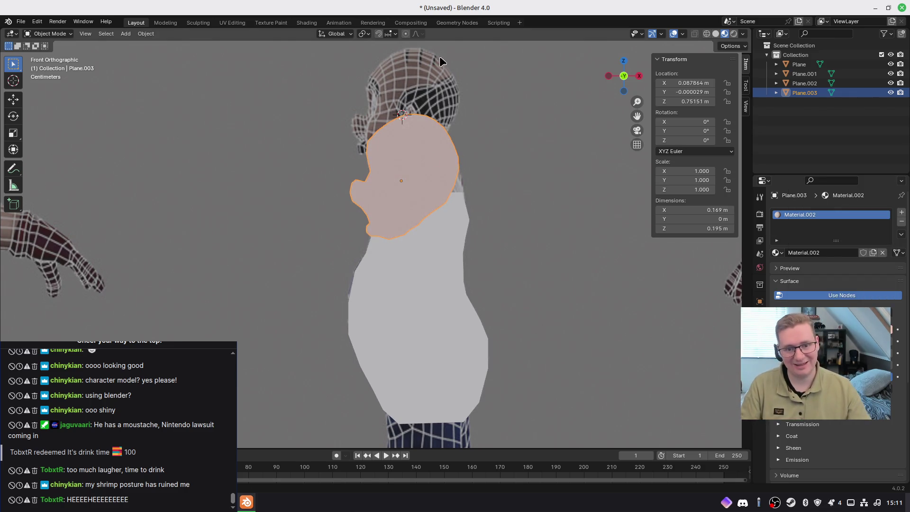
Select the reference sheet plane, cancel an accidental move, and orbit to face it
{"action": "left_click", "coordinate": [449, 285]}
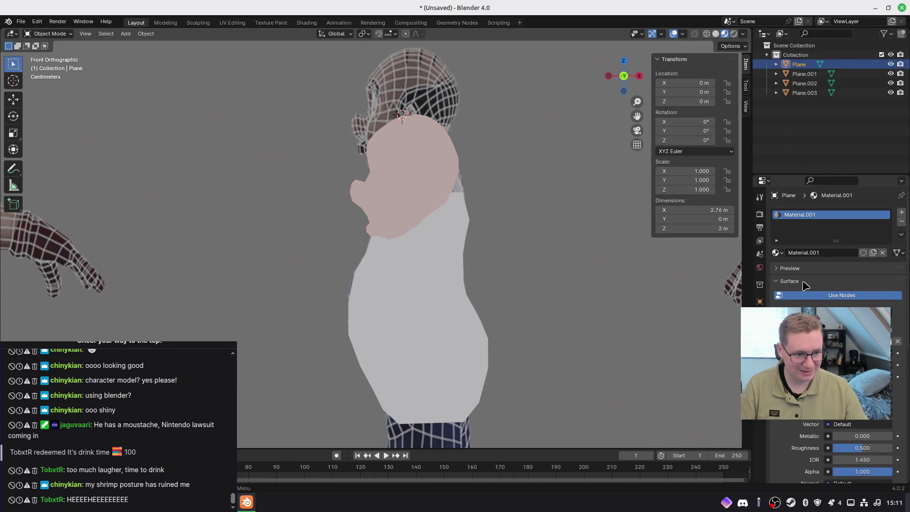
{"action": "scroll", "coordinate": [419, 317], "scroll_direction": "down", "scroll_amount": 1}
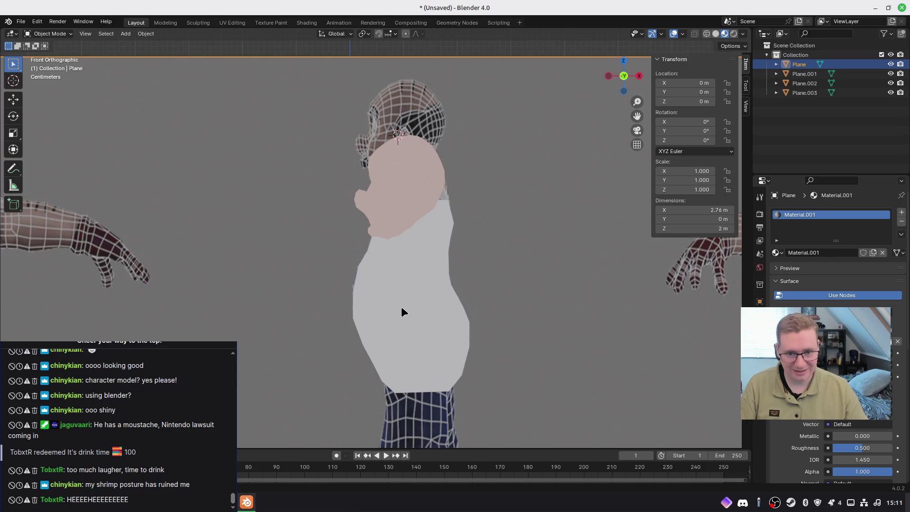
{"action": "mouse_move", "coordinate": [382, 330]}
{"action": "middle_mouse_down"}
{"action": "mouse_move", "coordinate": [410, 317]}
{"action": "mouse_move", "coordinate": [396, 287]}
{"action": "mouse_move", "coordinate": [407, 313]}
{"action": "mouse_move", "coordinate": [460, 346]}
{"action": "middle_mouse_up"}
{"action": "key", "text": "g"}
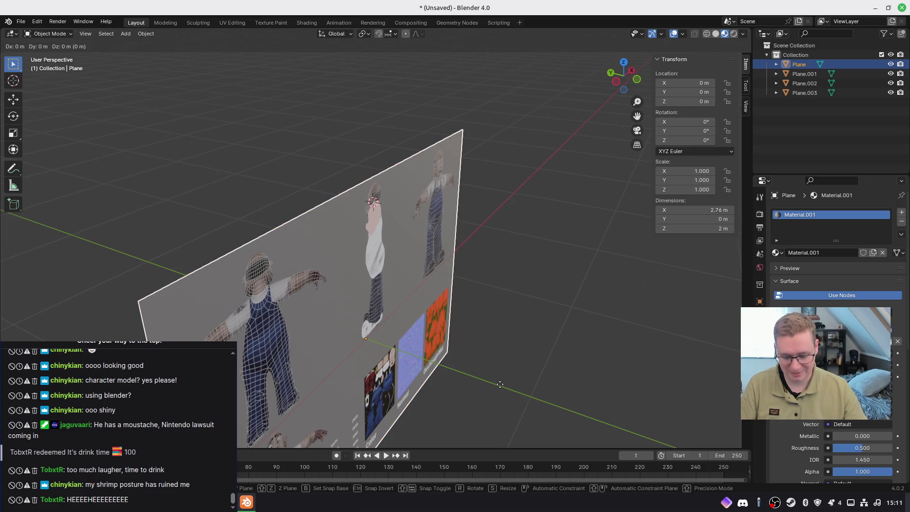
{"action": "key", "text": "Escape"}
{"action": "middle_click_drag", "start_coordinate": [440, 295], "coordinate": [379, 266]}
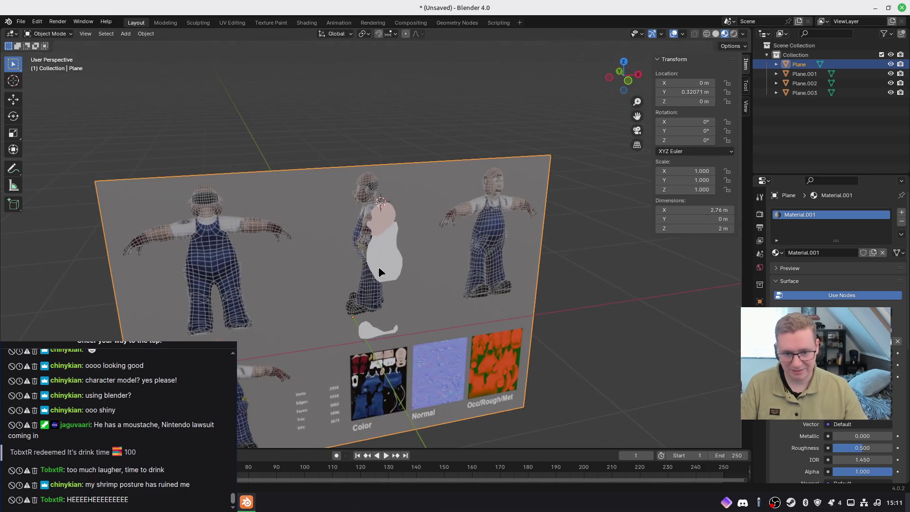
Add a new material to the body shape and set its Base Color to dark navy
{"action": "left_click", "coordinate": [390, 274]}
{"action": "scroll", "coordinate": [392, 271], "scroll_direction": "up", "scroll_amount": 5}
{"action": "middle_click_drag", "start_coordinate": [464, 330], "coordinate": [440, 319]}
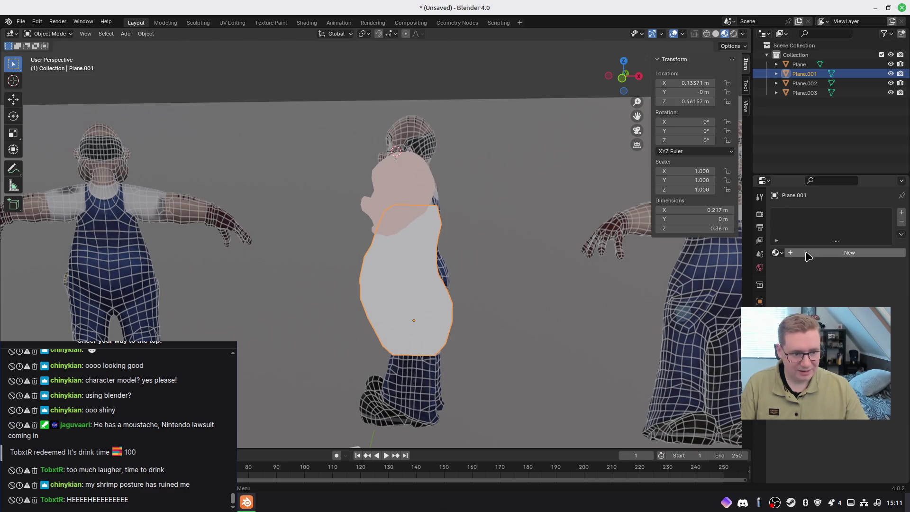
{"action": "left_click", "coordinate": [849, 253]}
{"action": "left_click", "coordinate": [839, 322]}
{"action": "left_click_drag", "start_coordinate": [834, 296], "coordinate": [843, 296]}
{"action": "mouse_move", "coordinate": [860, 213]}
{"action": "left_mouse_down"}
{"action": "mouse_move", "coordinate": [855, 204]}
{"action": "mouse_move", "coordinate": [883, 192]}
{"action": "mouse_move", "coordinate": [883, 208]}
{"action": "mouse_move", "coordinate": [855, 191]}
{"action": "mouse_move", "coordinate": [884, 222]}
{"action": "mouse_move", "coordinate": [884, 239]}
{"action": "left_mouse_up"}
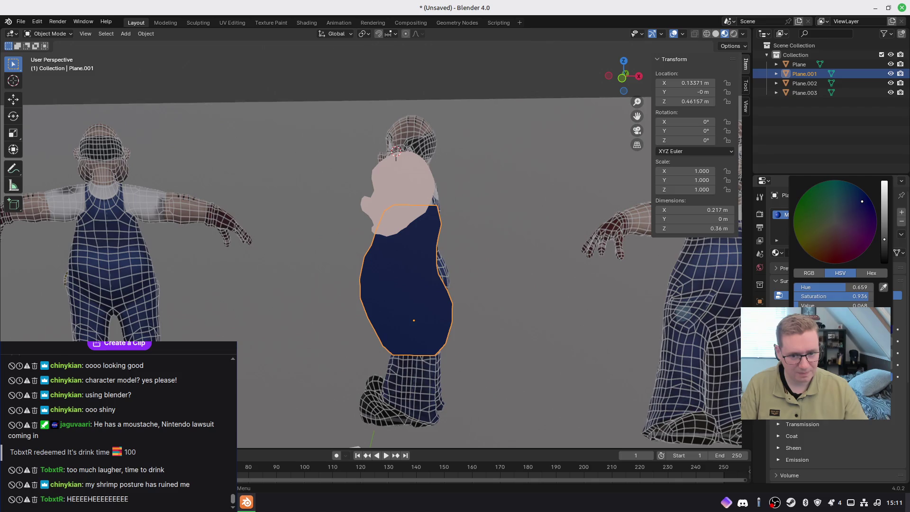
{"action": "left_click_drag", "start_coordinate": [855, 199], "coordinate": [855, 203]}
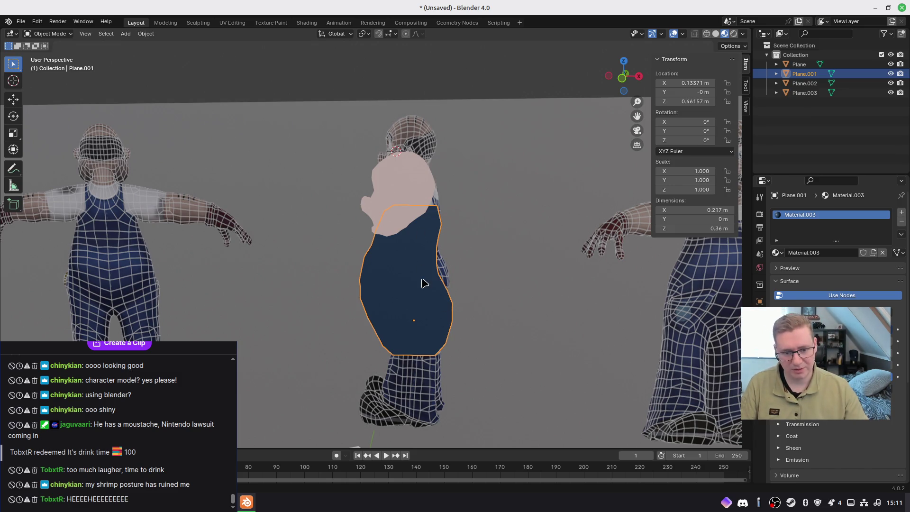
{"action": "left_click", "coordinate": [401, 190], "text": "shift"}
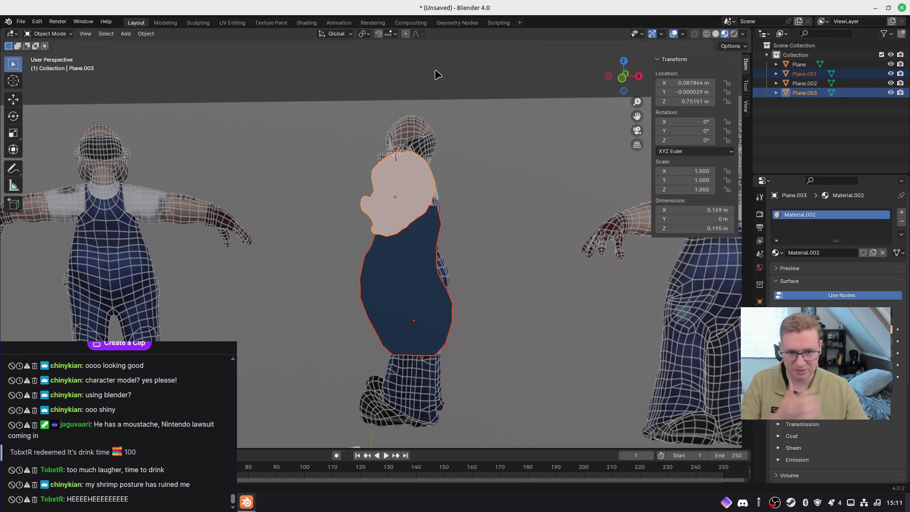
{"action": "scroll", "coordinate": [403, 285], "scroll_direction": "down", "scroll_amount": 4}
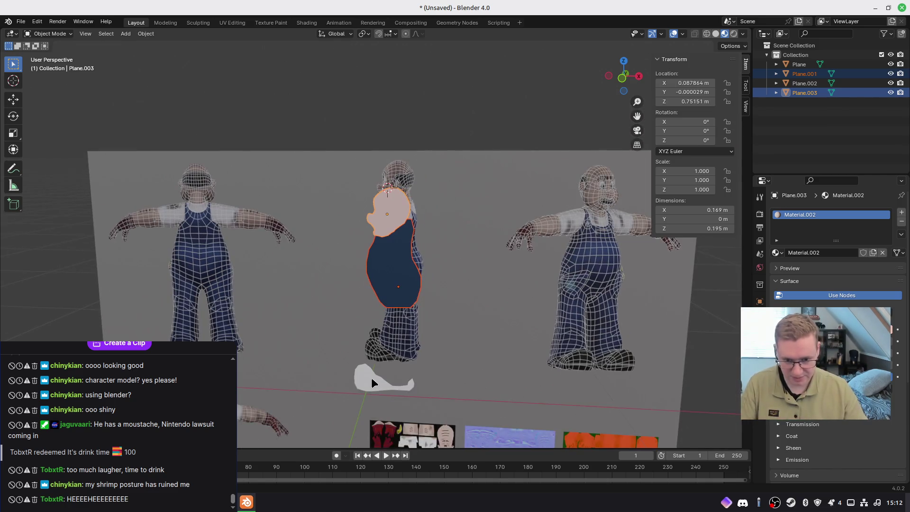
Give the small bottom shape a new material with a black Base Color
{"action": "left_click", "coordinate": [371, 377]}
{"action": "left_click", "coordinate": [789, 254]}
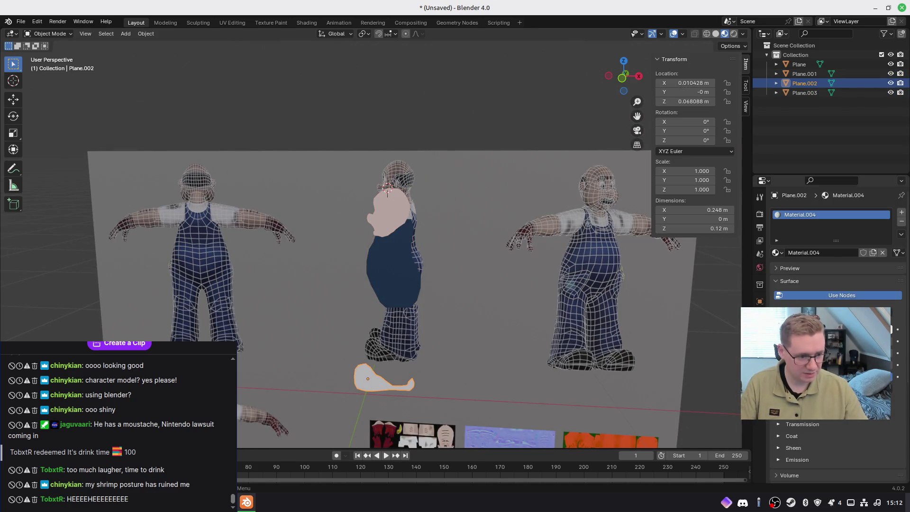
{"action": "left_click", "coordinate": [841, 332]}
{"action": "mouse_move", "coordinate": [883, 240]}
{"action": "left_mouse_down"}
{"action": "mouse_move", "coordinate": [883, 261]}
{"action": "mouse_move", "coordinate": [884, 244]}
{"action": "mouse_move", "coordinate": [885, 255]}
{"action": "left_mouse_up"}
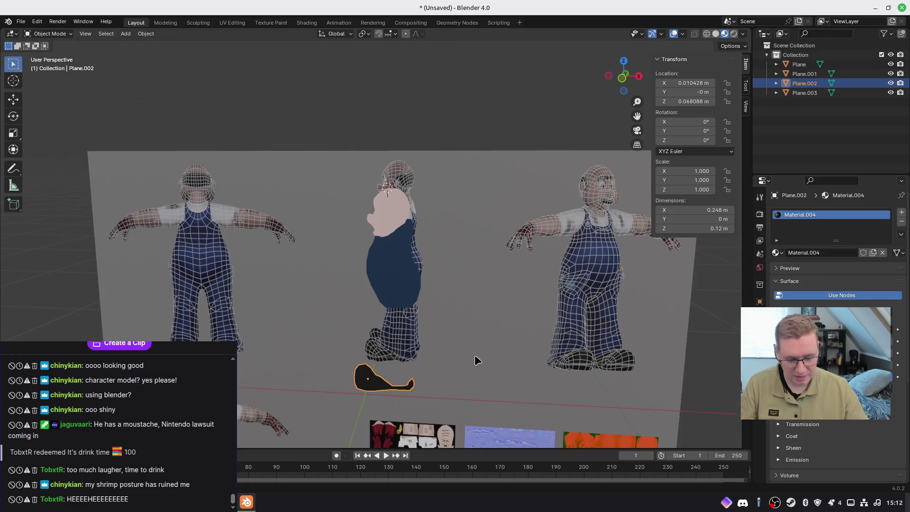
In front view, raise the black shape along Z to sit under the body
{"action": "middle_click_drag", "start_coordinate": [512, 350], "coordinate": [477, 354]}
{"action": "key", "text": "KP_1"}
{"action": "scroll", "coordinate": [441, 369], "scroll_direction": "up", "scroll_amount": 5}
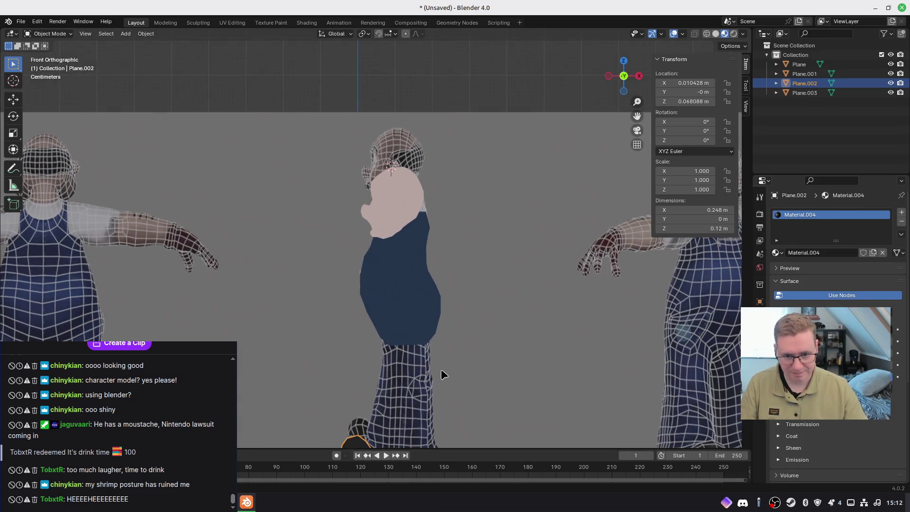
{"action": "key", "text": "g"}
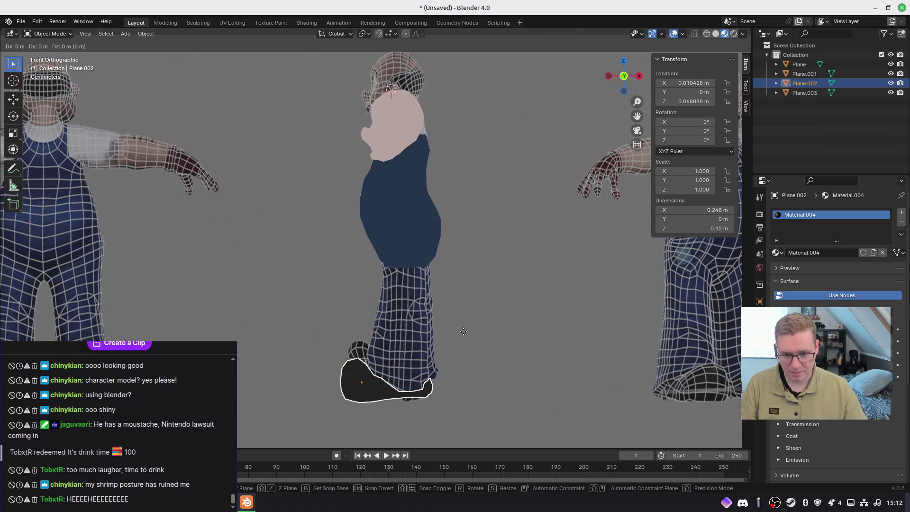
{"action": "key", "text": "z"}
{"action": "left_click", "coordinate": [431, 230]}
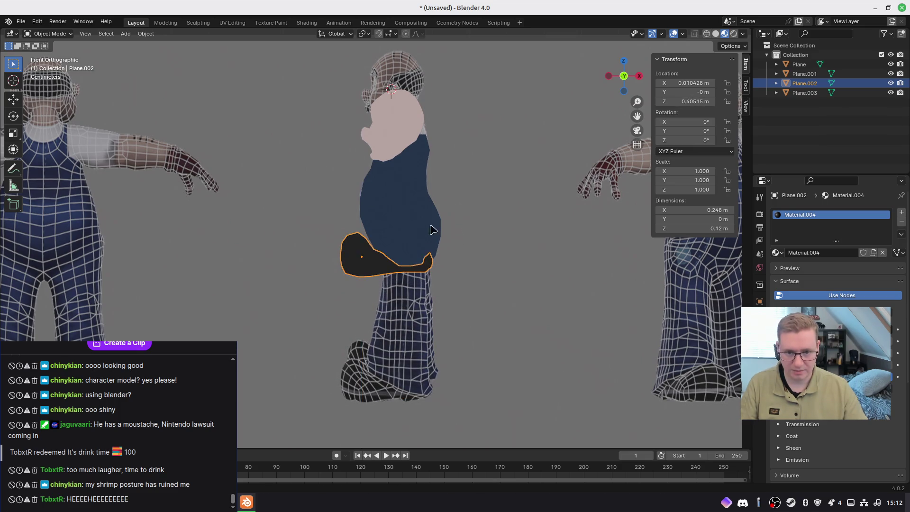
{"action": "mouse_move", "coordinate": [337, 268]}
{"action": "middle_mouse_down"}
{"action": "mouse_move", "coordinate": [380, 280]}
{"action": "mouse_move", "coordinate": [317, 281]}
{"action": "middle_mouse_up"}
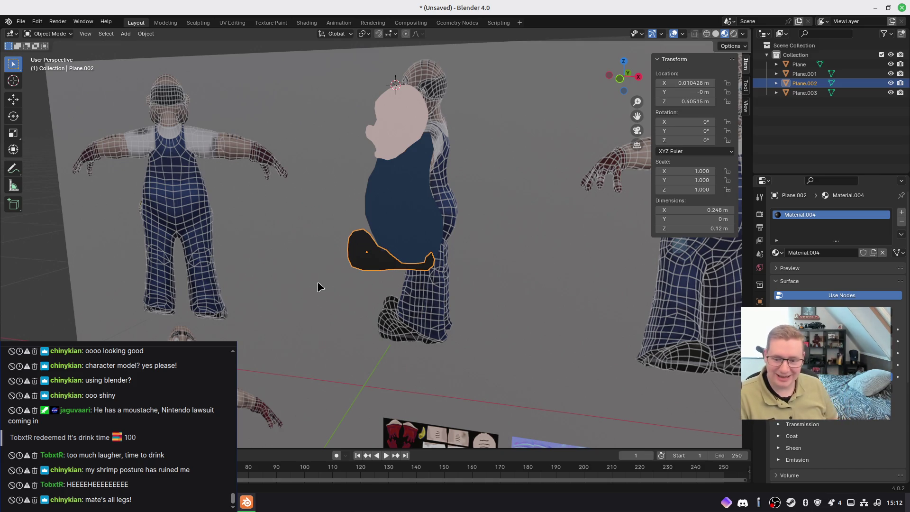
{"action": "mouse_move", "coordinate": [359, 247]}
{"action": "middle_mouse_down"}
{"action": "mouse_move", "coordinate": [501, 255]}
{"action": "mouse_move", "coordinate": [458, 250]}
{"action": "mouse_move", "coordinate": [286, 264]}
{"action": "mouse_move", "coordinate": [358, 344]}
{"action": "mouse_move", "coordinate": [349, 265]}
{"action": "mouse_move", "coordinate": [321, 248]}
{"action": "mouse_move", "coordinate": [350, 259]}
{"action": "mouse_move", "coordinate": [431, 258]}
{"action": "mouse_move", "coordinate": [376, 264]}
{"action": "mouse_move", "coordinate": [417, 265]}
{"action": "middle_mouse_up"}
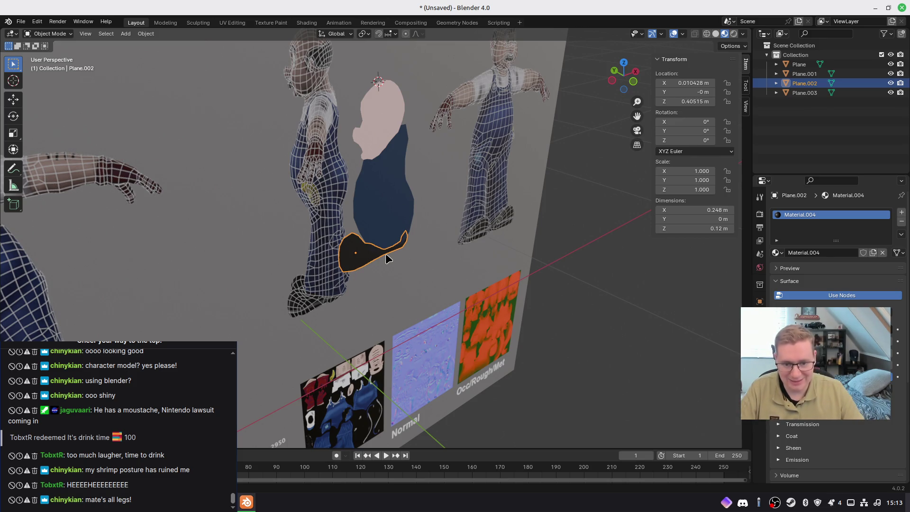
{"action": "mouse_move", "coordinate": [420, 264]}
{"action": "middle_mouse_down"}
{"action": "mouse_move", "coordinate": [356, 250]}
{"action": "mouse_move", "coordinate": [430, 269]}
{"action": "mouse_move", "coordinate": [450, 260]}
{"action": "mouse_move", "coordinate": [398, 211]}
{"action": "mouse_move", "coordinate": [337, 288]}
{"action": "mouse_move", "coordinate": [382, 326]}
{"action": "mouse_move", "coordinate": [454, 278]}
{"action": "mouse_move", "coordinate": [488, 278]}
{"action": "mouse_move", "coordinate": [397, 261]}
{"action": "mouse_move", "coordinate": [385, 226]}
{"action": "middle_mouse_up"}
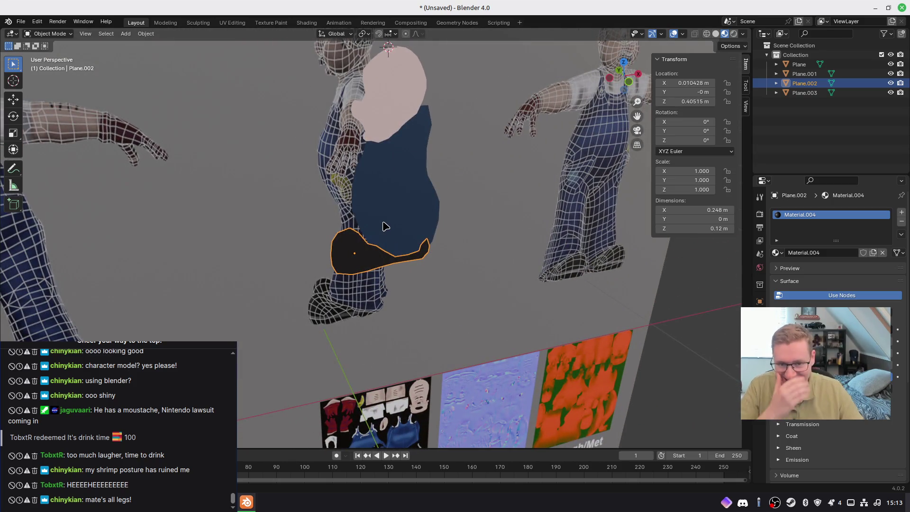
{"action": "left_click", "coordinate": [394, 188]}
{"action": "middle_click_drag", "start_coordinate": [414, 193], "coordinate": [408, 215]}
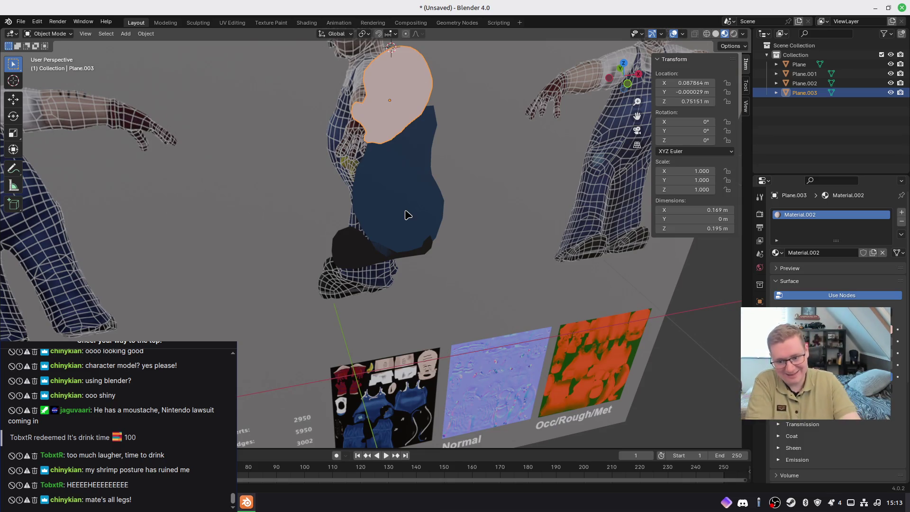
Add a Mirror modifier to the black shoe shape, mirroring across Y
{"action": "left_click", "coordinate": [367, 257]}
{"action": "middle_click_drag", "start_coordinate": [359, 246], "coordinate": [662, 307]}
{"action": "left_click", "coordinate": [760, 196]}
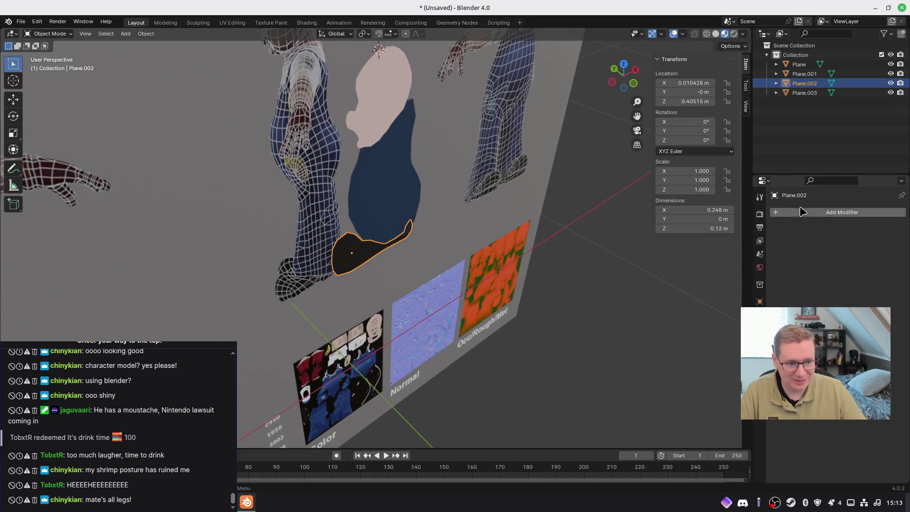
{"action": "left_click", "coordinate": [803, 216]}
{"action": "type", "text": "m"}
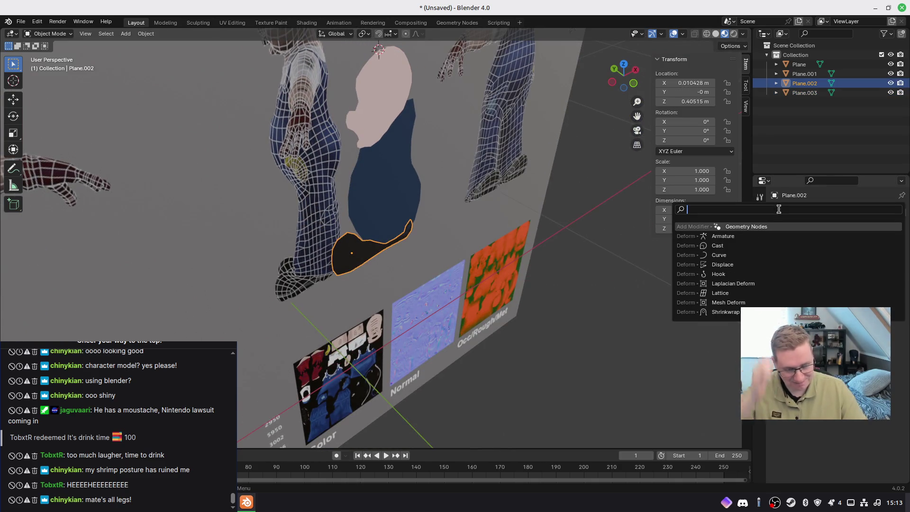
{"action": "type", "text": "ir"}
{"action": "key", "text": "Return"}
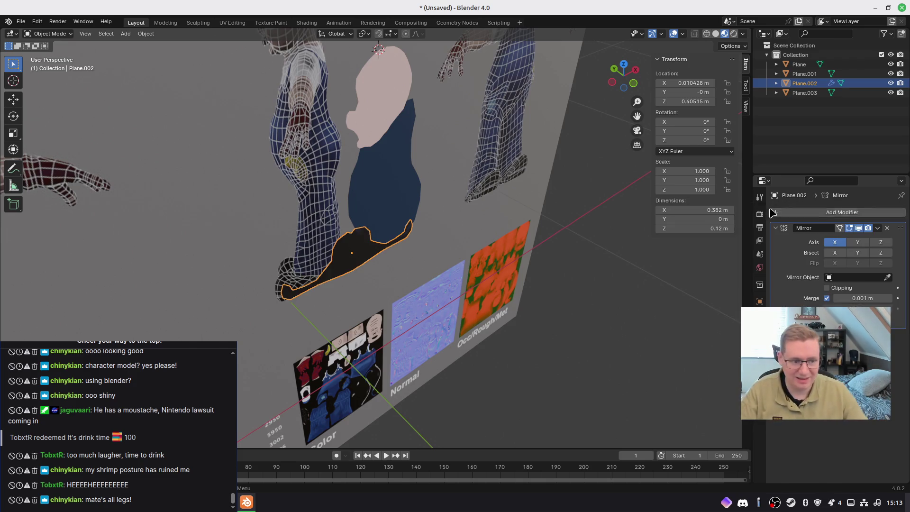
{"action": "left_click", "coordinate": [854, 248]}
Check the mirrored shoe from the side and right views, then enter Edit Mode
{"action": "middle_click_drag", "start_coordinate": [469, 306], "coordinate": [463, 323]}
{"action": "mouse_move", "coordinate": [410, 309]}
{"action": "middle_mouse_down"}
{"action": "mouse_move", "coordinate": [361, 325]}
{"action": "mouse_move", "coordinate": [359, 316]}
{"action": "mouse_move", "coordinate": [451, 324]}
{"action": "mouse_move", "coordinate": [361, 313]}
{"action": "mouse_move", "coordinate": [281, 289]}
{"action": "mouse_move", "coordinate": [392, 305]}
{"action": "mouse_move", "coordinate": [377, 293]}
{"action": "mouse_move", "coordinate": [359, 311]}
{"action": "mouse_move", "coordinate": [373, 318]}
{"action": "middle_mouse_up"}
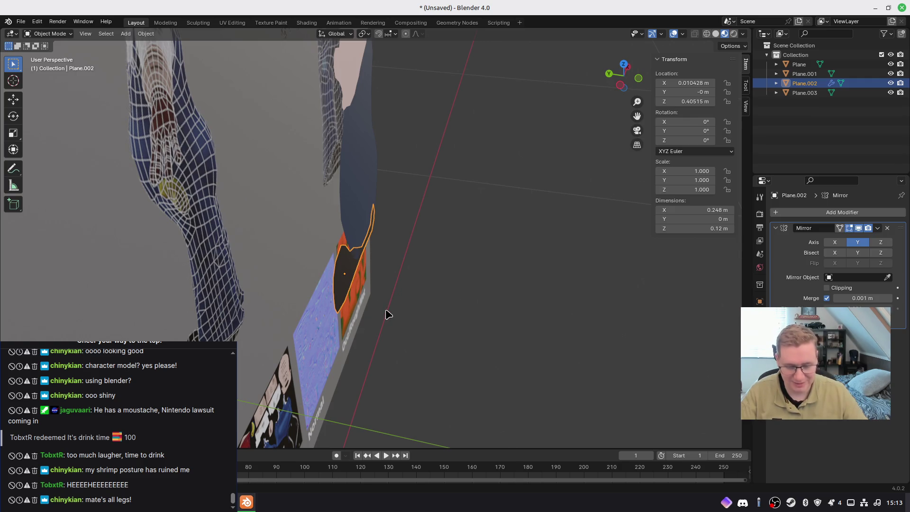
{"action": "key", "text": "KP_3"}
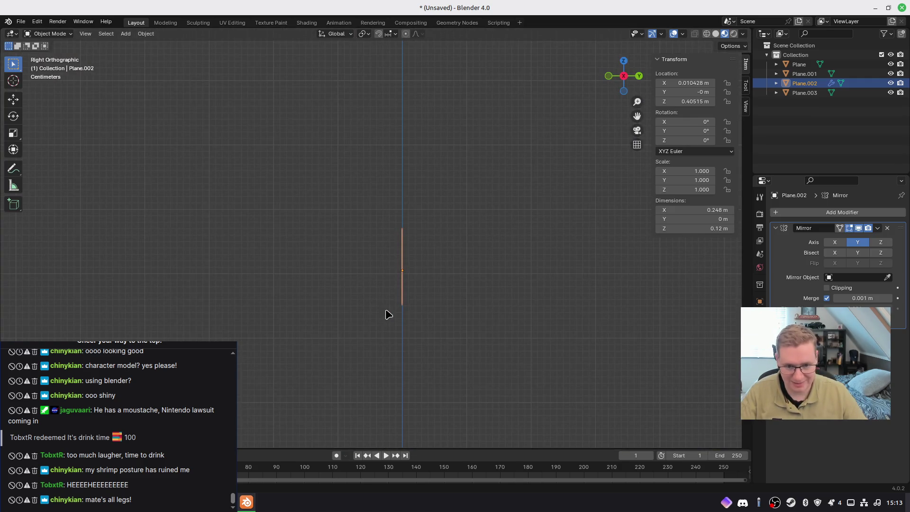
{"action": "mouse_move", "coordinate": [389, 314]}
{"action": "middle_mouse_down"}
{"action": "mouse_move", "coordinate": [376, 305]}
{"action": "mouse_move", "coordinate": [430, 322]}
{"action": "mouse_move", "coordinate": [426, 311]}
{"action": "mouse_move", "coordinate": [398, 305]}
{"action": "middle_mouse_up"}
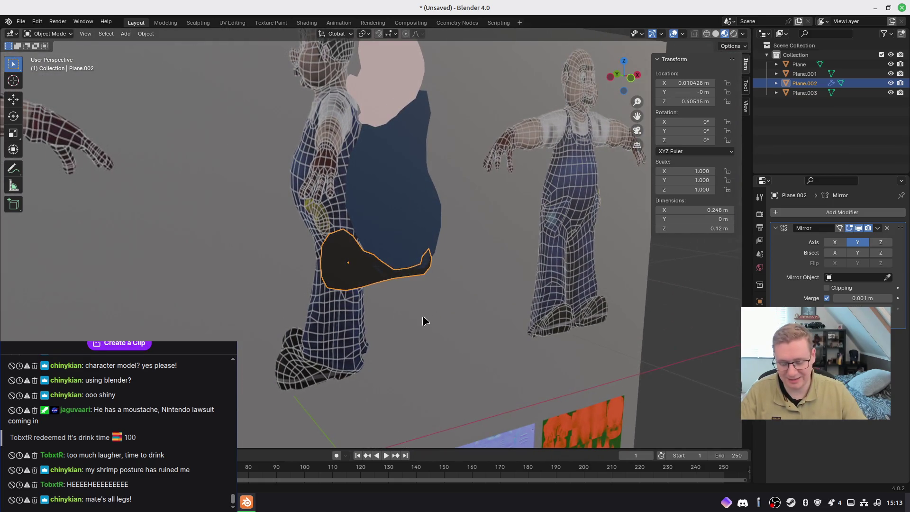
{"action": "key", "text": "Tab"}
Select all of the sole's geometry in face select mode
{"action": "key", "text": "a"}
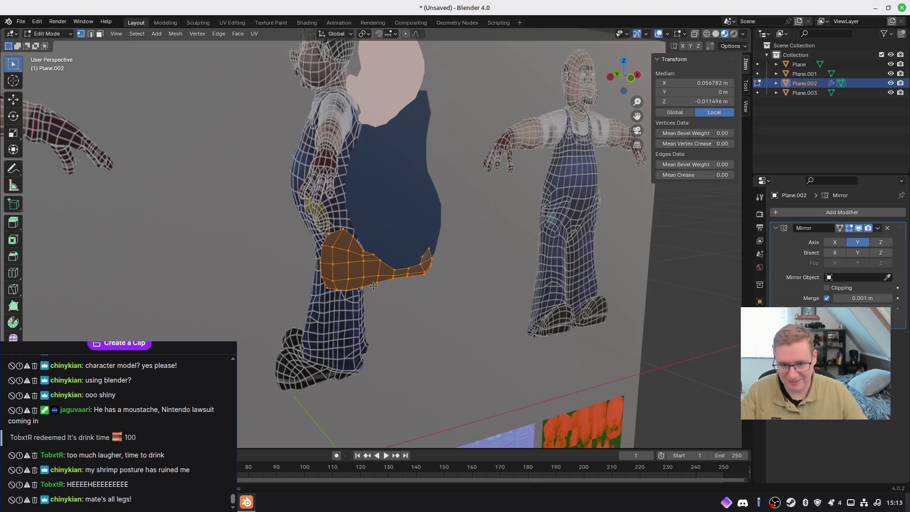
{"action": "key", "text": "3"}
{"action": "middle_click_drag", "start_coordinate": [389, 301], "coordinate": [409, 305]}
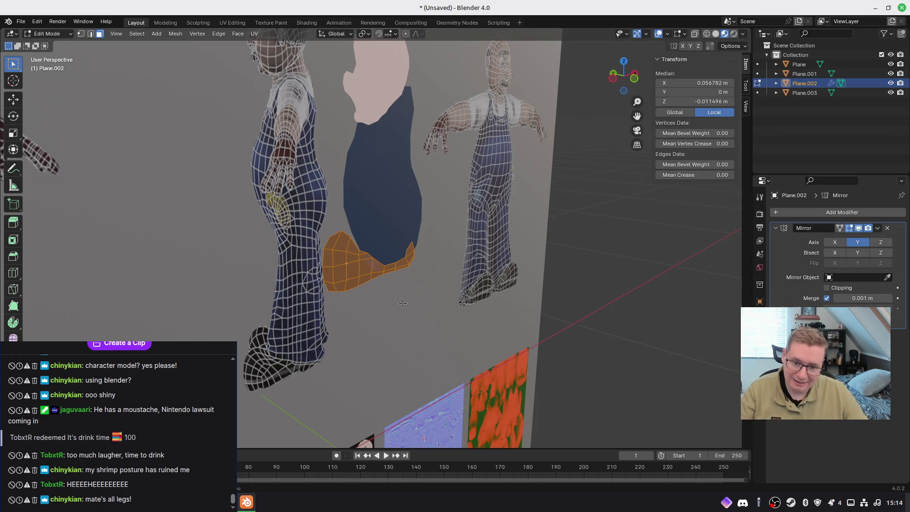
{"action": "middle_click_drag", "start_coordinate": [391, 312], "coordinate": [415, 315]}
{"action": "key", "text": "s"}
{"action": "key", "text": "y"}
{"action": "left_click", "coordinate": [459, 327]}
{"action": "key", "text": "1"}
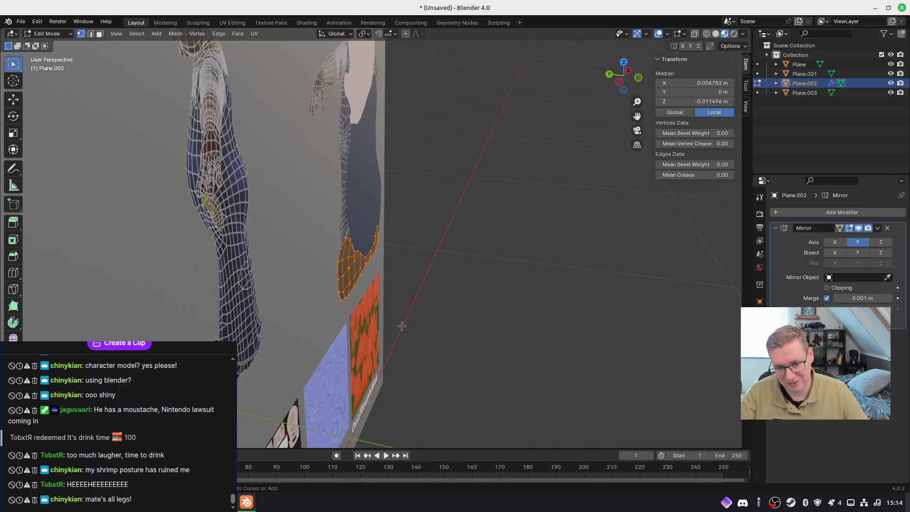
{"action": "key", "text": "3"}
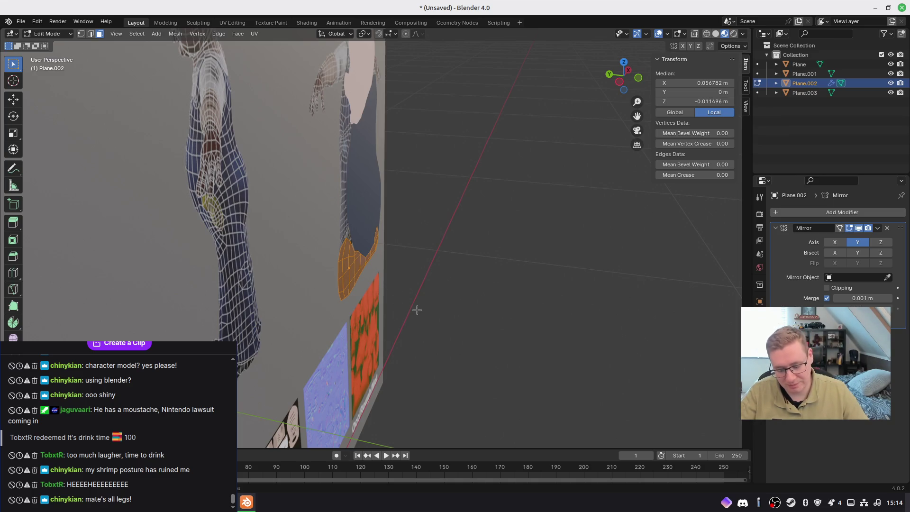
Extrude the sole face along Y, then shrink it slightly with Y locked
{"action": "key", "text": "e"}
{"action": "key", "text": "y"}
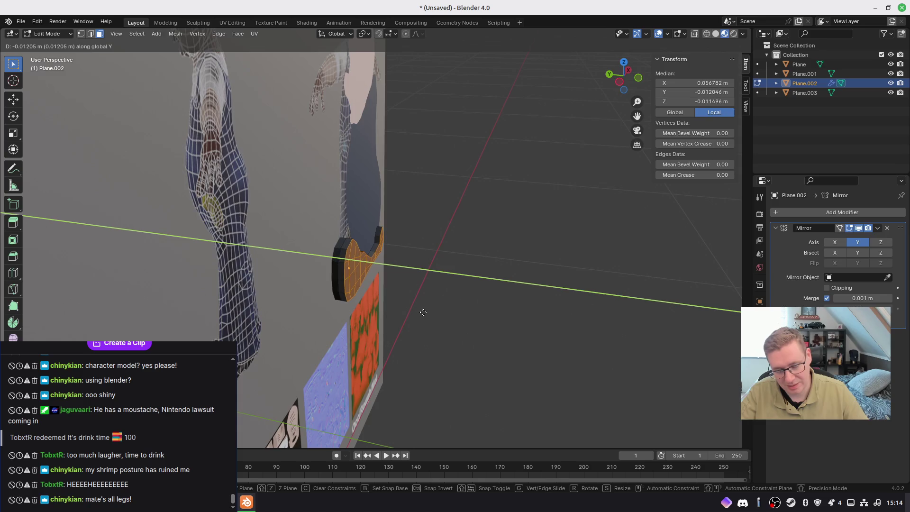
{"action": "left_click", "coordinate": [423, 312]}
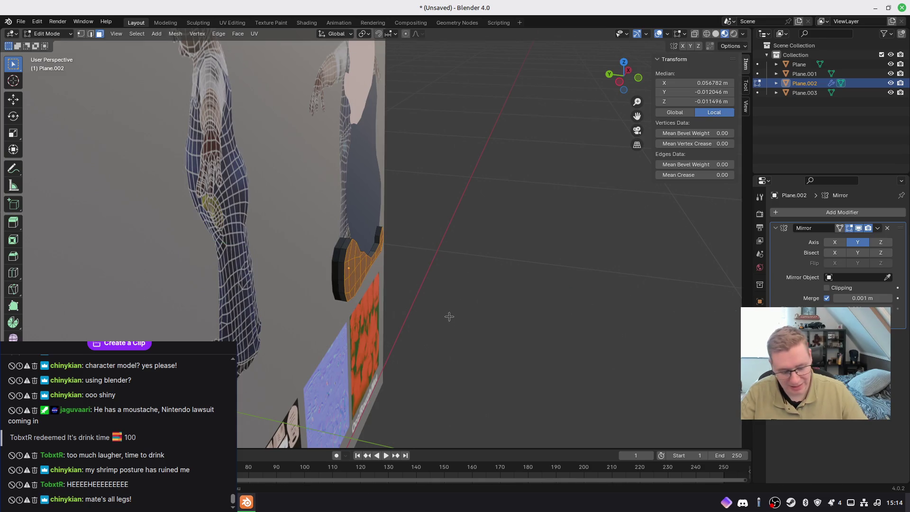
{"action": "key", "text": "KP_1"}
{"action": "key", "text": "s"}
{"action": "key", "text": "Escape"}
{"action": "mouse_move", "coordinate": [499, 342]}
{"action": "middle_mouse_down"}
{"action": "mouse_move", "coordinate": [439, 374]}
{"action": "mouse_move", "coordinate": [382, 370]}
{"action": "mouse_move", "coordinate": [386, 362]}
{"action": "mouse_move", "coordinate": [432, 382]}
{"action": "mouse_move", "coordinate": [346, 383]}
{"action": "middle_mouse_up"}
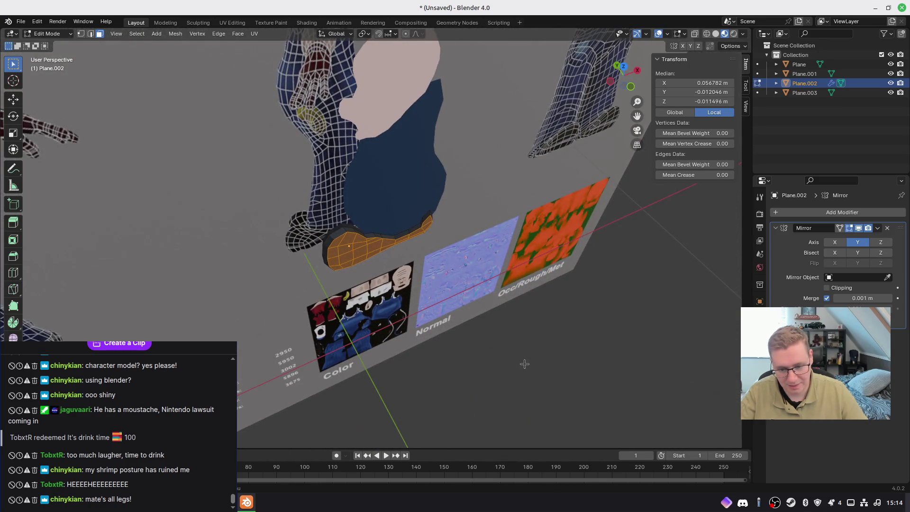
{"action": "key", "text": "s"}
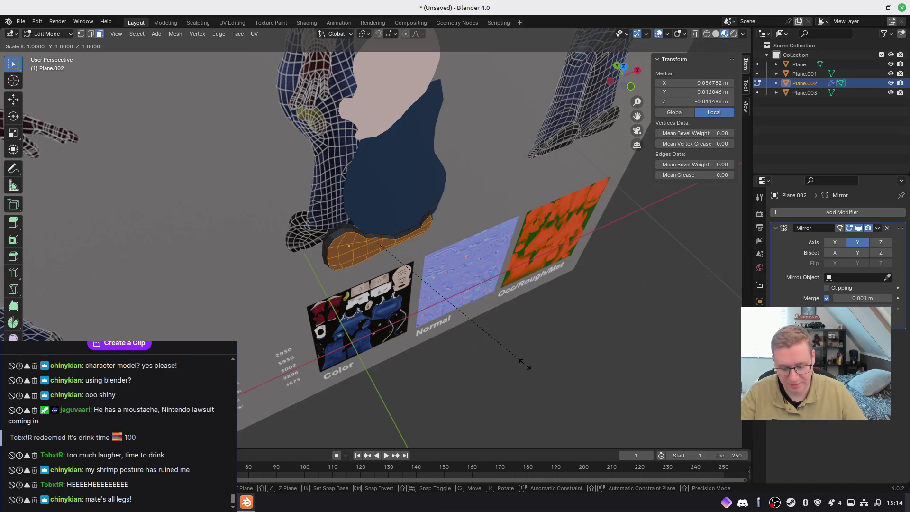
{"action": "key", "text": "shift+y"}
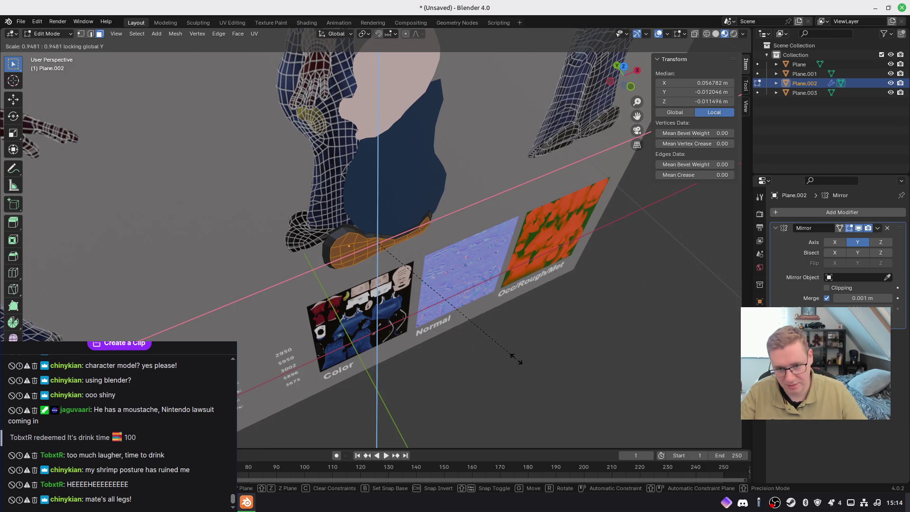
{"action": "left_click", "coordinate": [514, 359]}
{"action": "mouse_move", "coordinate": [512, 358]}
{"action": "middle_mouse_down"}
{"action": "mouse_move", "coordinate": [424, 359]}
{"action": "mouse_move", "coordinate": [441, 351]}
{"action": "middle_mouse_up"}
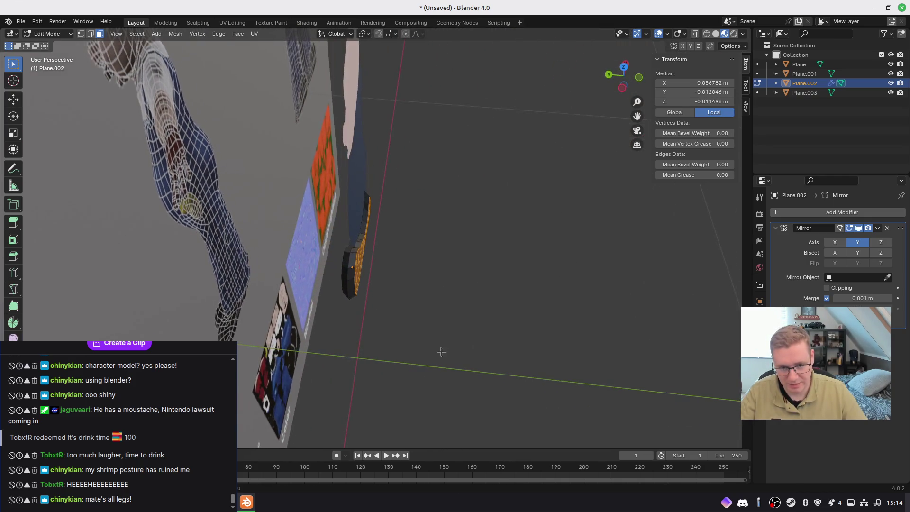
Extrude a second layer and taper it, scaling with Y locked
{"action": "key", "text": "e"}
{"action": "left_click", "coordinate": [523, 326]}
{"action": "key", "text": "s"}
{"action": "key", "text": "shift+z"}
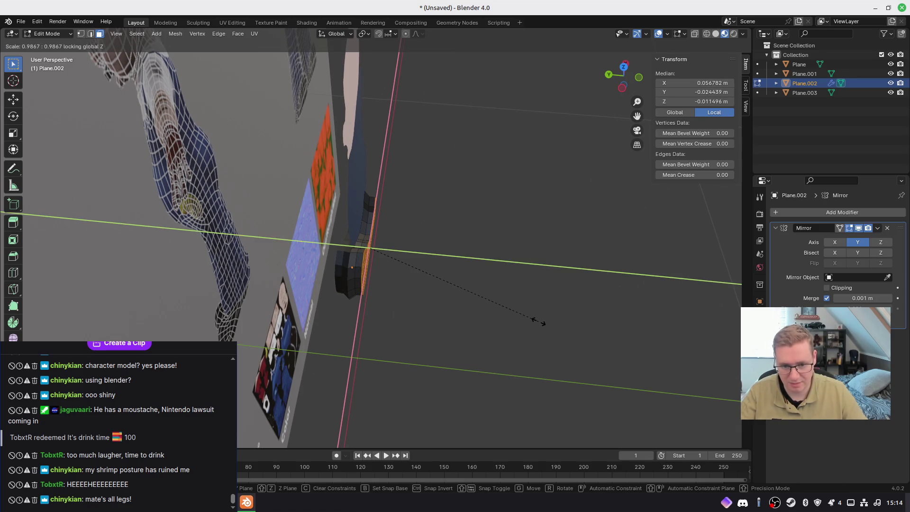
{"action": "key", "text": "shift+y"}
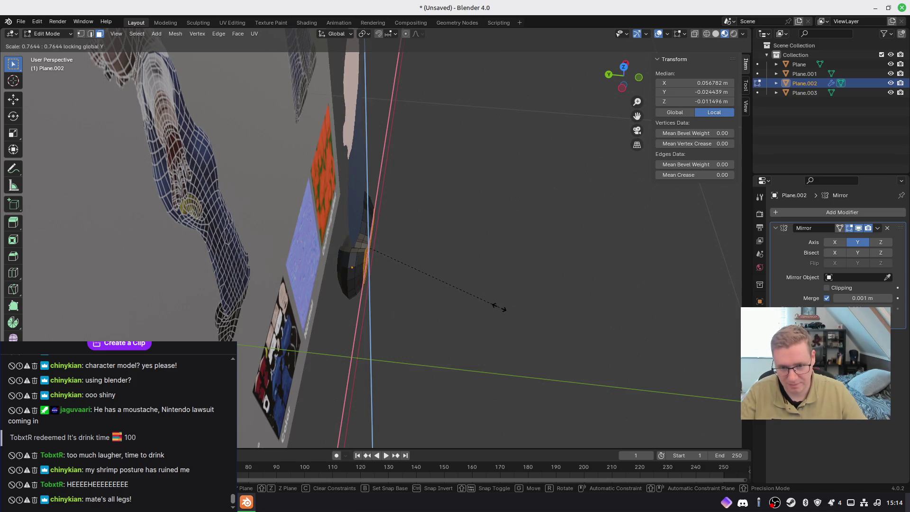
{"action": "left_click", "coordinate": [490, 304]}
{"action": "mouse_move", "coordinate": [466, 306]}
{"action": "middle_mouse_down"}
{"action": "mouse_move", "coordinate": [493, 277]}
{"action": "mouse_move", "coordinate": [403, 290]}
{"action": "mouse_move", "coordinate": [447, 308]}
{"action": "mouse_move", "coordinate": [324, 271]}
{"action": "mouse_move", "coordinate": [444, 307]}
{"action": "mouse_move", "coordinate": [457, 266]}
{"action": "mouse_move", "coordinate": [479, 311]}
{"action": "mouse_move", "coordinate": [481, 294]}
{"action": "middle_mouse_up"}
Reselect the shoe's sole face, restoring the earlier selection through undo history
{"action": "left_click", "coordinate": [481, 293]}
{"action": "left_click", "coordinate": [475, 278]}
{"action": "left_click", "coordinate": [475, 280], "text": "shift"}
{"action": "left_click", "coordinate": [473, 280], "text": "shift"}
{"action": "left_click", "coordinate": [470, 280], "text": "shift"}
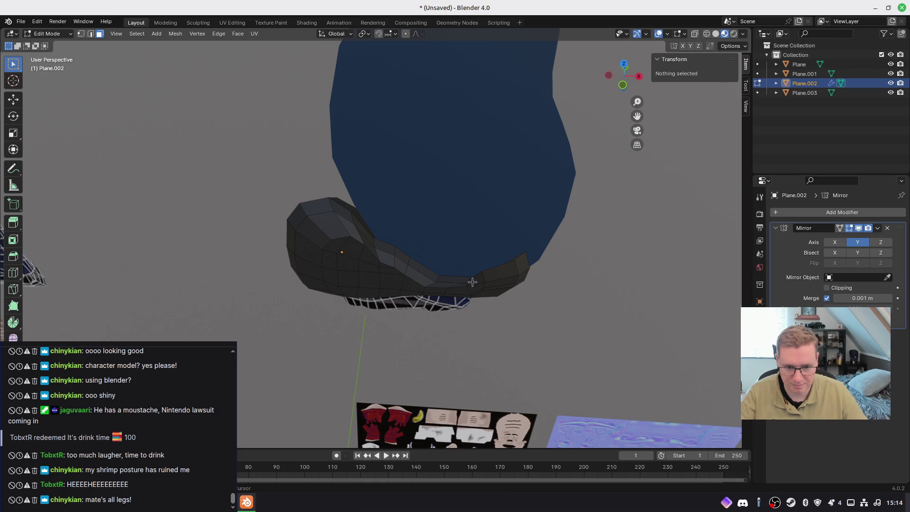
{"action": "left_click", "coordinate": [473, 282]}
{"action": "left_click", "coordinate": [487, 273]}
{"action": "left_click", "coordinate": [484, 274], "text": "shift"}
{"action": "left_click", "coordinate": [486, 274]}
{"action": "left_click", "coordinate": [508, 283], "text": "shift"}
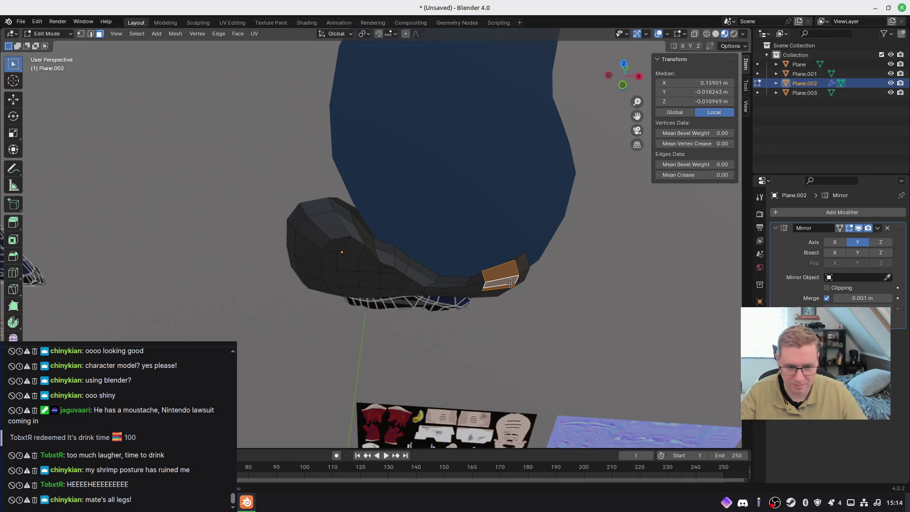
{"action": "left_click", "coordinate": [508, 274], "text": "shift"}
{"action": "left_click", "coordinate": [515, 270], "text": "shift"}
{"action": "left_click", "coordinate": [516, 269]}
{"action": "mouse_move", "coordinate": [488, 287]}
{"action": "middle_mouse_down"}
{"action": "mouse_move", "coordinate": [398, 294]}
{"action": "mouse_move", "coordinate": [568, 278]}
{"action": "mouse_move", "coordinate": [551, 325]}
{"action": "mouse_move", "coordinate": [458, 314]}
{"action": "middle_mouse_up"}
{"action": "key", "text": "ctrl+z"}
{"action": "key", "text": "ctrl+z"}
{"action": "key", "text": "ctrl+z"}
{"action": "key", "text": "ctrl+shift+z"}
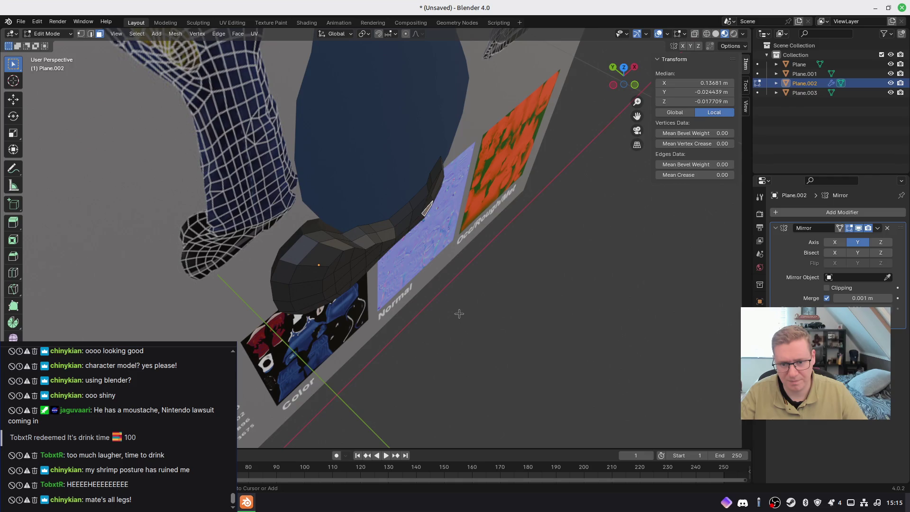
{"action": "key", "text": "ctrl+shift+z"}
{"action": "key", "text": "ctrl+shift+z"}
{"action": "key", "text": "ctrl+shift+z"}
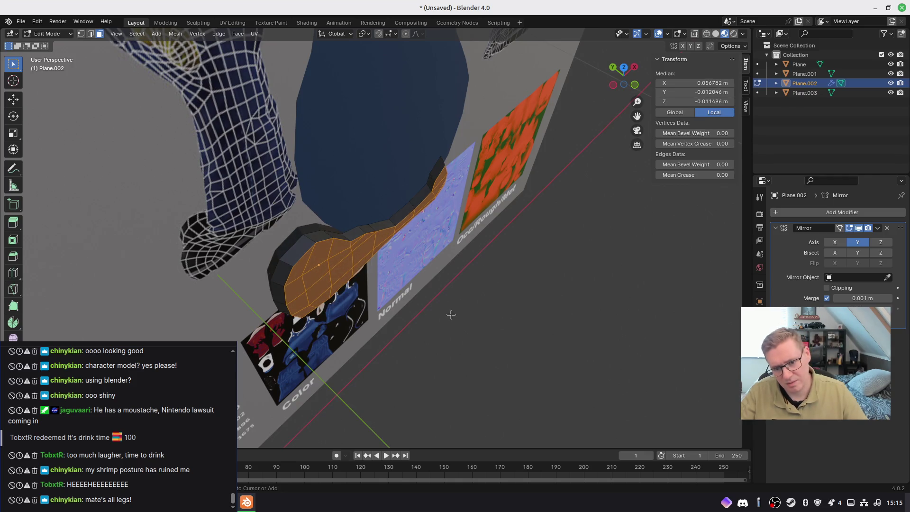
Move the sole face out along Y and enlarge it slightly with Y locked
{"action": "middle_click_drag", "start_coordinate": [378, 314], "coordinate": [423, 317]}
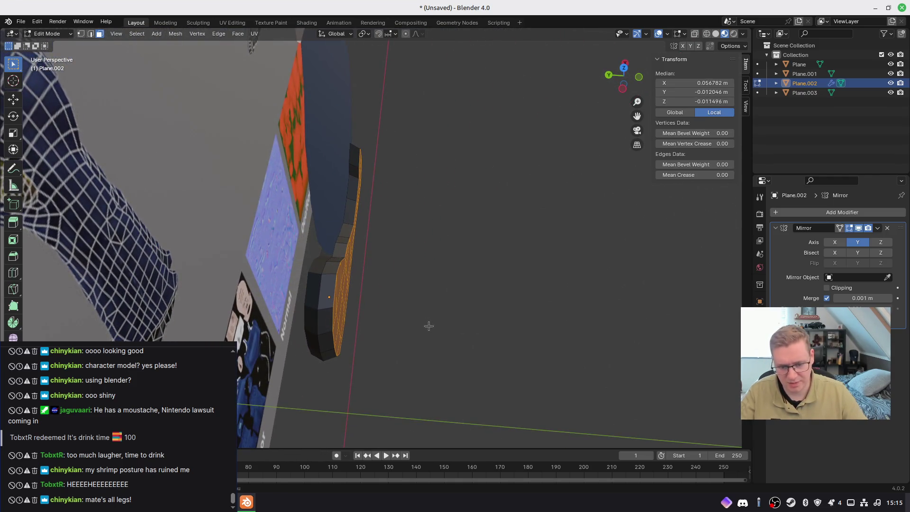
{"action": "key", "text": "g"}
{"action": "key", "text": "y"}
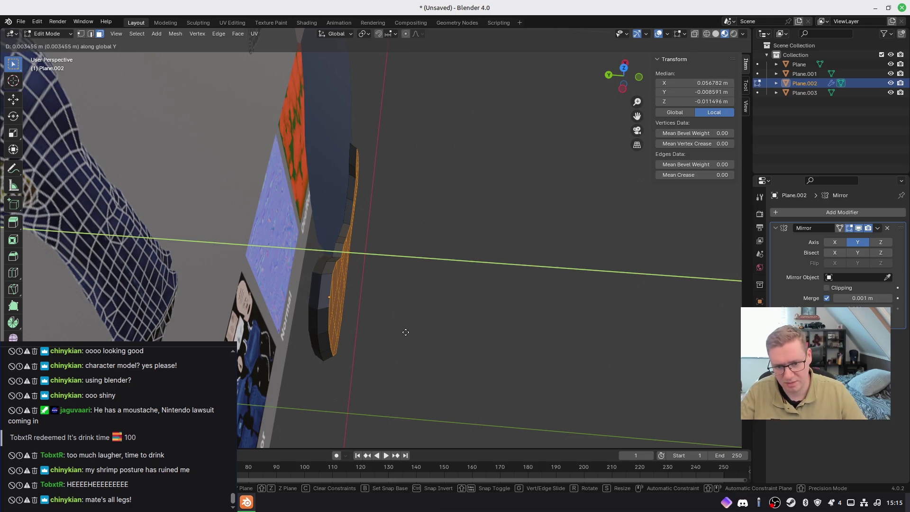
{"action": "left_click", "coordinate": [406, 333]}
{"action": "middle_click_drag", "start_coordinate": [408, 335], "coordinate": [420, 331]}
{"action": "key", "text": "s"}
{"action": "key", "text": "shift+y"}
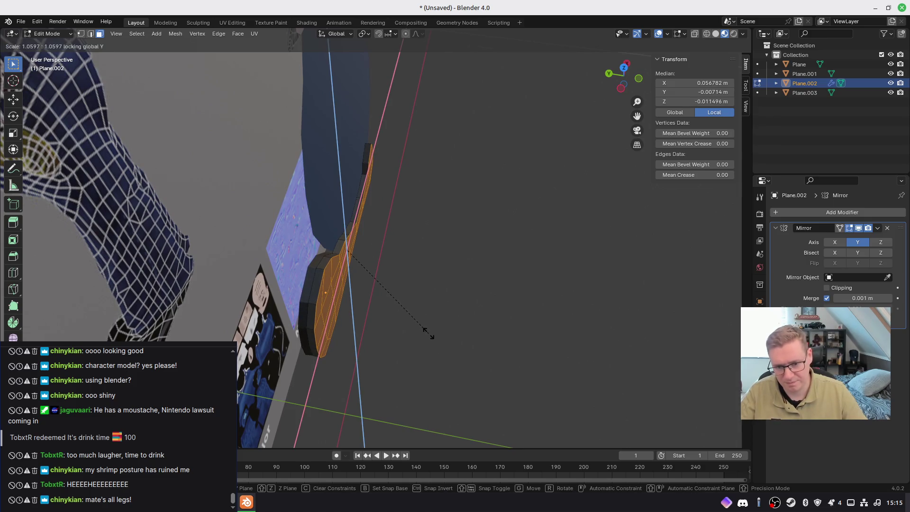
{"action": "left_click", "coordinate": [422, 333]}
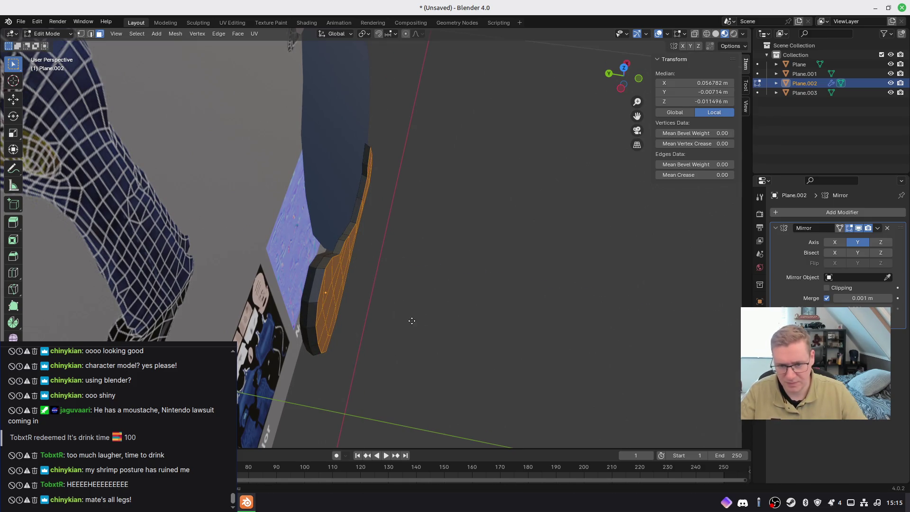
Extrude another layer, shrink it, push it further along Y and taper it
{"action": "key", "text": "e"}
{"action": "left_click", "coordinate": [482, 337]}
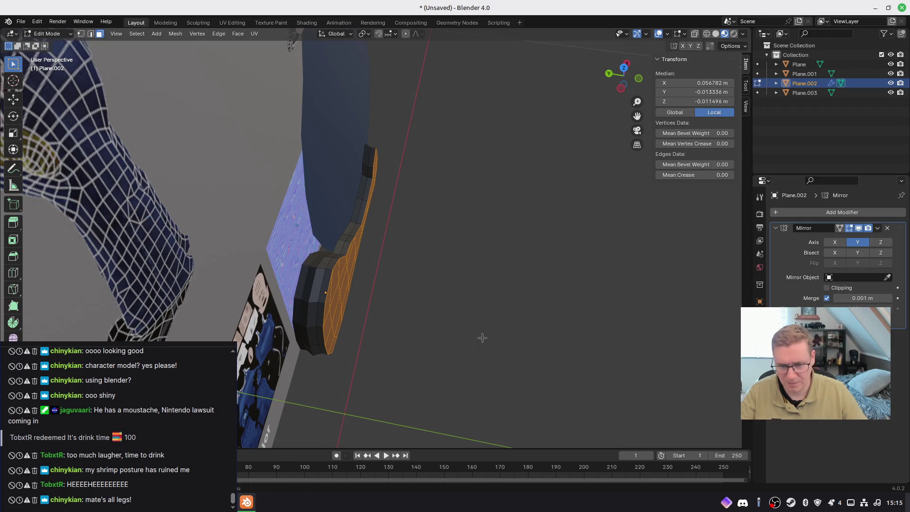
{"action": "key", "text": "s"}
{"action": "key", "text": "shift+y"}
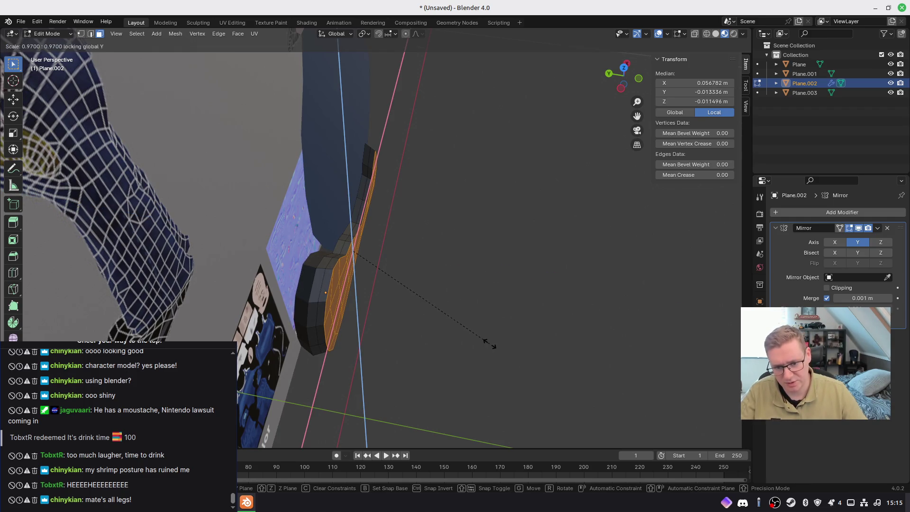
{"action": "left_click", "coordinate": [487, 343]}
{"action": "key", "text": "g"}
{"action": "key", "text": "y"}
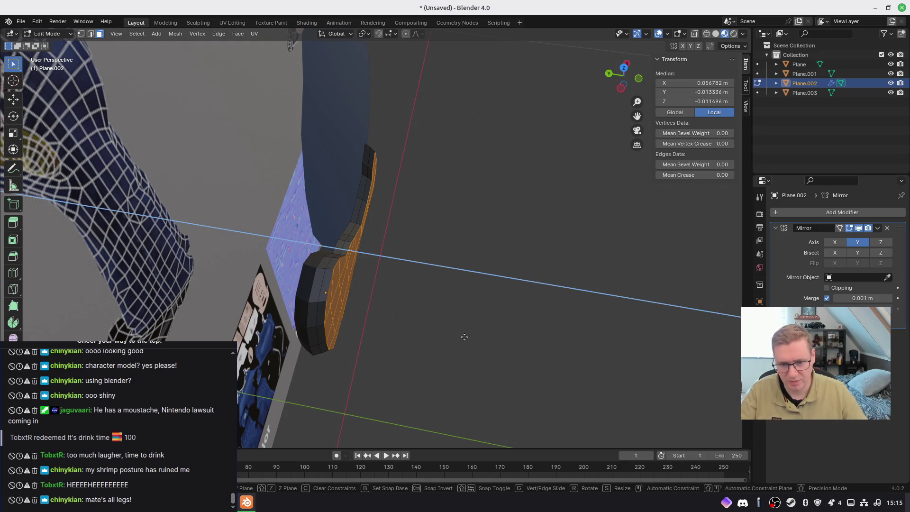
{"action": "left_click", "coordinate": [501, 344]}
{"action": "key", "text": "s"}
{"action": "key", "text": "y"}
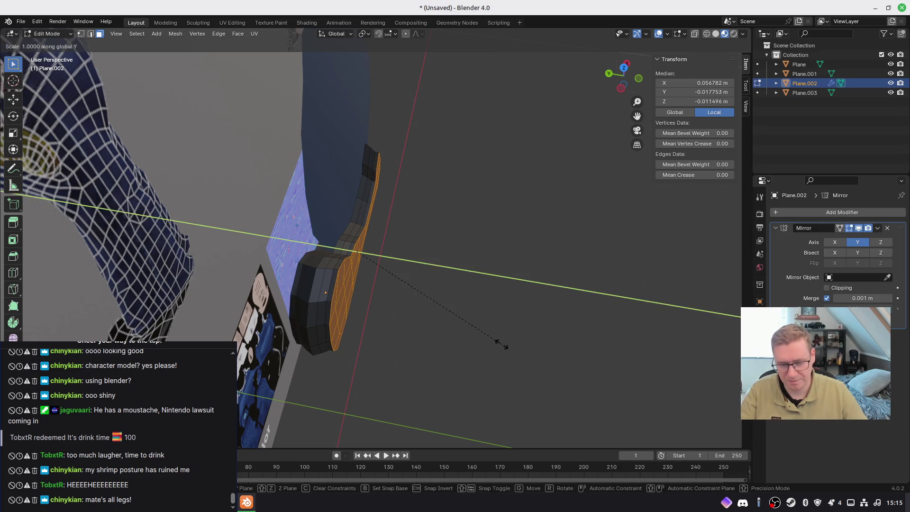
{"action": "key", "text": "shift+y"}
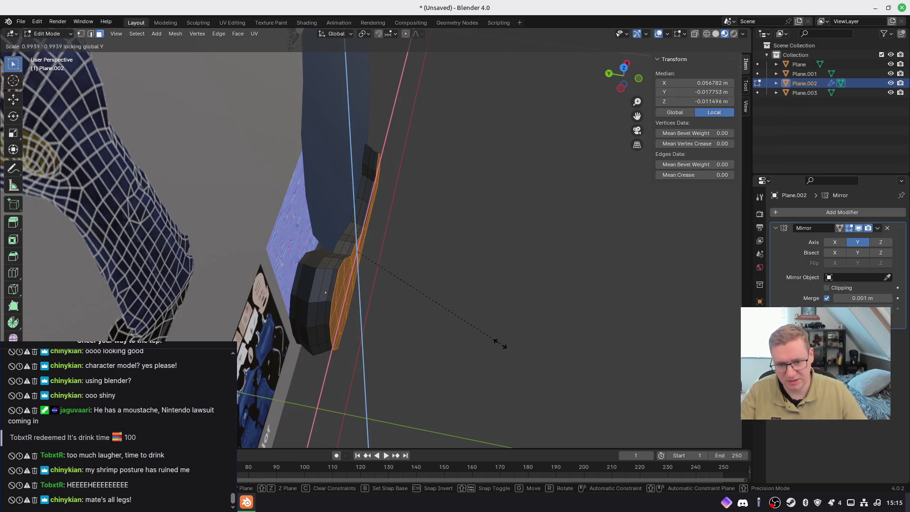
{"action": "left_click", "coordinate": [485, 338]}
{"action": "mouse_move", "coordinate": [486, 340]}
{"action": "middle_mouse_down"}
{"action": "mouse_move", "coordinate": [318, 271]}
{"action": "mouse_move", "coordinate": [495, 274]}
{"action": "mouse_move", "coordinate": [463, 308]}
{"action": "mouse_move", "coordinate": [357, 268]}
{"action": "middle_mouse_up"}
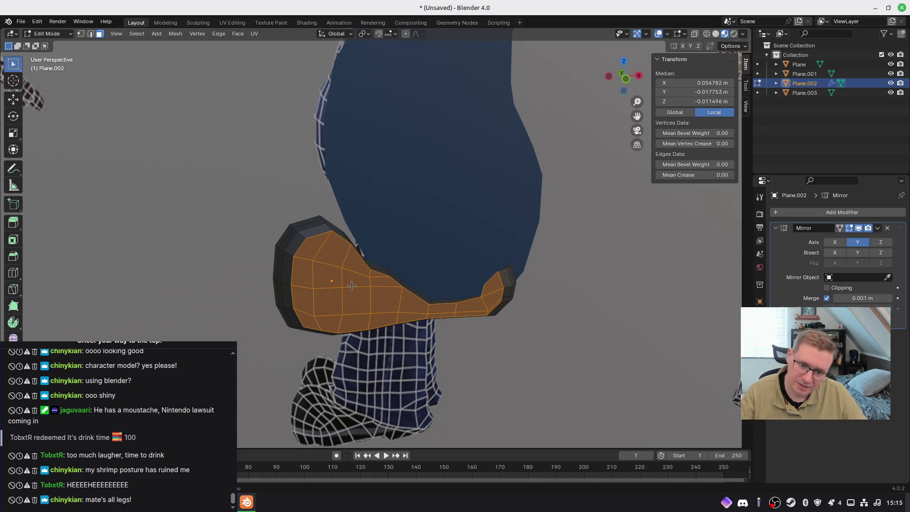
{"action": "mouse_move", "coordinate": [356, 288]}
{"action": "middle_mouse_down"}
{"action": "mouse_move", "coordinate": [379, 292]}
{"action": "mouse_move", "coordinate": [350, 298]}
{"action": "mouse_move", "coordinate": [436, 325]}
{"action": "mouse_move", "coordinate": [346, 289]}
{"action": "middle_mouse_up"}
Push a patch of side faces on the toe slightly outward and leave Edit Mode
{"action": "left_click", "coordinate": [333, 279]}
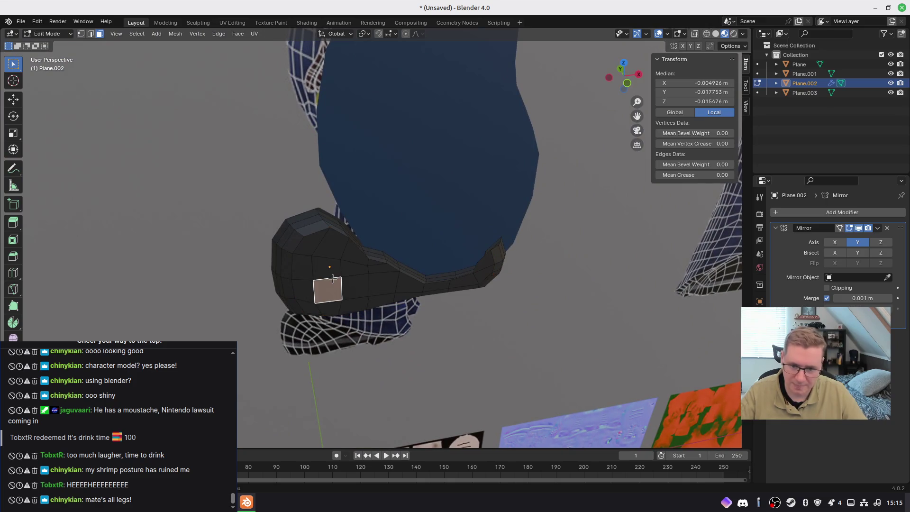
{"action": "left_click", "coordinate": [320, 268], "text": "shift"}
{"action": "left_click", "coordinate": [354, 271], "text": "shift"}
{"action": "left_click", "coordinate": [327, 291], "text": "shift"}
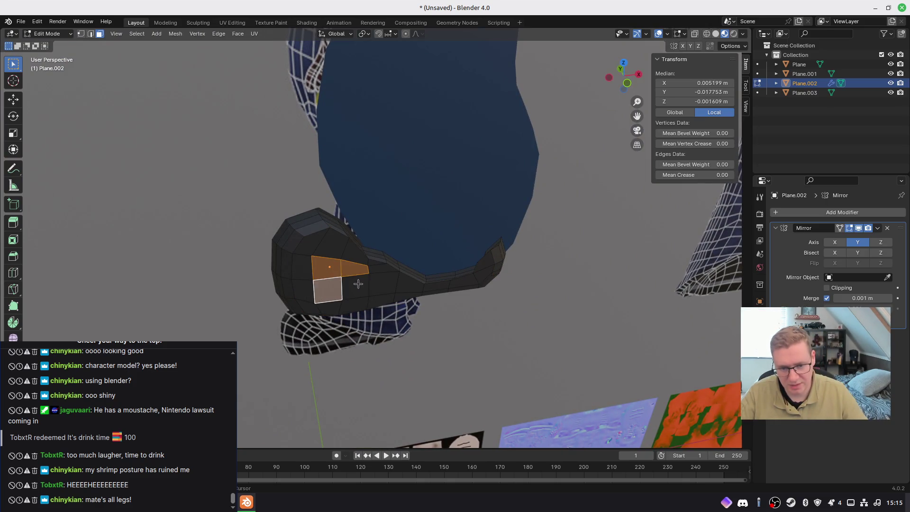
{"action": "left_click", "coordinate": [354, 292], "text": "shift"}
{"action": "left_click", "coordinate": [377, 274], "text": "shift"}
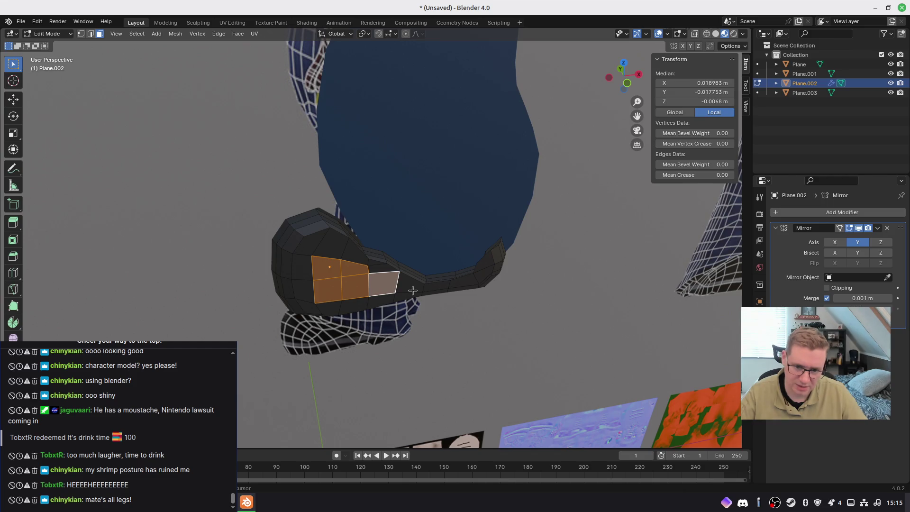
{"action": "middle_click_drag", "start_coordinate": [410, 294], "coordinate": [490, 330]}
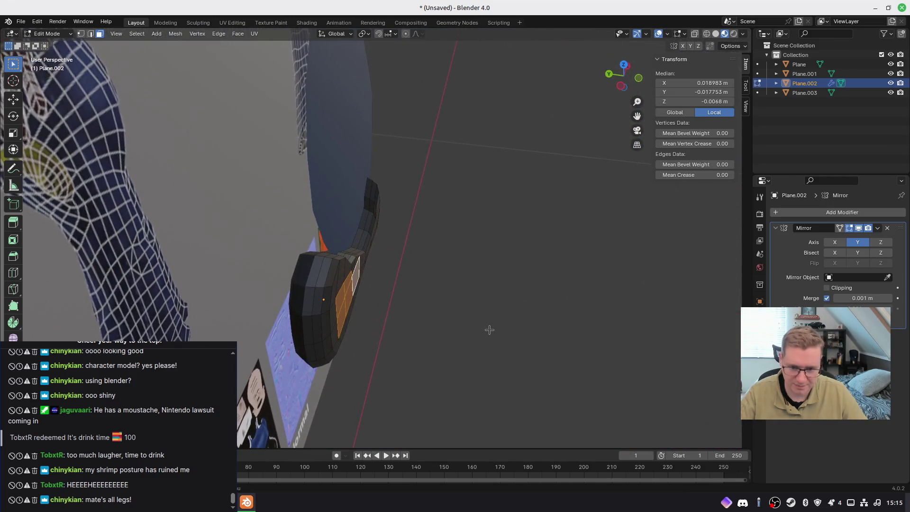
{"action": "key", "text": "g"}
{"action": "key", "text": "y"}
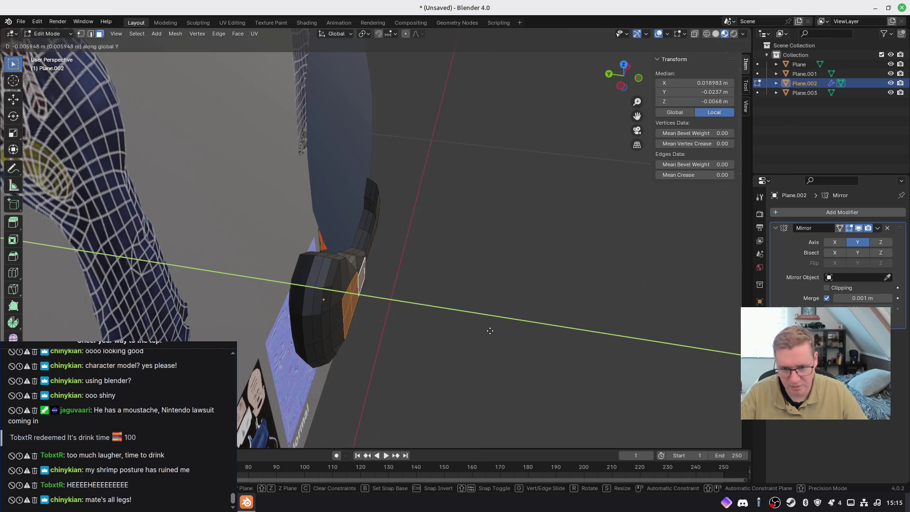
{"action": "mouse_move", "coordinate": [498, 315]}
{"action": "middle_mouse_down"}
{"action": "mouse_move", "coordinate": [469, 312]}
{"action": "mouse_move", "coordinate": [536, 288]}
{"action": "mouse_move", "coordinate": [522, 251]}
{"action": "mouse_move", "coordinate": [453, 265]}
{"action": "mouse_move", "coordinate": [319, 266]}
{"action": "middle_mouse_up"}
{"action": "key", "text": "g"}
{"action": "left_click", "coordinate": [496, 308]}
{"action": "key", "text": "Tab"}
Apply Shade Smooth to the dark hand mesh and orbit to inspect it
{"action": "right_click", "coordinate": [319, 266]}
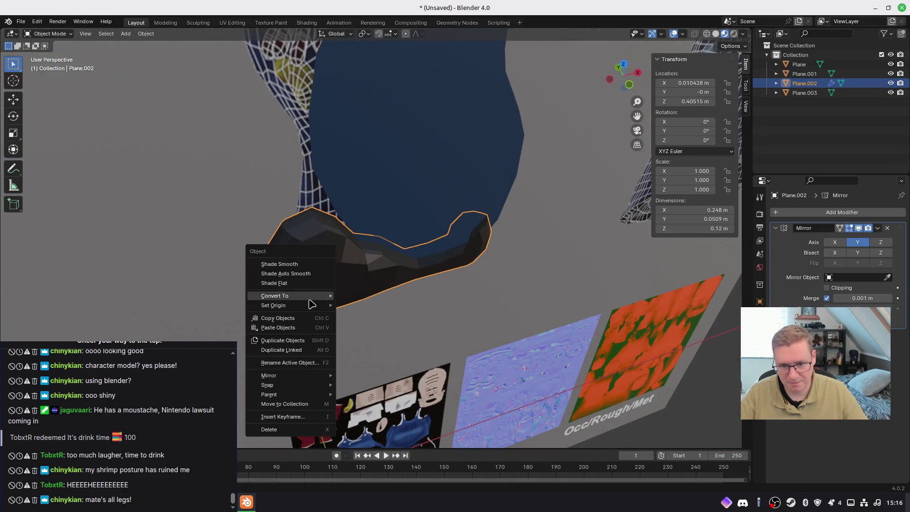
{"action": "left_click", "coordinate": [307, 266]}
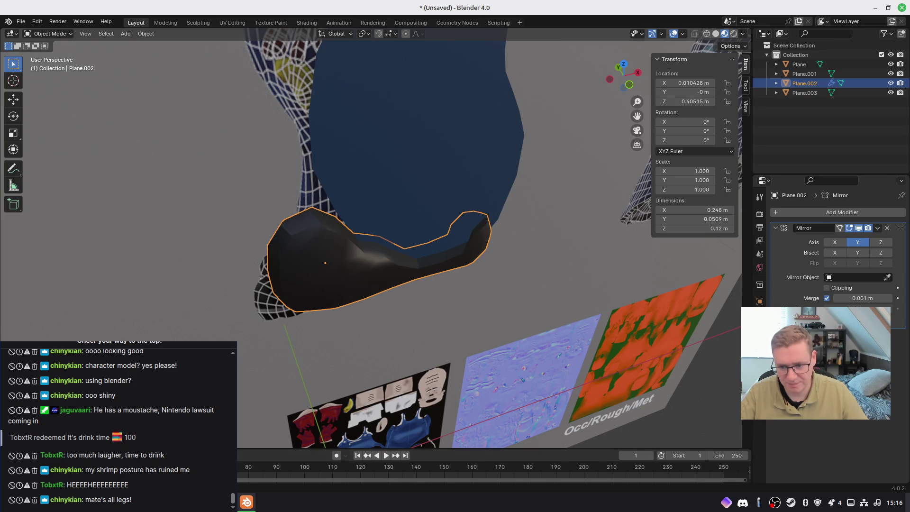
{"action": "middle_click_drag", "start_coordinate": [321, 340], "coordinate": [291, 370]}
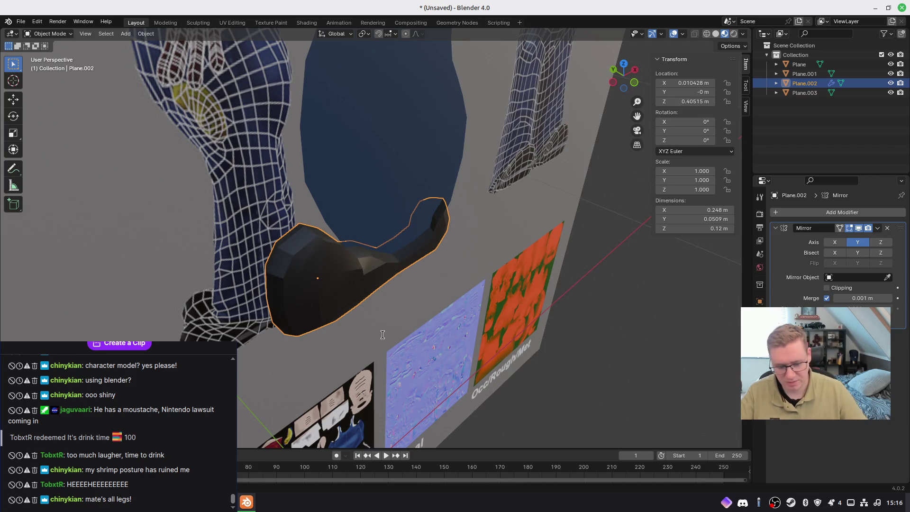
{"action": "mouse_move", "coordinate": [401, 317]}
{"action": "middle_mouse_down"}
{"action": "mouse_move", "coordinate": [501, 282]}
{"action": "mouse_move", "coordinate": [544, 315]}
{"action": "mouse_move", "coordinate": [431, 321]}
{"action": "middle_mouse_up"}
In Edit Mode, select a short chain of vertices down the dark hand mesh's outer edge
{"action": "key", "text": "Tab"}
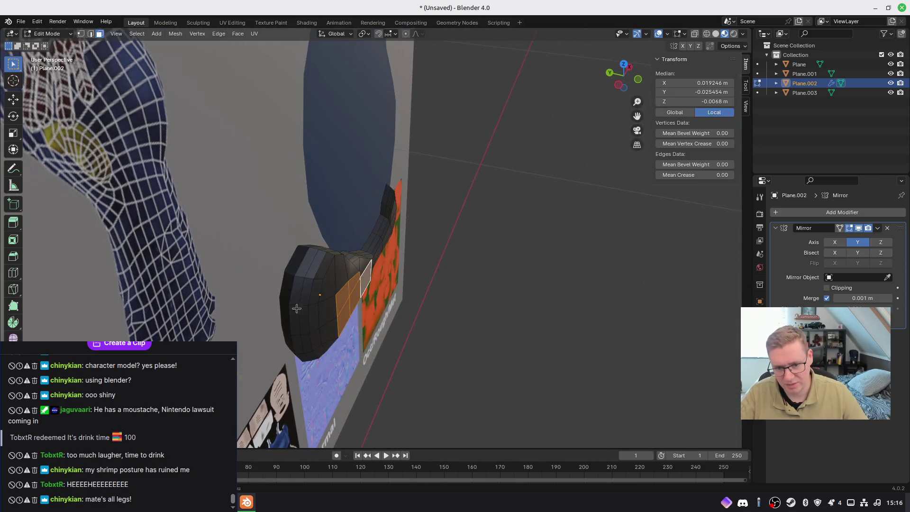
{"action": "key", "text": "1"}
{"action": "left_click", "coordinate": [291, 300]}
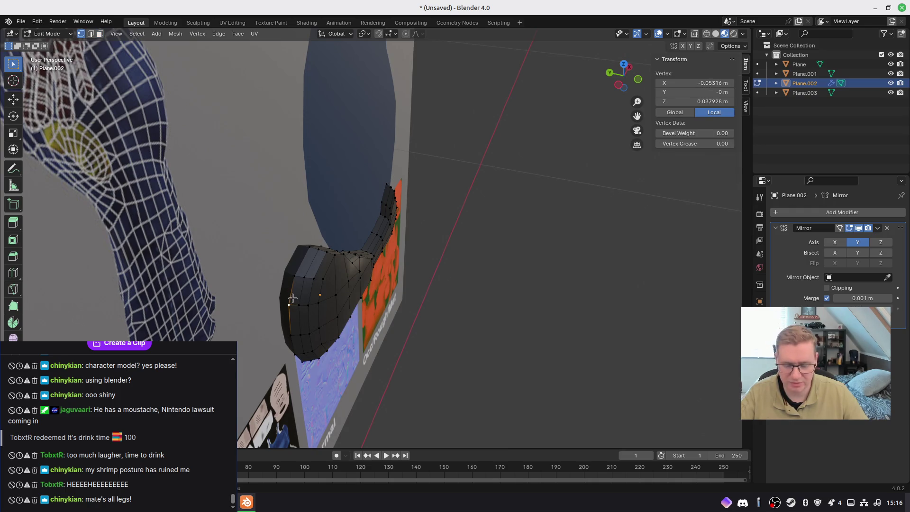
{"action": "middle_click_drag", "start_coordinate": [292, 297], "coordinate": [317, 317]}
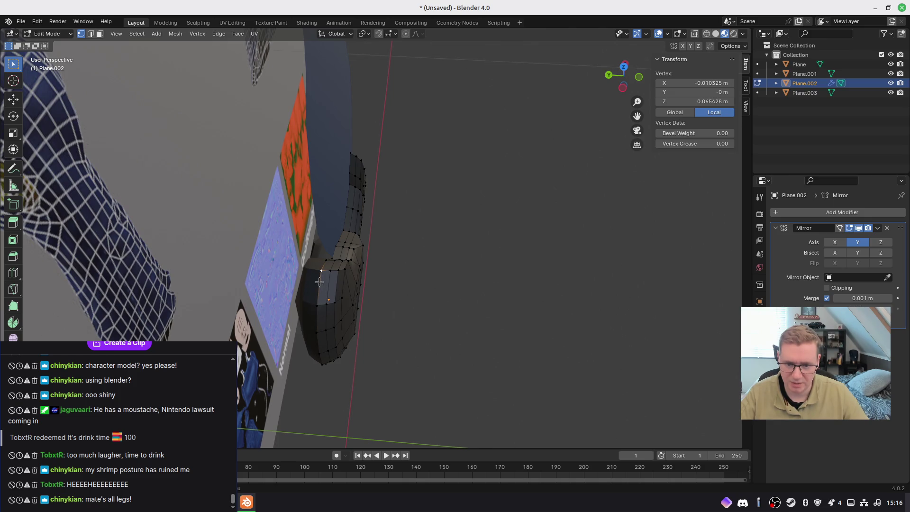
{"action": "left_click", "coordinate": [319, 305], "text": "shift"}
{"action": "left_click", "coordinate": [317, 334], "text": "shift"}
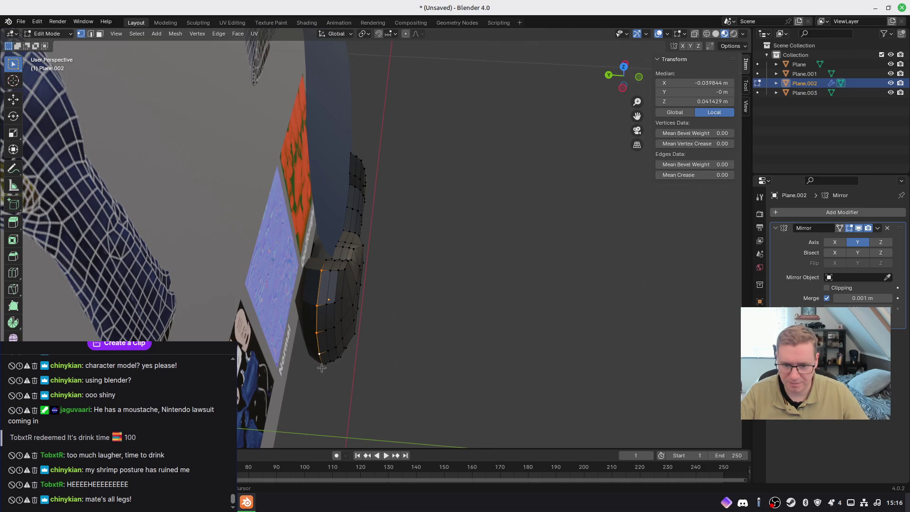
{"action": "middle_click_drag", "start_coordinate": [339, 381], "coordinate": [330, 282]}
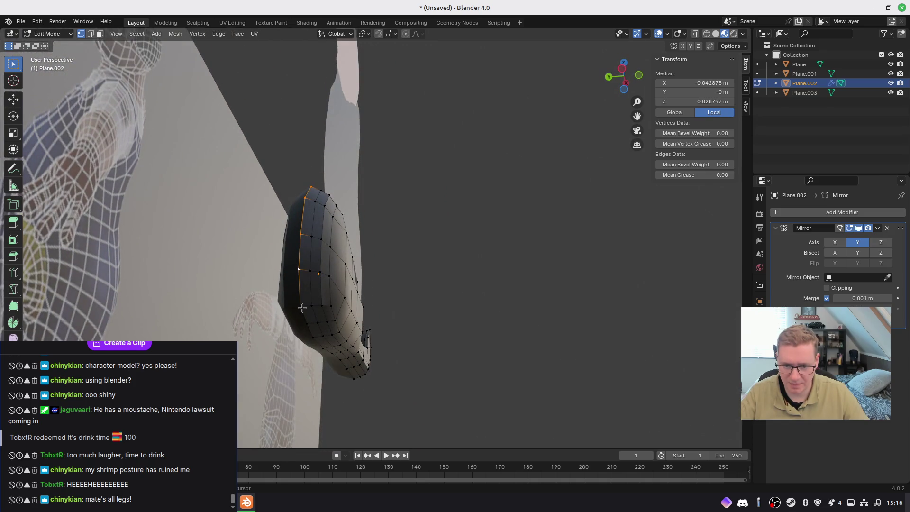
{"action": "mouse_move", "coordinate": [324, 332]}
{"action": "middle_mouse_down"}
{"action": "mouse_move", "coordinate": [322, 313]}
{"action": "mouse_move", "coordinate": [303, 324]}
{"action": "mouse_move", "coordinate": [347, 351]}
{"action": "middle_mouse_up"}
Nudge those vertices slightly along X, then back in object mode select the blue torso Plane.001
{"action": "key", "text": "g"}
{"action": "key", "text": "x"}
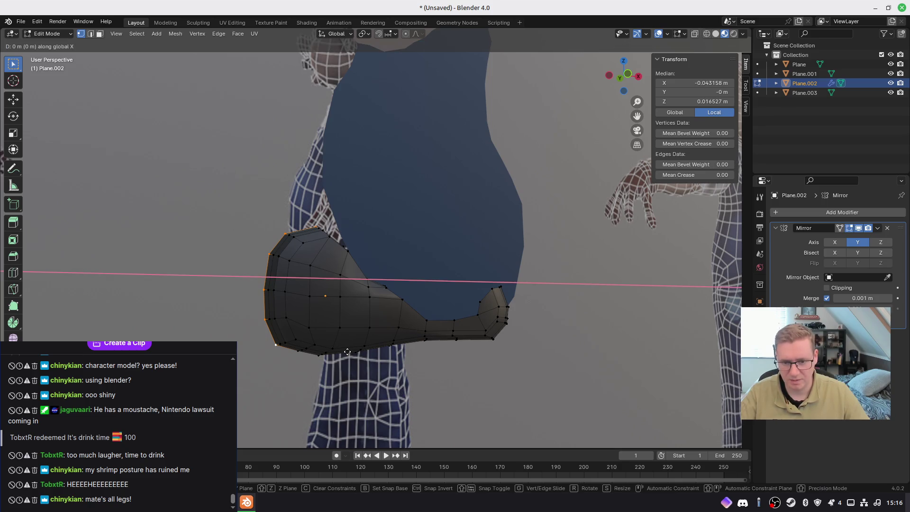
{"action": "left_click", "coordinate": [348, 352]}
{"action": "mouse_move", "coordinate": [348, 351]}
{"action": "middle_mouse_down"}
{"action": "mouse_move", "coordinate": [313, 334]}
{"action": "mouse_move", "coordinate": [386, 360]}
{"action": "mouse_move", "coordinate": [420, 351]}
{"action": "mouse_move", "coordinate": [317, 338]}
{"action": "mouse_move", "coordinate": [432, 365]}
{"action": "mouse_move", "coordinate": [396, 349]}
{"action": "mouse_move", "coordinate": [171, 321]}
{"action": "mouse_move", "coordinate": [337, 349]}
{"action": "mouse_move", "coordinate": [336, 334]}
{"action": "mouse_move", "coordinate": [454, 353]}
{"action": "mouse_move", "coordinate": [352, 353]}
{"action": "mouse_move", "coordinate": [372, 228]}
{"action": "mouse_move", "coordinate": [377, 252]}
{"action": "mouse_move", "coordinate": [406, 201]}
{"action": "mouse_move", "coordinate": [425, 281]}
{"action": "mouse_move", "coordinate": [417, 301]}
{"action": "middle_mouse_up"}
{"action": "key", "text": "Tab"}
{"action": "left_click", "coordinate": [372, 227]}
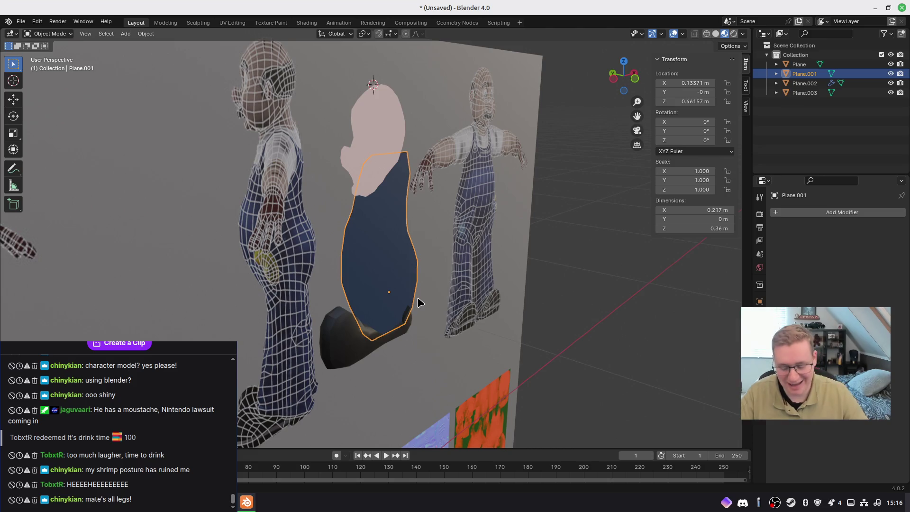
Enter Edit Mode on the torso Plane.001 and select all its vertices
{"action": "key", "text": "Tab"}
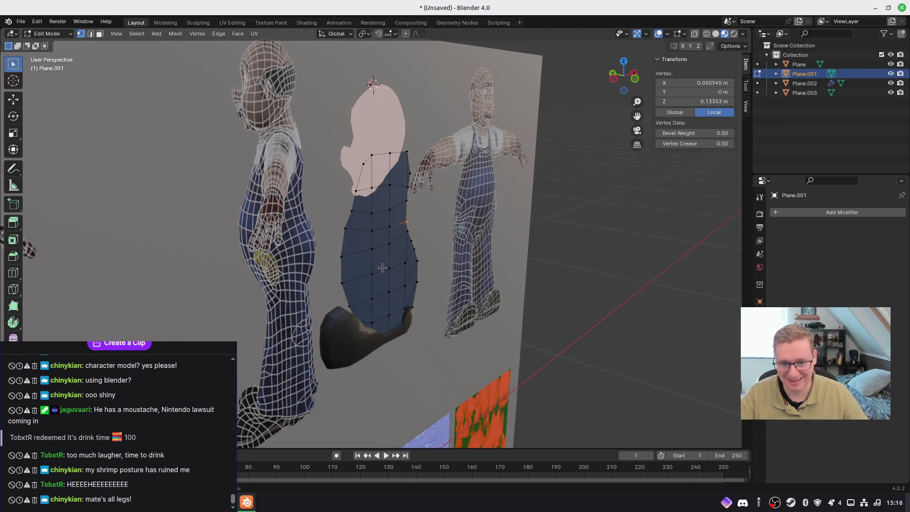
{"action": "key", "text": "a"}
{"action": "middle_click_drag", "start_coordinate": [392, 274], "coordinate": [411, 288]}
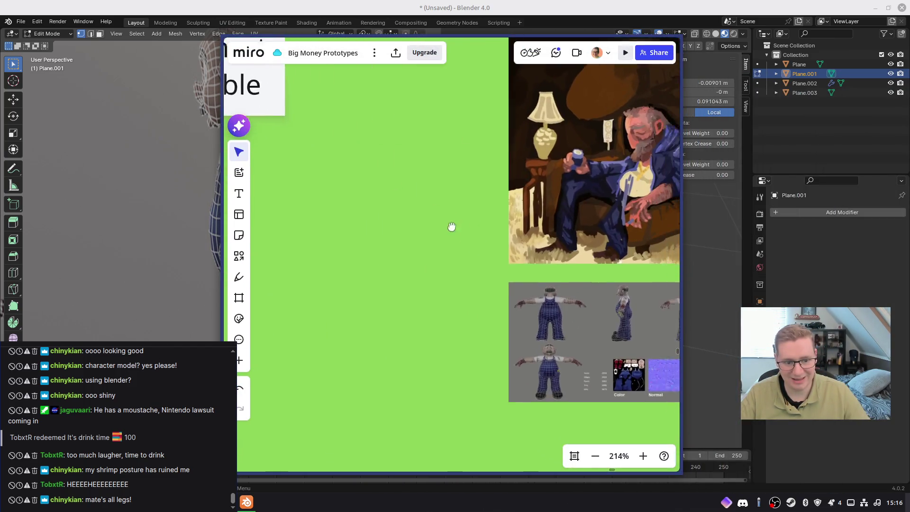
Pan and zoom the Miro board to the design notes and round character sketch
{"action": "scroll", "coordinate": [422, 217], "scroll_direction": "down", "scroll_amount": 5}
{"action": "middle_click_drag", "start_coordinate": [439, 212], "coordinate": [611, 256]}
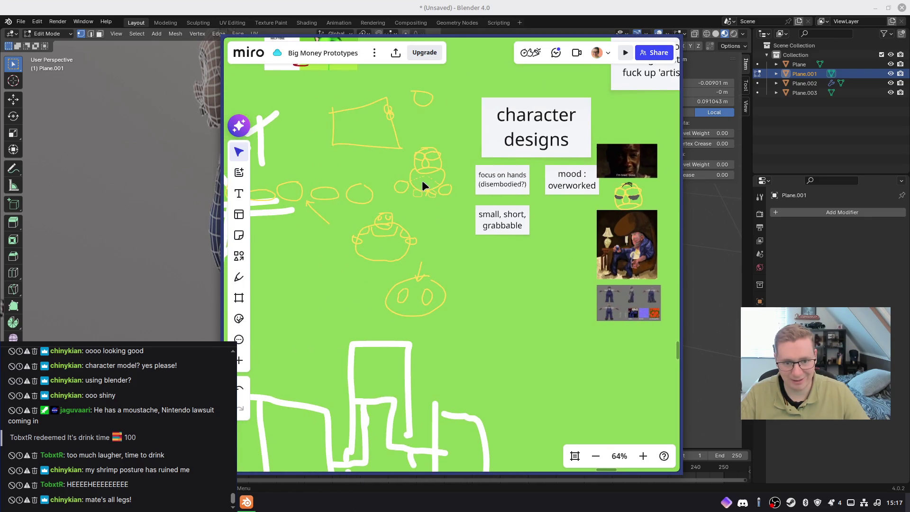
{"action": "scroll", "coordinate": [422, 180], "scroll_direction": "up", "scroll_amount": 5}
{"action": "middle_click_drag", "start_coordinate": [412, 219], "coordinate": [513, 222]}
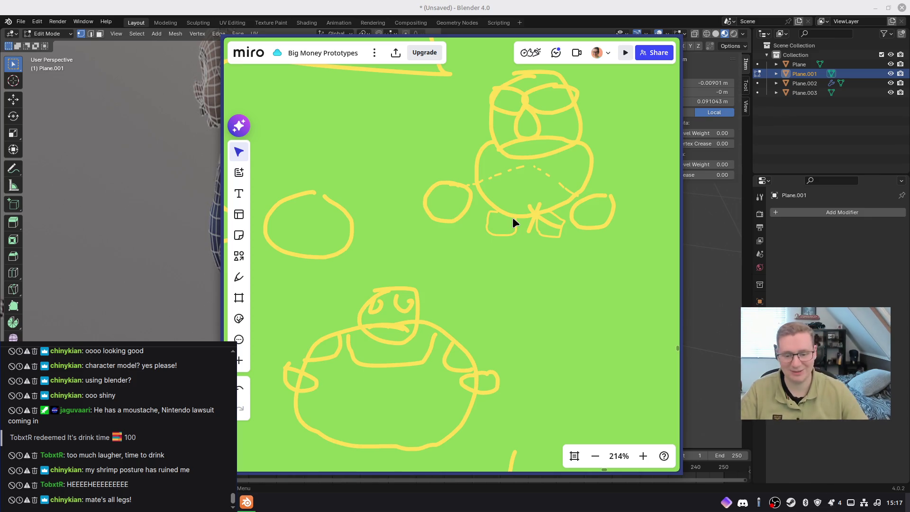
Minimize the Miro browser window and deselect all torso vertices in Blender
{"action": "mouse_move", "coordinate": [623, 57]}
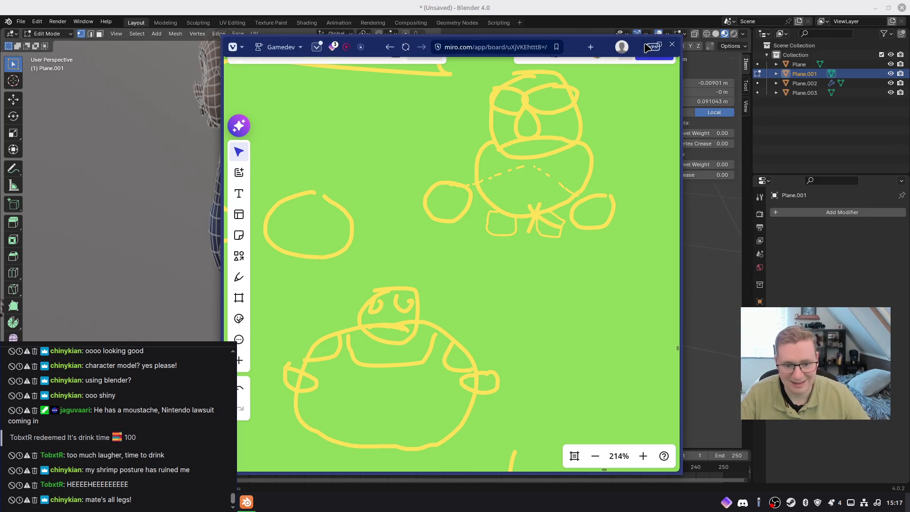
{"action": "left_click", "coordinate": [647, 46]}
{"action": "mouse_move", "coordinate": [430, 248]}
{"action": "middle_mouse_down"}
{"action": "mouse_move", "coordinate": [401, 238]}
{"action": "mouse_move", "coordinate": [364, 188]}
{"action": "middle_mouse_up"}
{"action": "key", "text": "alt+a"}
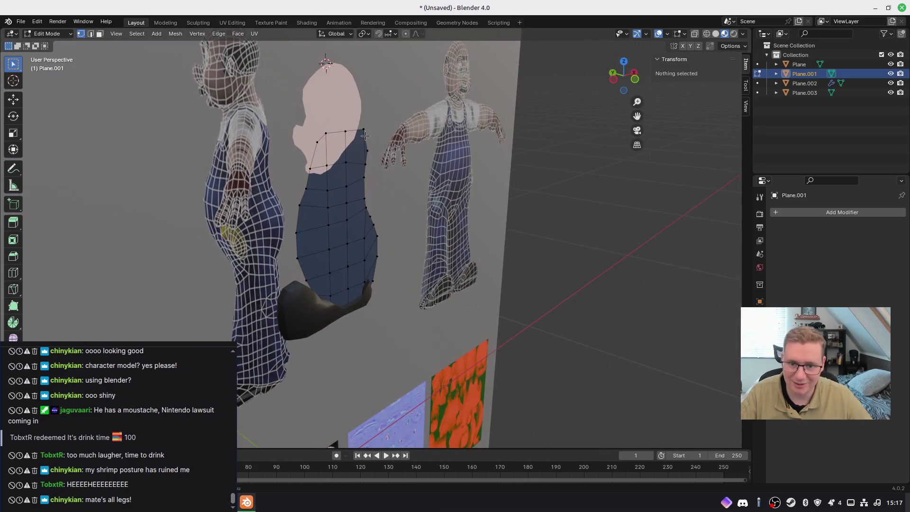
Delete the dark hand object Plane.002 from the scene
{"action": "middle_click_drag", "start_coordinate": [422, 192], "coordinate": [382, 184]}
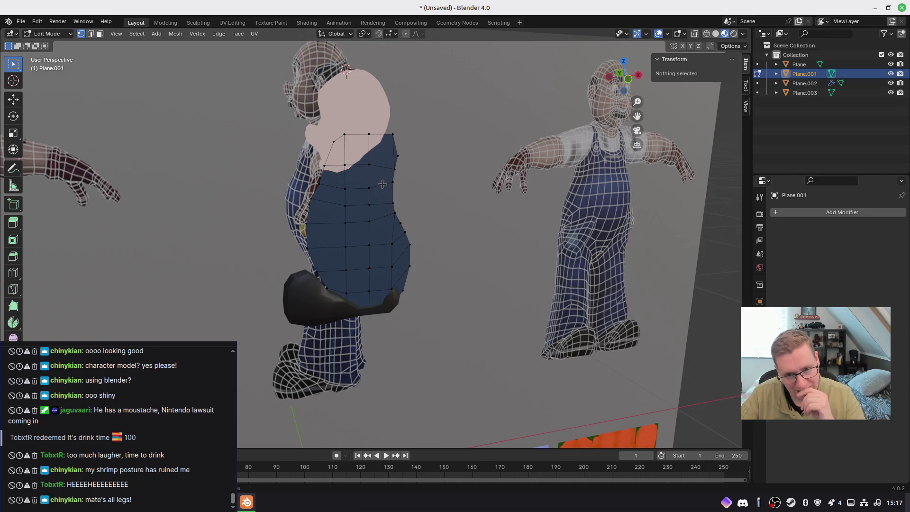
{"action": "mouse_move", "coordinate": [383, 185]}
{"action": "middle_mouse_down"}
{"action": "mouse_move", "coordinate": [335, 289]}
{"action": "mouse_move", "coordinate": [321, 264]}
{"action": "middle_mouse_up"}
{"action": "key", "text": "Tab"}
{"action": "left_click", "coordinate": [306, 307]}
{"action": "key", "text": "Delete"}
{"action": "left_click", "coordinate": [321, 264]}
Enter Edit Mode on the torso and box-select all its vertices in front view
{"action": "mouse_move", "coordinate": [417, 264]}
{"action": "middle_mouse_down"}
{"action": "mouse_move", "coordinate": [439, 279]}
{"action": "mouse_move", "coordinate": [427, 273]}
{"action": "middle_mouse_up"}
{"action": "key", "text": "Tab"}
{"action": "middle_click_drag", "start_coordinate": [385, 241], "coordinate": [408, 247]}
{"action": "middle_click_drag", "start_coordinate": [358, 217], "coordinate": [339, 214]}
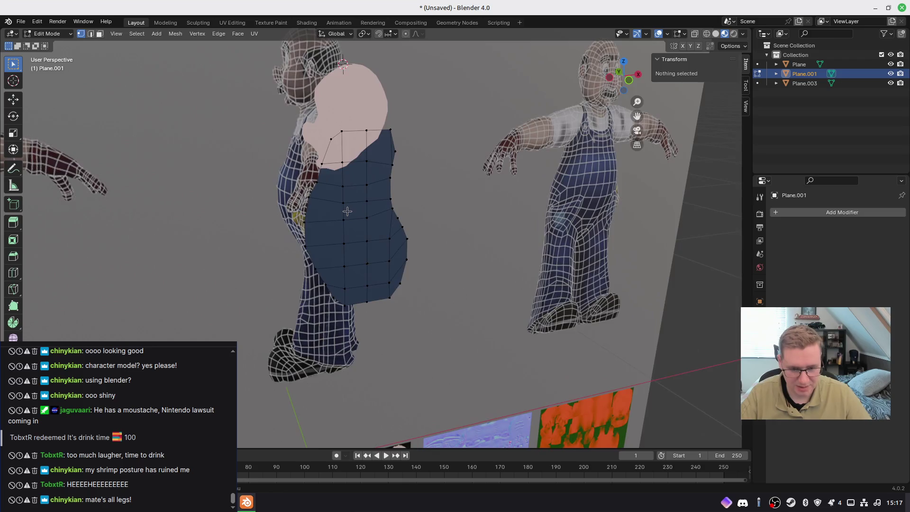
{"action": "key", "text": "KP_1"}
{"action": "left_click_drag", "start_coordinate": [255, 78], "coordinate": [434, 379]}
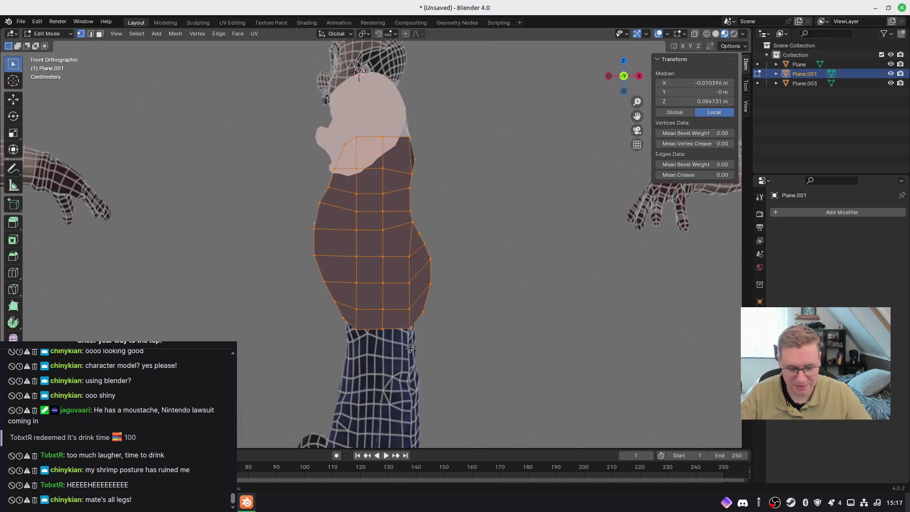
From the right side view, add a Mirror modifier to the torso mirroring on Y only
{"action": "key", "text": "KP_3"}
{"action": "middle_click_drag", "start_coordinate": [495, 307], "coordinate": [445, 302], "text": "shift"}
{"action": "left_click", "coordinate": [786, 213]}
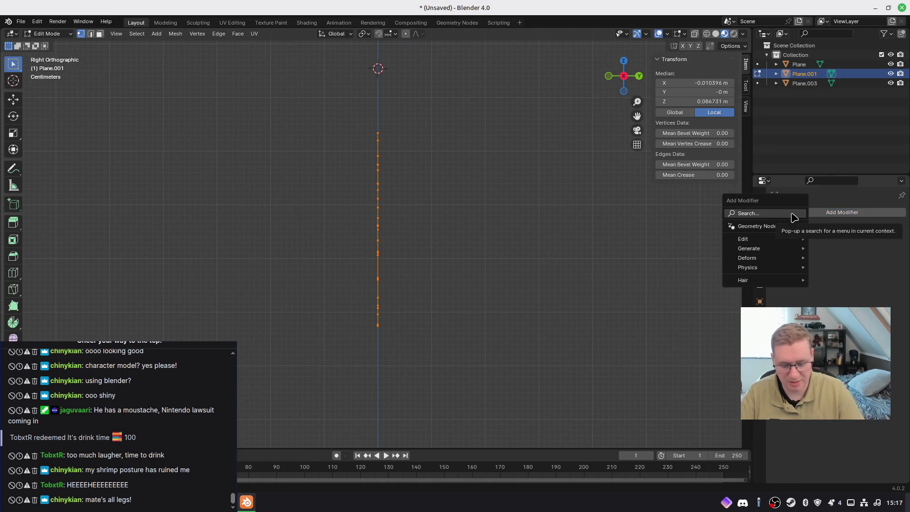
{"action": "type", "text": "mir"}
{"action": "key", "text": "Return"}
{"action": "left_click", "coordinate": [857, 242]}
{"action": "left_click", "coordinate": [834, 242]}
Extrude the torso edge sideways three times into a thick block
{"action": "middle_click_drag", "start_coordinate": [488, 228], "coordinate": [424, 218], "text": "shift"}
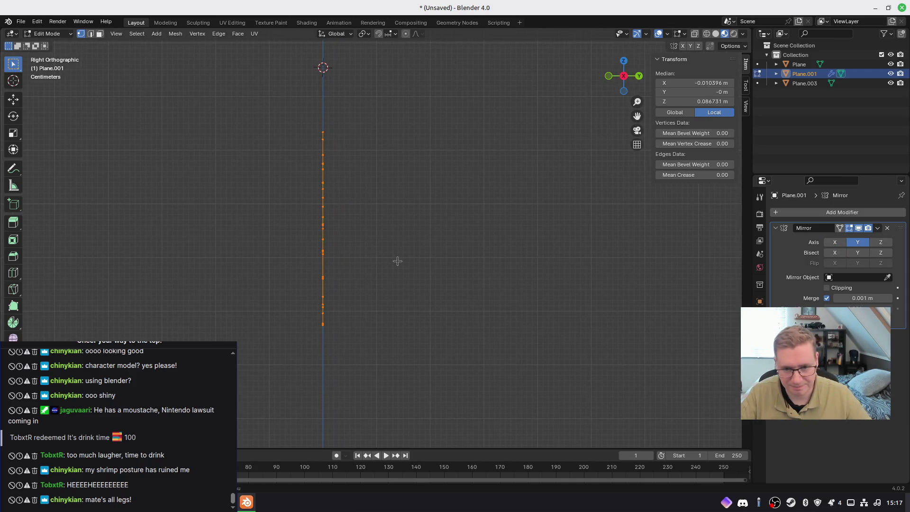
{"action": "key", "text": "e"}
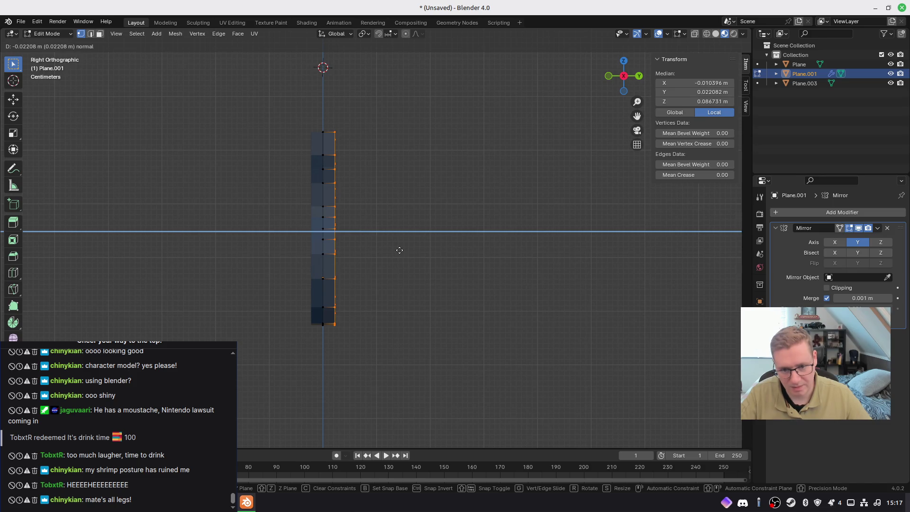
{"action": "left_click", "coordinate": [398, 250]}
{"action": "key", "text": "e"}
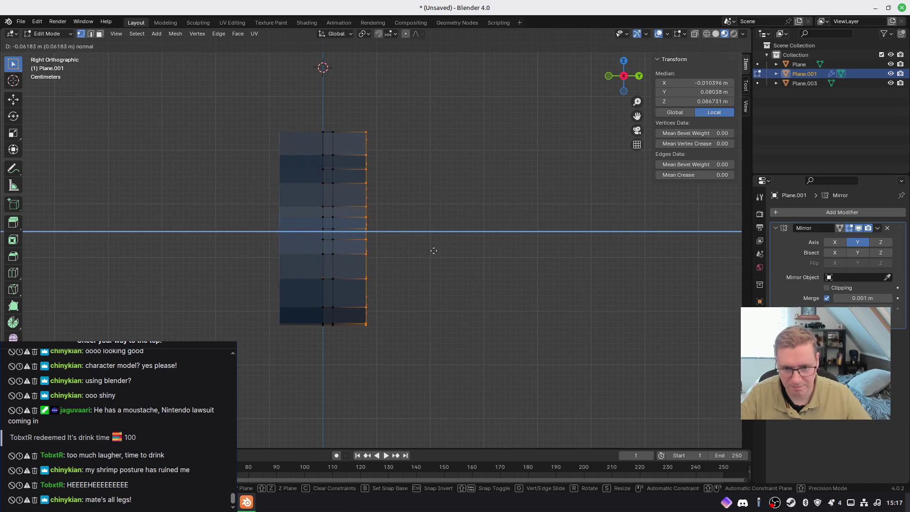
{"action": "left_click", "coordinate": [411, 243]}
{"action": "key", "text": "e"}
{"action": "left_click", "coordinate": [427, 241]}
{"action": "mouse_move", "coordinate": [431, 233]}
{"action": "middle_mouse_down"}
{"action": "mouse_move", "coordinate": [289, 278]}
{"action": "mouse_move", "coordinate": [480, 258]}
{"action": "mouse_move", "coordinate": [61, 274]}
{"action": "mouse_move", "coordinate": [379, 266]}
{"action": "mouse_move", "coordinate": [94, 263]}
{"action": "mouse_move", "coordinate": [105, 259]}
{"action": "middle_mouse_up"}
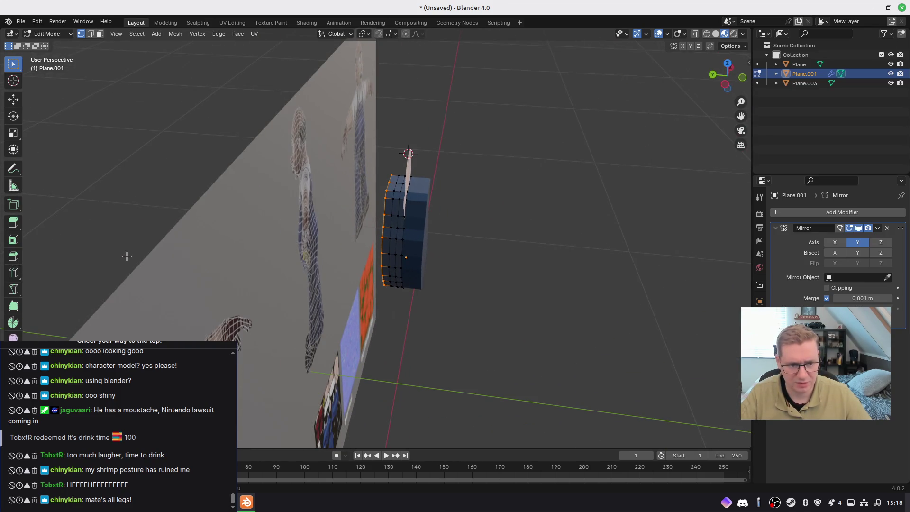
In object mode, apply the torso's rotation
{"action": "left_click", "coordinate": [747, 106]}
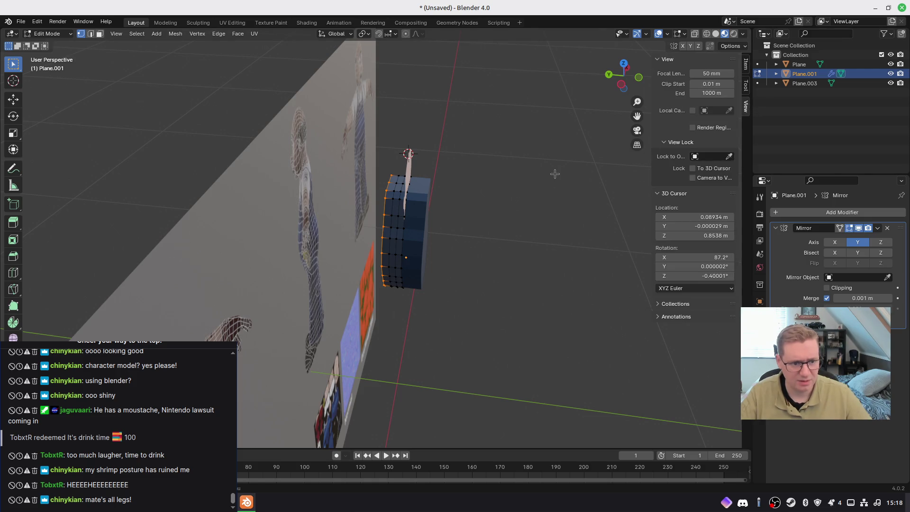
{"action": "mouse_move", "coordinate": [547, 201]}
{"action": "middle_mouse_down"}
{"action": "mouse_move", "coordinate": [524, 216]}
{"action": "mouse_move", "coordinate": [499, 199]}
{"action": "middle_mouse_up"}
{"action": "key", "text": "Tab"}
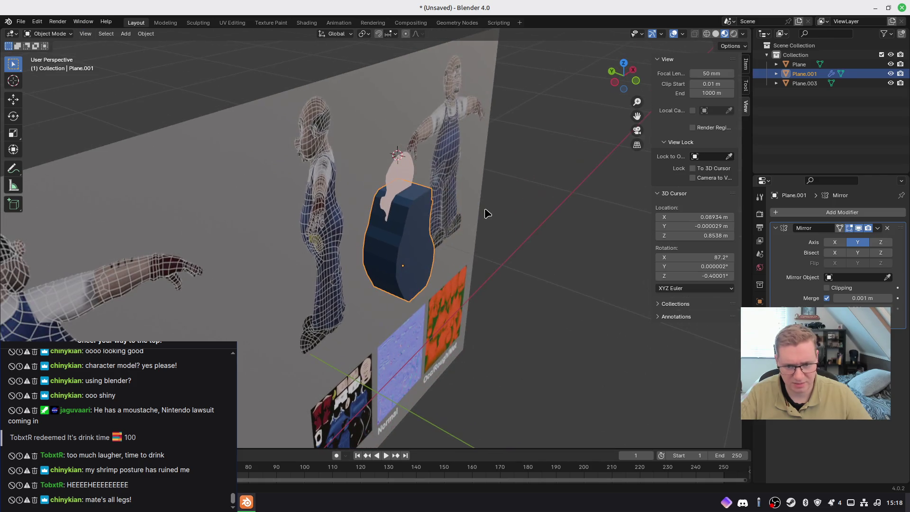
{"action": "key", "text": "ctrl+a"}
{"action": "left_click", "coordinate": [454, 204]}
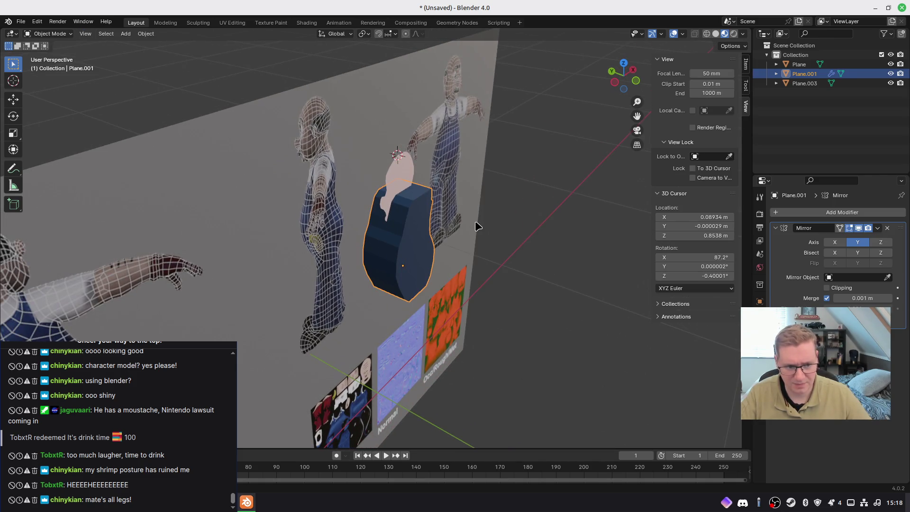
Squash the torso mesh with a Shift+Y scale, then undo back past the Mirror modifier
{"action": "mouse_move", "coordinate": [477, 227]}
{"action": "middle_mouse_down"}
{"action": "mouse_move", "coordinate": [474, 245]}
{"action": "mouse_move", "coordinate": [502, 255]}
{"action": "middle_mouse_up"}
{"action": "key", "text": "Tab"}
{"action": "mouse_move", "coordinate": [449, 244]}
{"action": "middle_mouse_down"}
{"action": "mouse_move", "coordinate": [483, 241]}
{"action": "mouse_move", "coordinate": [427, 239]}
{"action": "mouse_move", "coordinate": [450, 254]}
{"action": "mouse_move", "coordinate": [472, 243]}
{"action": "mouse_move", "coordinate": [463, 258]}
{"action": "mouse_move", "coordinate": [520, 277]}
{"action": "mouse_move", "coordinate": [525, 288]}
{"action": "middle_mouse_up"}
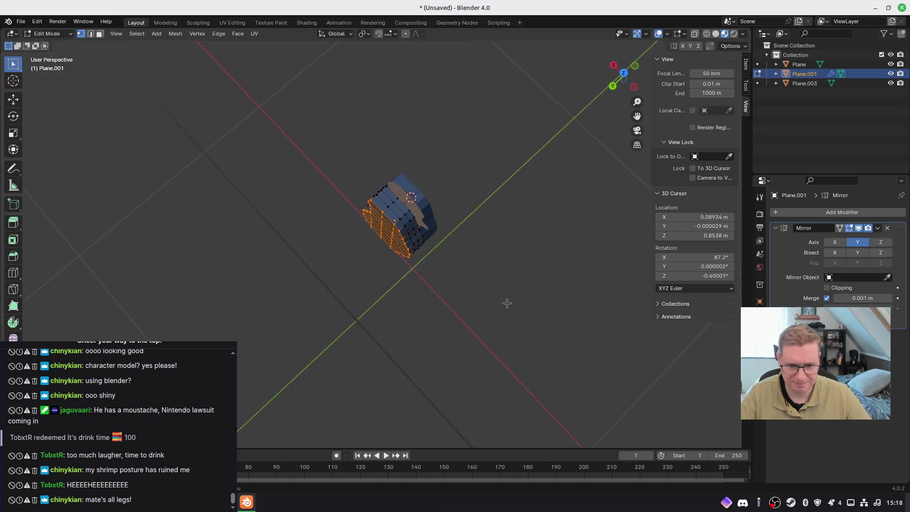
{"action": "key", "text": "s"}
{"action": "key", "text": "shift+y"}
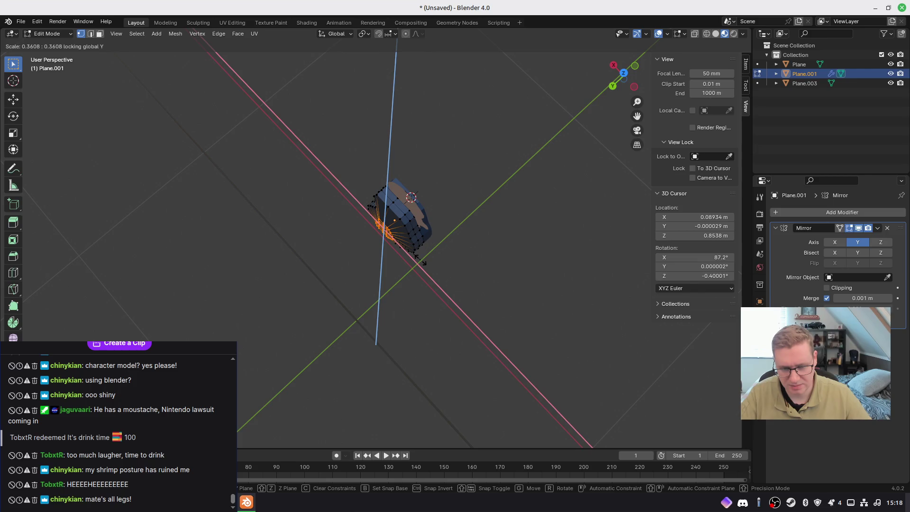
{"action": "left_click", "coordinate": [454, 281]}
{"action": "mouse_move", "coordinate": [448, 265]}
{"action": "middle_mouse_down"}
{"action": "mouse_move", "coordinate": [312, 179]}
{"action": "mouse_move", "coordinate": [349, 195]}
{"action": "middle_mouse_up"}
{"action": "key", "text": "ctrl+z"}
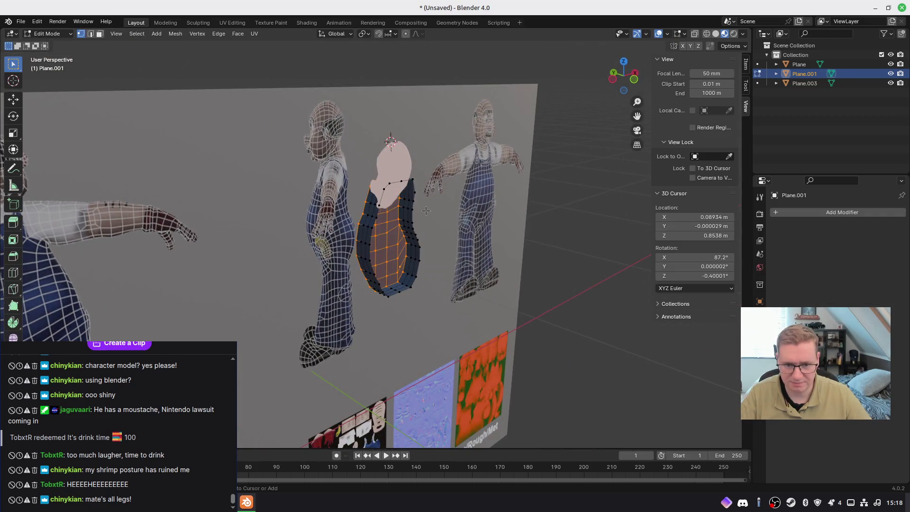
Select all torso vertices and re-add a Mirror modifier set to the Y axis only
{"action": "key", "text": "a"}
{"action": "middle_click_drag", "start_coordinate": [429, 214], "coordinate": [616, 239]}
{"action": "left_click", "coordinate": [807, 213]}
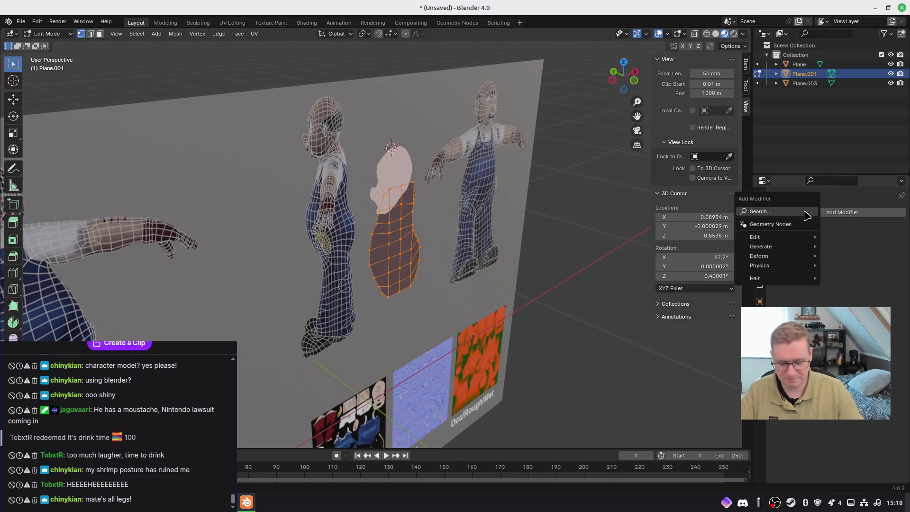
{"action": "type", "text": "mirror"}
{"action": "key", "text": "Return"}
{"action": "left_click", "coordinate": [857, 242]}
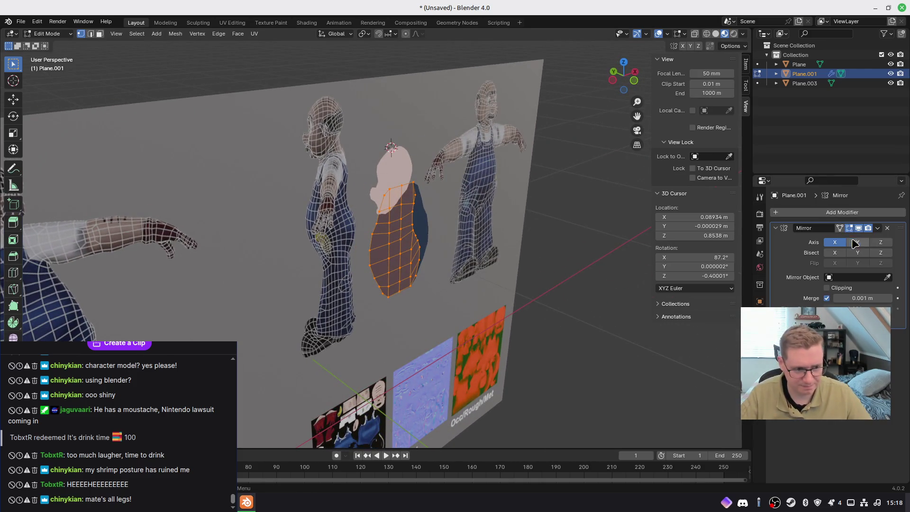
{"action": "left_click", "coordinate": [834, 243]}
Extrude the selected torso faces along Y into a slab
{"action": "middle_click_drag", "start_coordinate": [487, 284], "coordinate": [509, 290]}
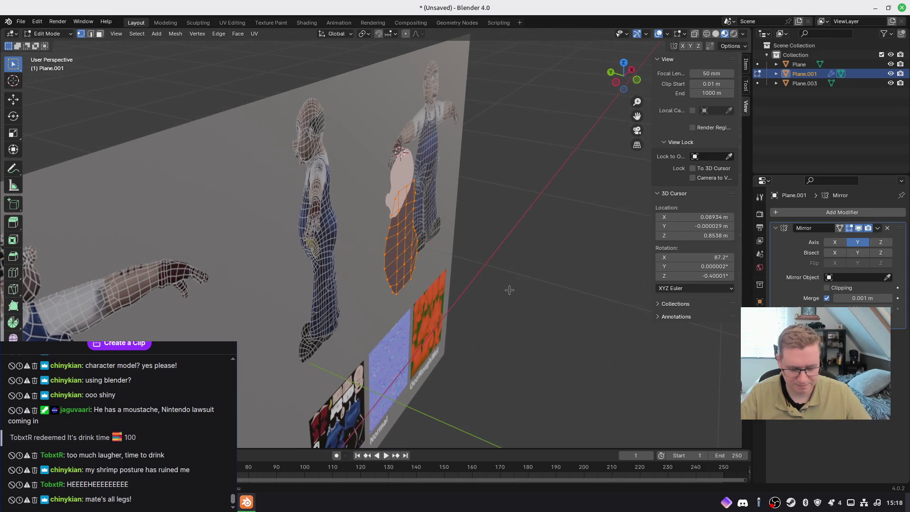
{"action": "key", "text": "e"}
{"action": "key", "text": "y"}
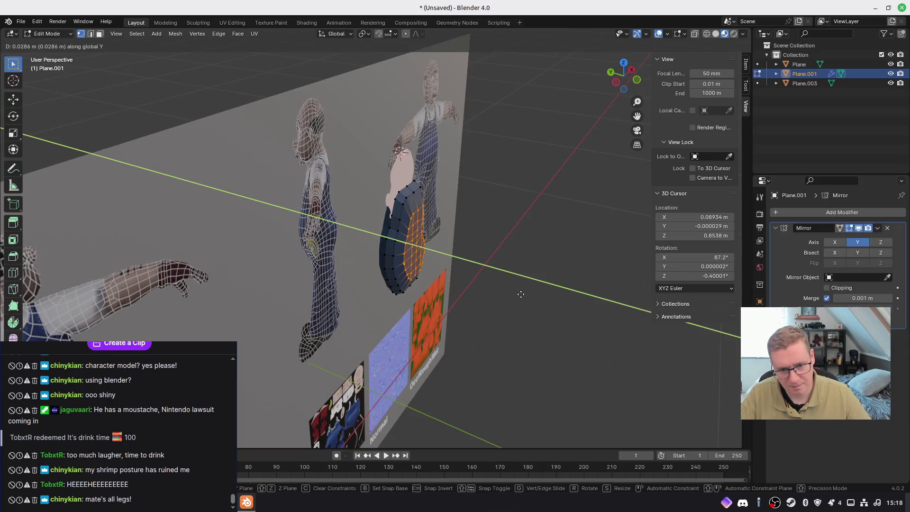
{"action": "left_click", "coordinate": [522, 294]}
Extrude the front faces again, flatten them along Y and narrow them along Z
{"action": "mouse_move", "coordinate": [521, 295]}
{"action": "middle_mouse_down"}
{"action": "mouse_move", "coordinate": [487, 300]}
{"action": "mouse_move", "coordinate": [336, 272]}
{"action": "mouse_move", "coordinate": [436, 284]}
{"action": "middle_mouse_up"}
{"action": "key", "text": "e"}
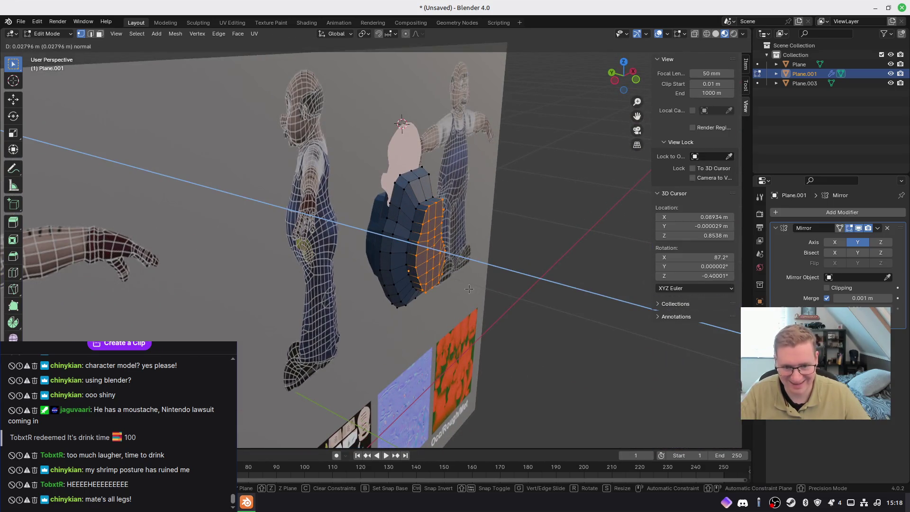
{"action": "left_click", "coordinate": [469, 289]}
{"action": "key", "text": "s"}
{"action": "key", "text": "y"}
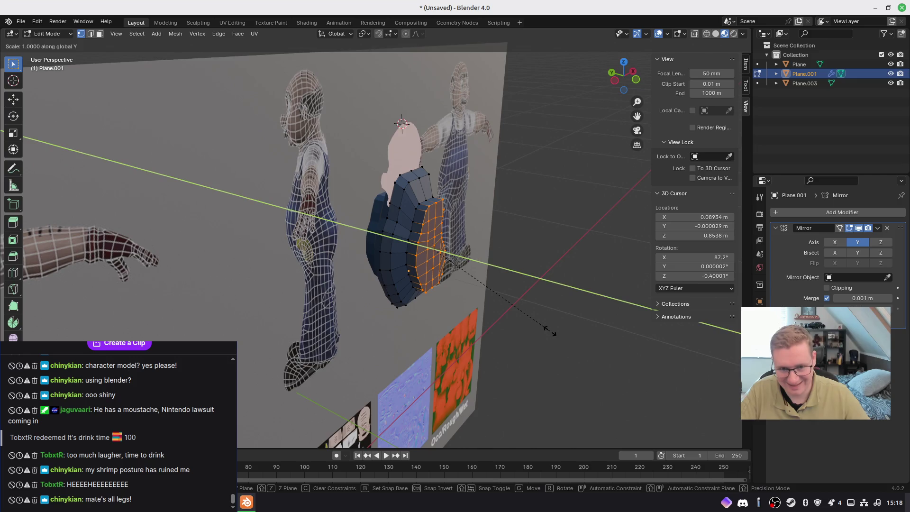
{"action": "left_click", "coordinate": [536, 320]}
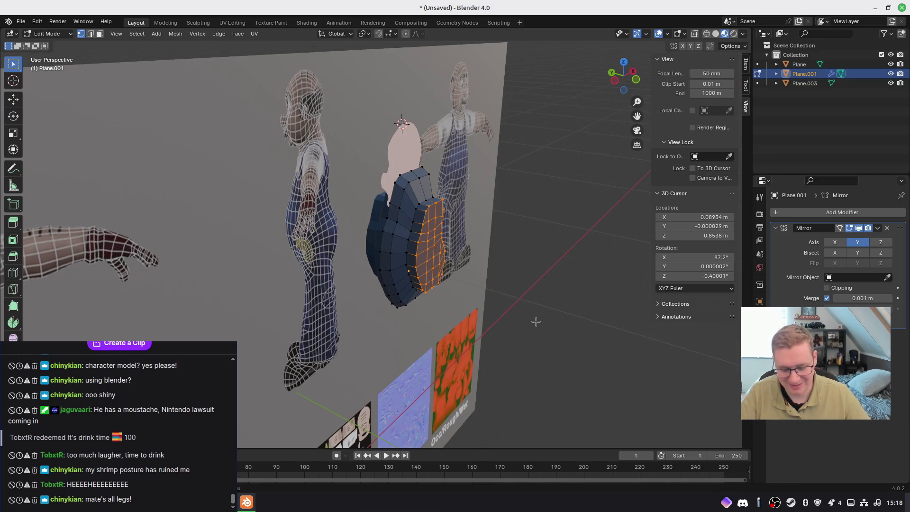
{"action": "key", "text": "s"}
{"action": "key", "text": "y"}
{"action": "key", "text": "z"}
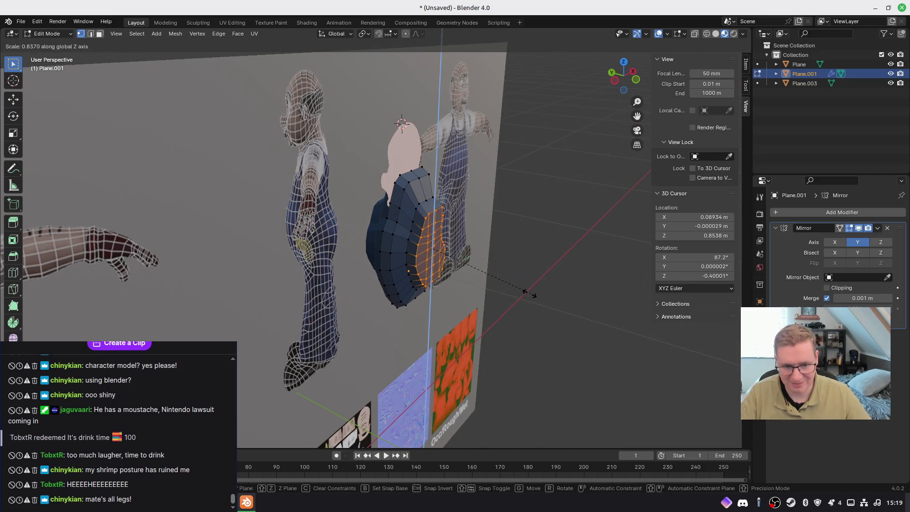
{"action": "key", "text": "z"}
{"action": "key", "text": "z"}
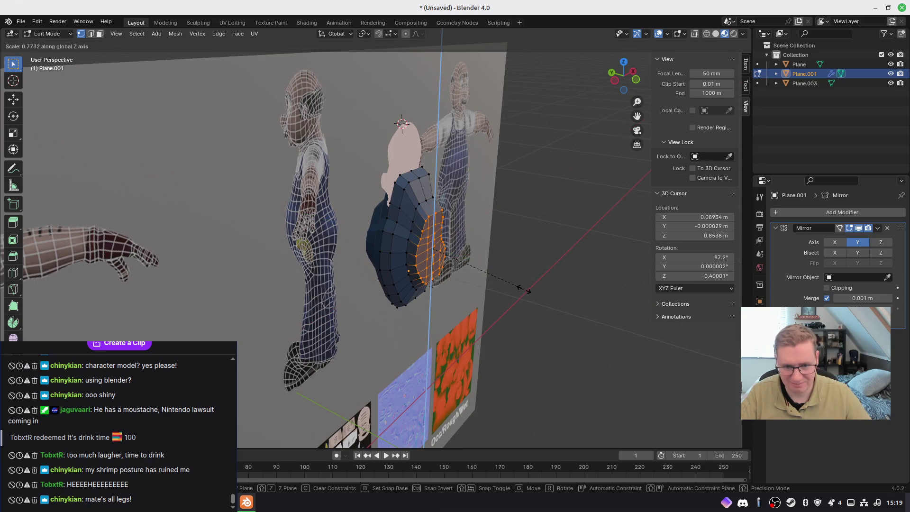
{"action": "left_click", "coordinate": [523, 288]}
In front view, extrude the faces once more, shrink them inward and reposition them
{"action": "key", "text": "KP_1"}
{"action": "mouse_move", "coordinate": [530, 276]}
{"action": "middle_mouse_down"}
{"action": "mouse_move", "coordinate": [489, 275]}
{"action": "mouse_move", "coordinate": [568, 285]}
{"action": "mouse_move", "coordinate": [538, 292]}
{"action": "middle_mouse_up"}
{"action": "key", "text": "e"}
{"action": "left_click", "coordinate": [552, 310]}
{"action": "key", "text": "s"}
{"action": "left_click", "coordinate": [528, 305]}
{"action": "key", "text": "g"}
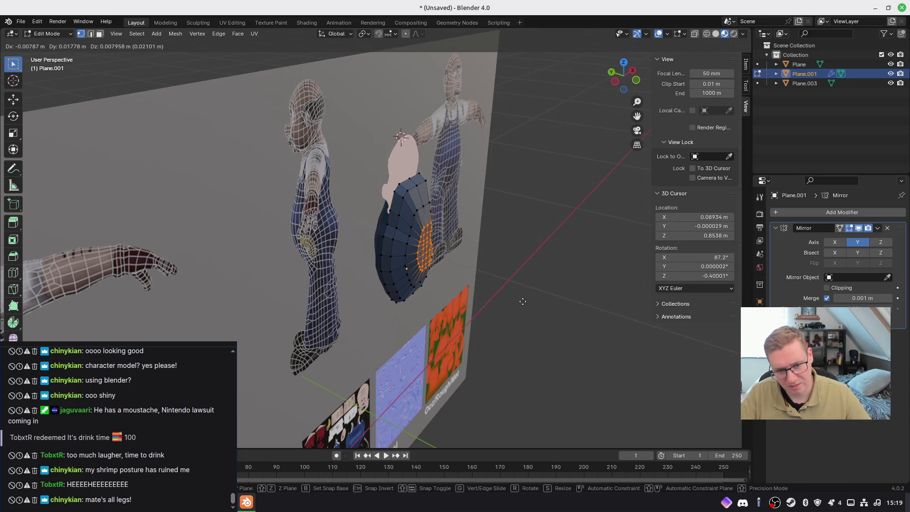
{"action": "left_click", "coordinate": [523, 301]}
Inspect the rounded torso from several angles and return to object mode
{"action": "mouse_move", "coordinate": [522, 301]}
{"action": "middle_mouse_down"}
{"action": "mouse_move", "coordinate": [528, 252]}
{"action": "mouse_move", "coordinate": [498, 246]}
{"action": "mouse_move", "coordinate": [377, 266]}
{"action": "mouse_move", "coordinate": [327, 318]}
{"action": "mouse_move", "coordinate": [492, 308]}
{"action": "mouse_move", "coordinate": [511, 320]}
{"action": "mouse_move", "coordinate": [418, 249]}
{"action": "middle_mouse_up"}
{"action": "mouse_move", "coordinate": [435, 250]}
{"action": "middle_mouse_down"}
{"action": "mouse_move", "coordinate": [453, 248]}
{"action": "mouse_move", "coordinate": [469, 298]}
{"action": "mouse_move", "coordinate": [430, 270]}
{"action": "middle_mouse_up"}
{"action": "mouse_move", "coordinate": [432, 234]}
{"action": "middle_mouse_down"}
{"action": "mouse_move", "coordinate": [487, 209]}
{"action": "mouse_move", "coordinate": [521, 224]}
{"action": "mouse_move", "coordinate": [484, 224]}
{"action": "mouse_move", "coordinate": [475, 242]}
{"action": "mouse_move", "coordinate": [523, 239]}
{"action": "mouse_move", "coordinate": [478, 244]}
{"action": "mouse_move", "coordinate": [431, 218]}
{"action": "mouse_move", "coordinate": [407, 161]}
{"action": "mouse_move", "coordinate": [492, 199]}
{"action": "mouse_move", "coordinate": [474, 181]}
{"action": "mouse_move", "coordinate": [525, 211]}
{"action": "mouse_move", "coordinate": [462, 203]}
{"action": "mouse_move", "coordinate": [412, 218]}
{"action": "mouse_move", "coordinate": [414, 189]}
{"action": "mouse_move", "coordinate": [464, 175]}
{"action": "mouse_move", "coordinate": [470, 201]}
{"action": "mouse_move", "coordinate": [365, 248]}
{"action": "middle_mouse_up"}
{"action": "key", "text": "Tab"}
Reselect the torso and undo the mirror axis change
{"action": "left_click", "coordinate": [401, 171]}
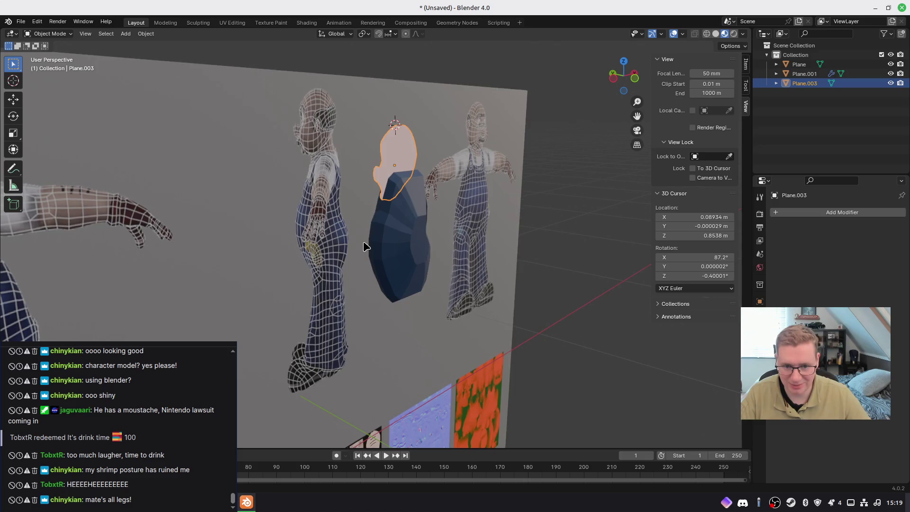
{"action": "left_click", "coordinate": [421, 260]}
{"action": "mouse_move", "coordinate": [422, 260]}
{"action": "middle_mouse_down"}
{"action": "mouse_move", "coordinate": [440, 258]}
{"action": "mouse_move", "coordinate": [431, 261]}
{"action": "middle_mouse_up"}
{"action": "key", "text": "ctrl+z"}
In Edit Mode, resize the torso mesh with S Shift+Y and move it into place
{"action": "key", "text": "Tab"}
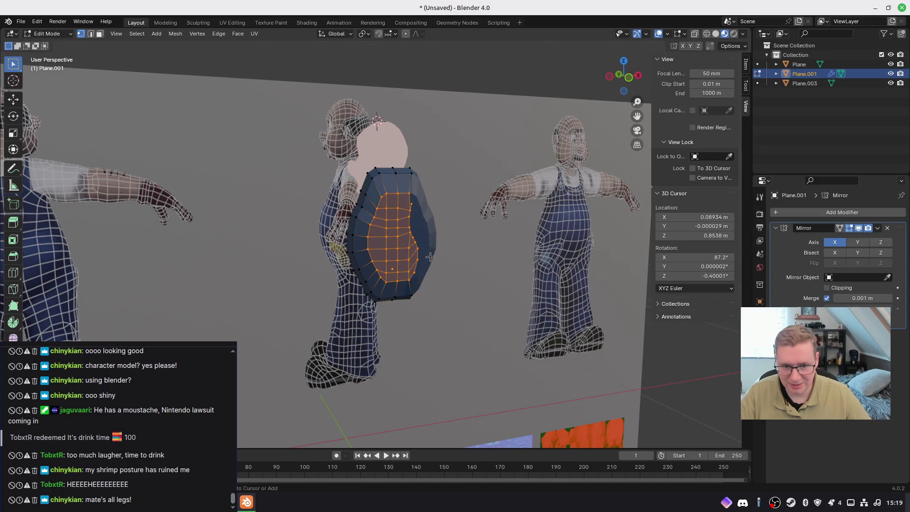
{"action": "middle_click_drag", "start_coordinate": [430, 257], "coordinate": [528, 297]}
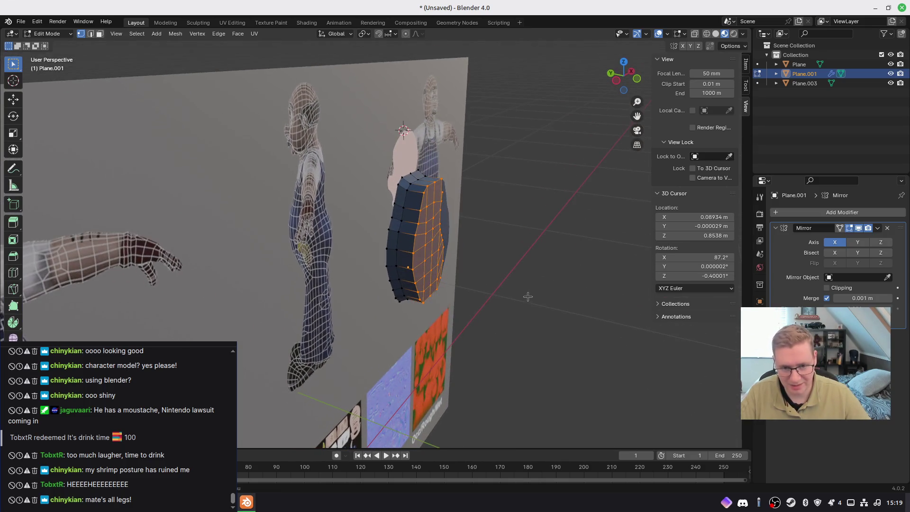
{"action": "key", "text": "s"}
{"action": "key", "text": "shift+y"}
{"action": "left_click", "coordinate": [556, 320]}
{"action": "key", "text": "g"}
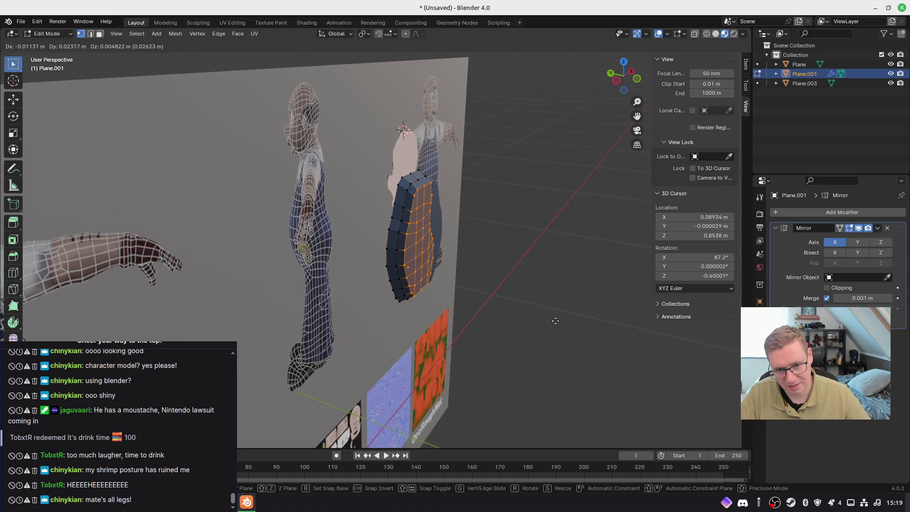
{"action": "left_click", "coordinate": [556, 321]}
Stretch the torso vertically along Z, then resize it uniformly
{"action": "mouse_move", "coordinate": [484, 315]}
{"action": "middle_mouse_down"}
{"action": "mouse_move", "coordinate": [522, 320]}
{"action": "mouse_move", "coordinate": [483, 317]}
{"action": "mouse_move", "coordinate": [509, 321]}
{"action": "middle_mouse_up"}
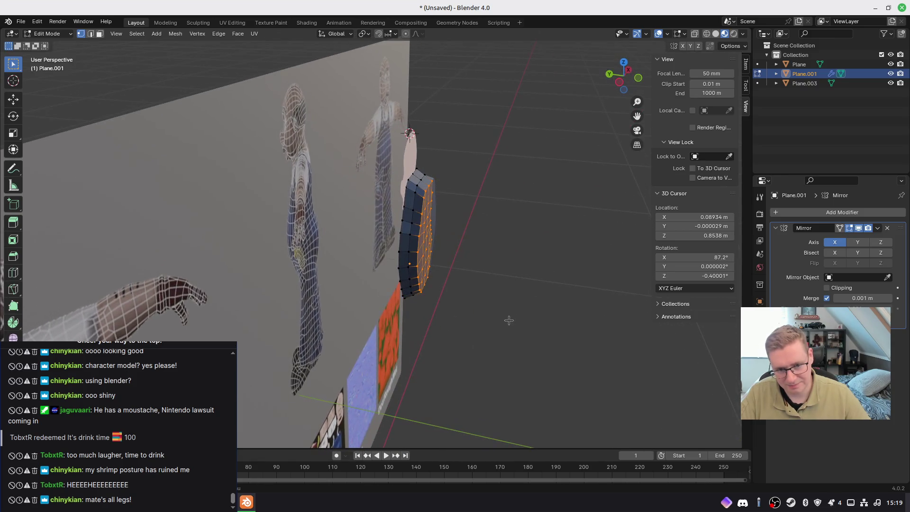
{"action": "key", "text": "s"}
{"action": "key", "text": "z"}
{"action": "left_click", "coordinate": [512, 303]}
{"action": "key", "text": "s"}
{"action": "left_click", "coordinate": [530, 305]}
{"action": "middle_click_drag", "start_coordinate": [528, 305], "coordinate": [394, 284]}
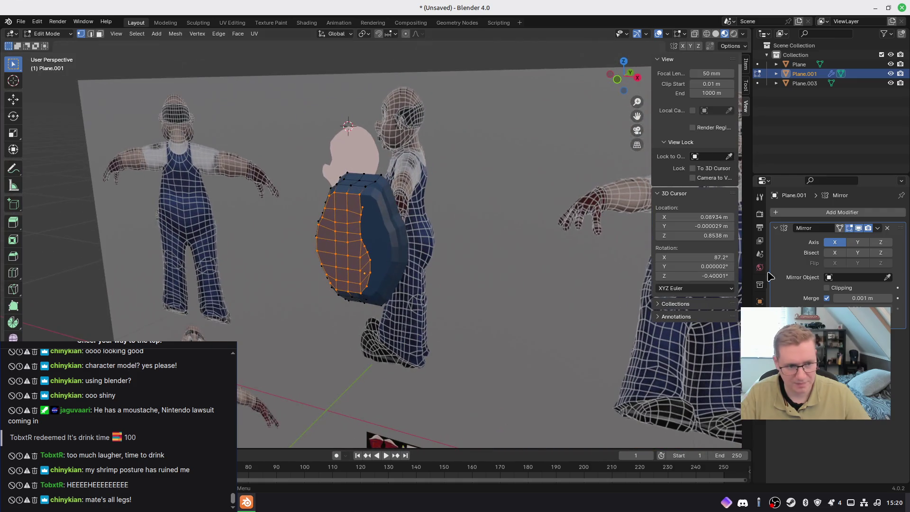
Switch the Mirror modifier from the X axis to the Y axis
{"action": "left_click", "coordinate": [857, 242]}
{"action": "left_click", "coordinate": [834, 242]}
{"action": "mouse_move", "coordinate": [474, 296]}
{"action": "middle_mouse_down"}
{"action": "mouse_move", "coordinate": [452, 293]}
{"action": "mouse_move", "coordinate": [536, 291]}
{"action": "mouse_move", "coordinate": [549, 266]}
{"action": "mouse_move", "coordinate": [581, 286]}
{"action": "mouse_move", "coordinate": [573, 299]}
{"action": "mouse_move", "coordinate": [542, 287]}
{"action": "mouse_move", "coordinate": [520, 293]}
{"action": "mouse_move", "coordinate": [539, 303]}
{"action": "middle_mouse_up"}
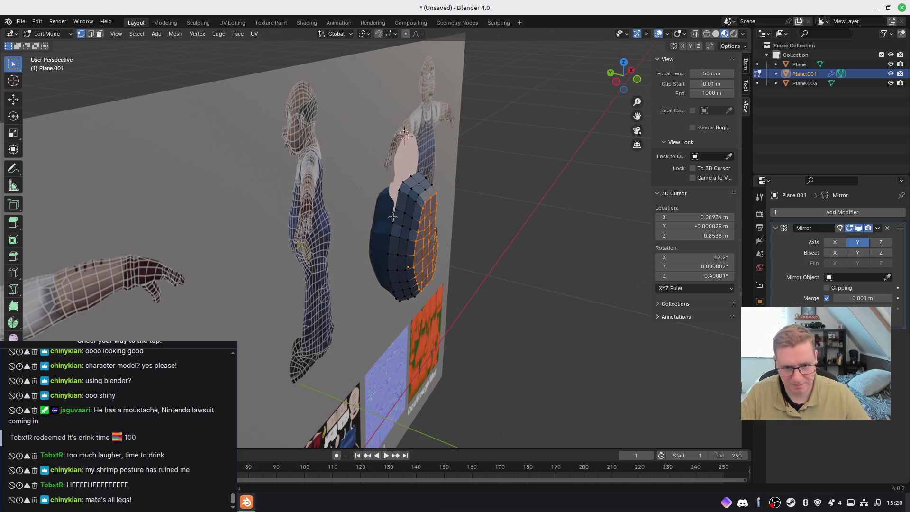
Deselect the side vertices, try moving the centre vertices, and return to object mode
{"action": "key", "text": "alt+a"}
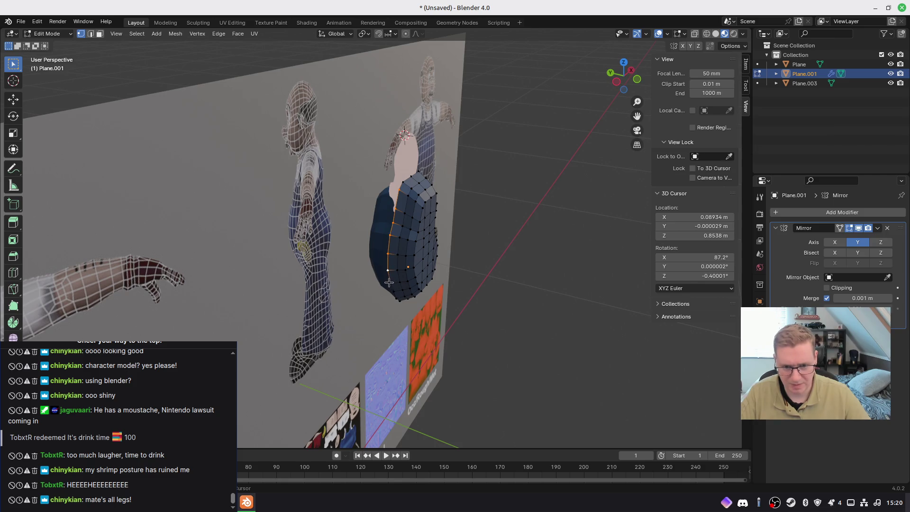
{"action": "mouse_move", "coordinate": [441, 311]}
{"action": "middle_mouse_down"}
{"action": "mouse_move", "coordinate": [433, 306]}
{"action": "mouse_move", "coordinate": [493, 246]}
{"action": "mouse_move", "coordinate": [475, 238]}
{"action": "mouse_move", "coordinate": [503, 237]}
{"action": "mouse_move", "coordinate": [258, 237]}
{"action": "mouse_move", "coordinate": [462, 249]}
{"action": "mouse_move", "coordinate": [476, 240]}
{"action": "mouse_move", "coordinate": [362, 229]}
{"action": "mouse_move", "coordinate": [388, 269]}
{"action": "middle_mouse_up"}
{"action": "key", "text": "g"}
{"action": "key", "text": "Escape"}
{"action": "key", "text": "Tab"}
Look over the torso and delete the torso object
{"action": "scroll", "coordinate": [374, 250], "scroll_direction": "down", "scroll_amount": 2}
{"action": "scroll", "coordinate": [387, 269], "scroll_direction": "up", "scroll_amount": 5}
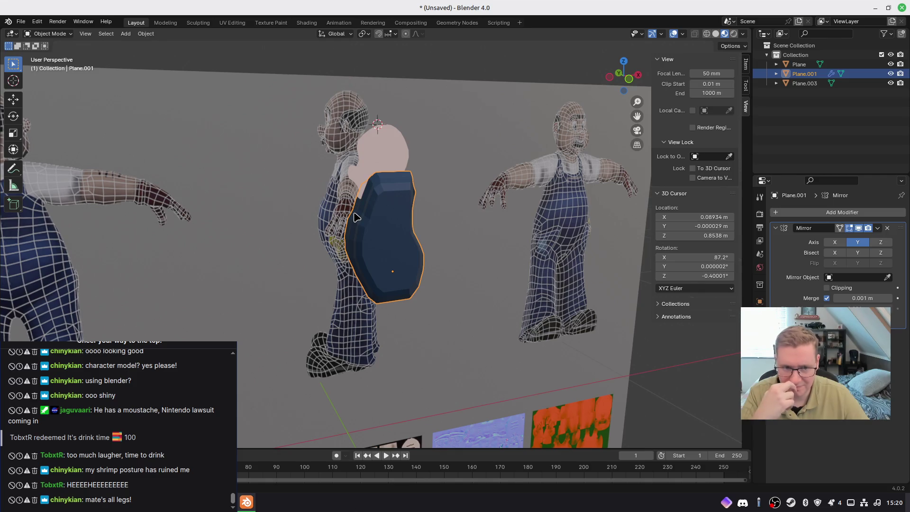
{"action": "mouse_move", "coordinate": [357, 217]}
{"action": "middle_mouse_down"}
{"action": "mouse_move", "coordinate": [416, 229]}
{"action": "mouse_move", "coordinate": [397, 204]}
{"action": "mouse_move", "coordinate": [348, 187]}
{"action": "mouse_move", "coordinate": [329, 241]}
{"action": "mouse_move", "coordinate": [378, 254]}
{"action": "mouse_move", "coordinate": [416, 248]}
{"action": "mouse_move", "coordinate": [439, 264]}
{"action": "mouse_move", "coordinate": [369, 261]}
{"action": "mouse_move", "coordinate": [463, 265]}
{"action": "mouse_move", "coordinate": [412, 241]}
{"action": "middle_mouse_up"}
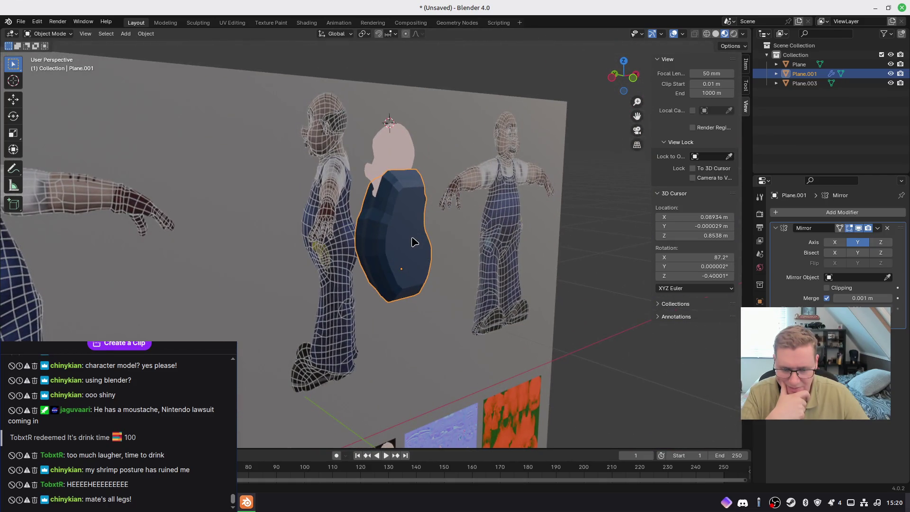
{"action": "key", "text": "Delete"}
Select the head outline object and view it from the front
{"action": "left_click", "coordinate": [383, 164]}
{"action": "mouse_move", "coordinate": [383, 164]}
{"action": "middle_mouse_down"}
{"action": "mouse_move", "coordinate": [453, 238]}
{"action": "mouse_move", "coordinate": [410, 225]}
{"action": "middle_mouse_up"}
{"action": "scroll", "coordinate": [410, 225], "scroll_direction": "up", "scroll_amount": 3}
{"action": "right_click", "coordinate": [410, 226]}
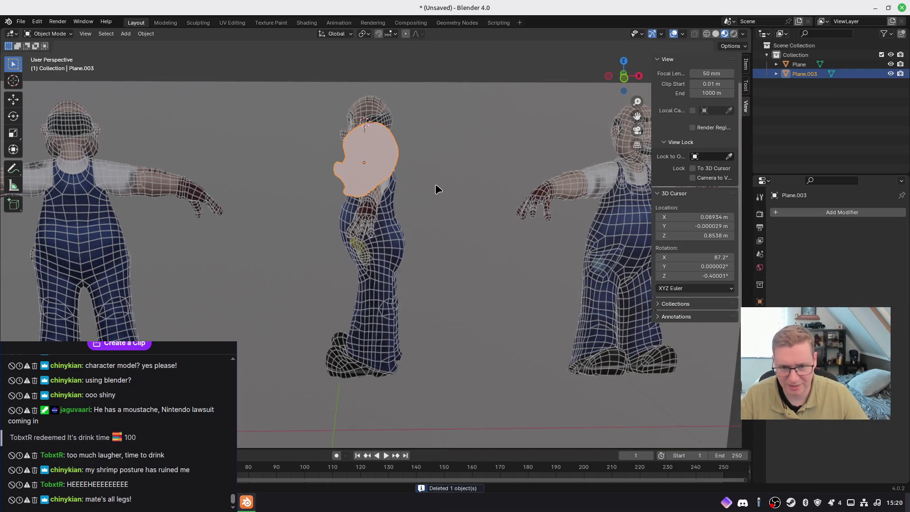
Add a UV sphere, try resizing it, then undo and delete it
{"action": "key", "text": "shift+a"}
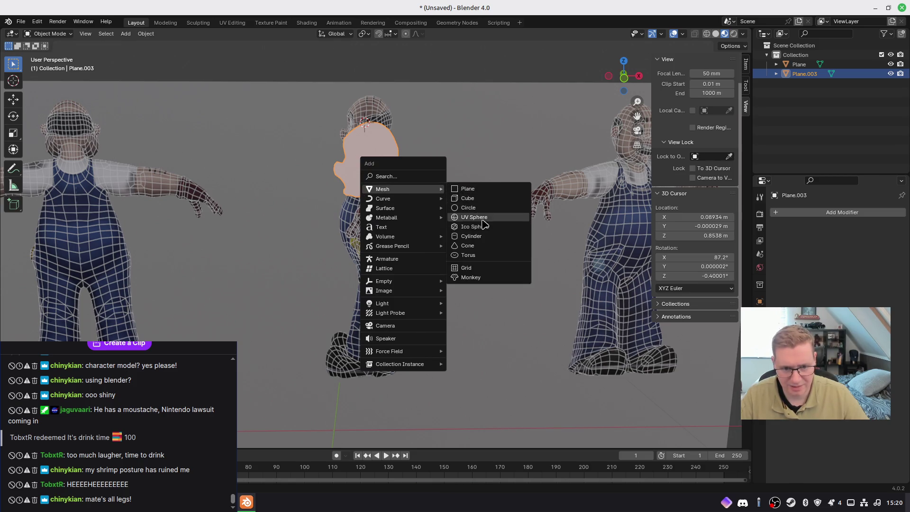
{"action": "left_click", "coordinate": [491, 218]}
{"action": "scroll", "coordinate": [431, 220], "scroll_direction": "down", "scroll_amount": 5}
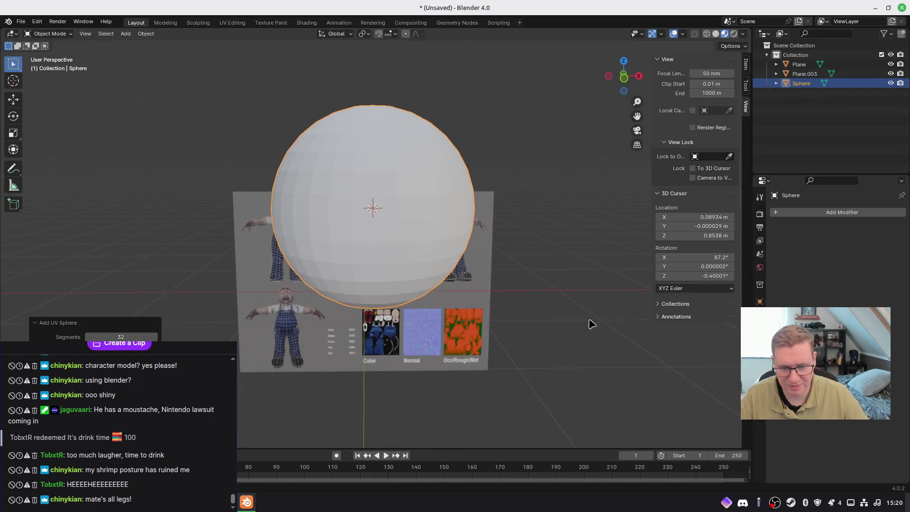
{"action": "key", "text": "s"}
{"action": "left_click", "coordinate": [324, 284]}
{"action": "key", "text": "ctrl+z"}
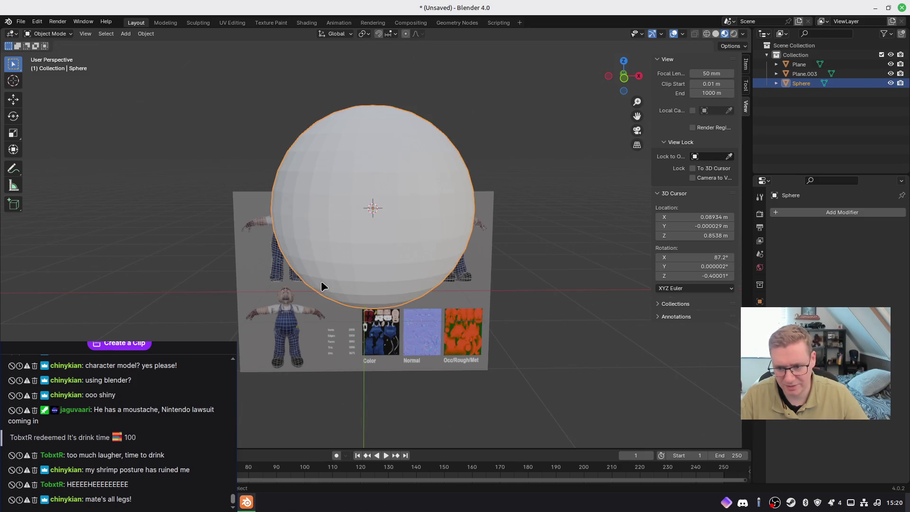
{"action": "key", "text": "Delete"}
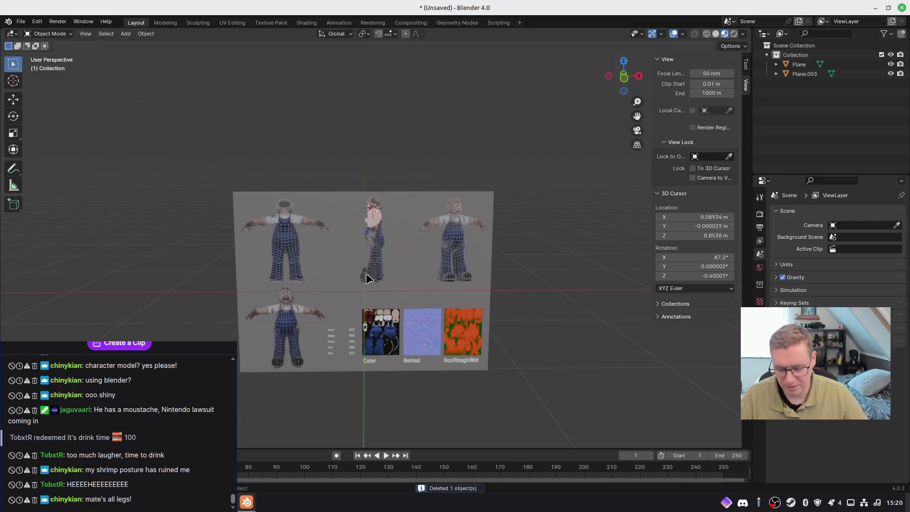
Add a low-poly UV sphere with 16 segments and a reduced ring count
{"action": "key", "text": "shift+a"}
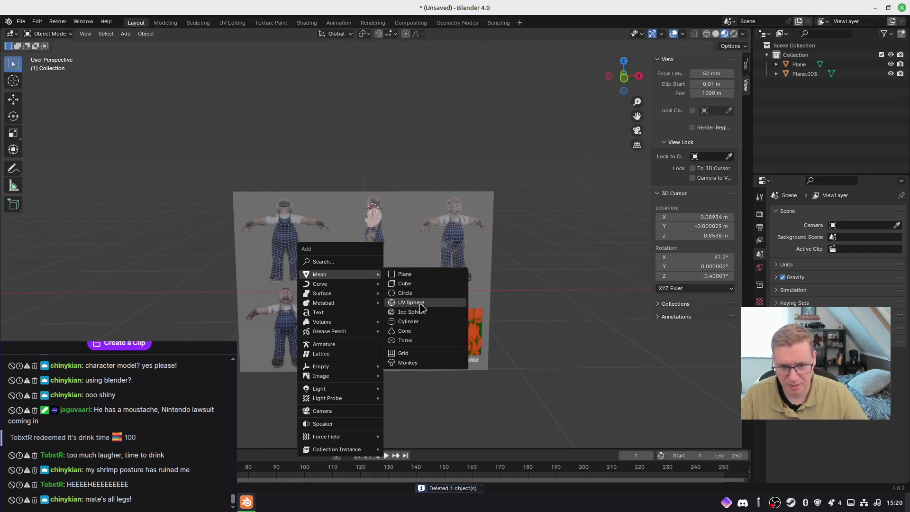
{"action": "left_click", "coordinate": [425, 307]}
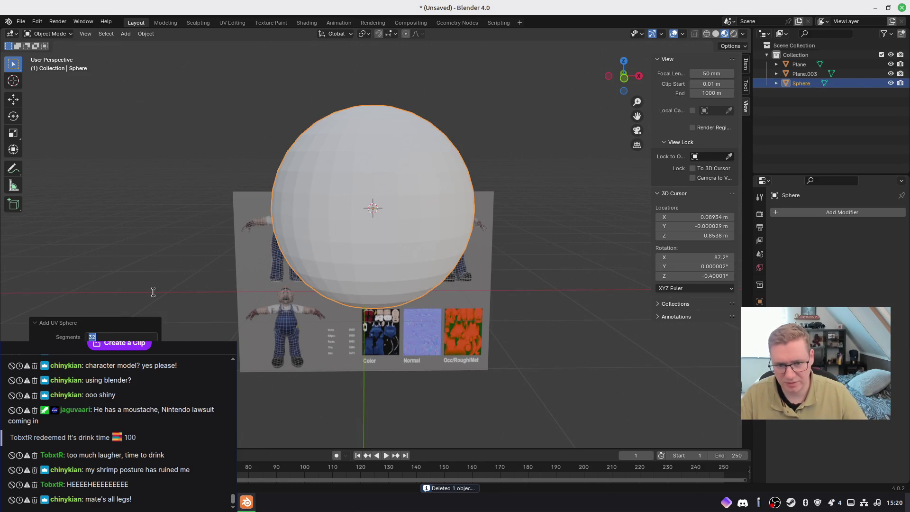
{"action": "type", "text": "6"}
{"action": "key", "text": "Return"}
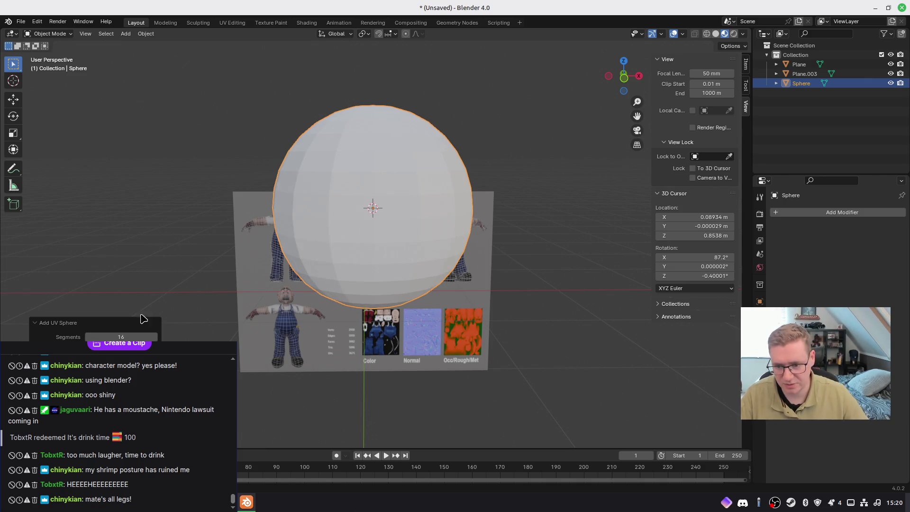
{"action": "key", "text": "Return"}
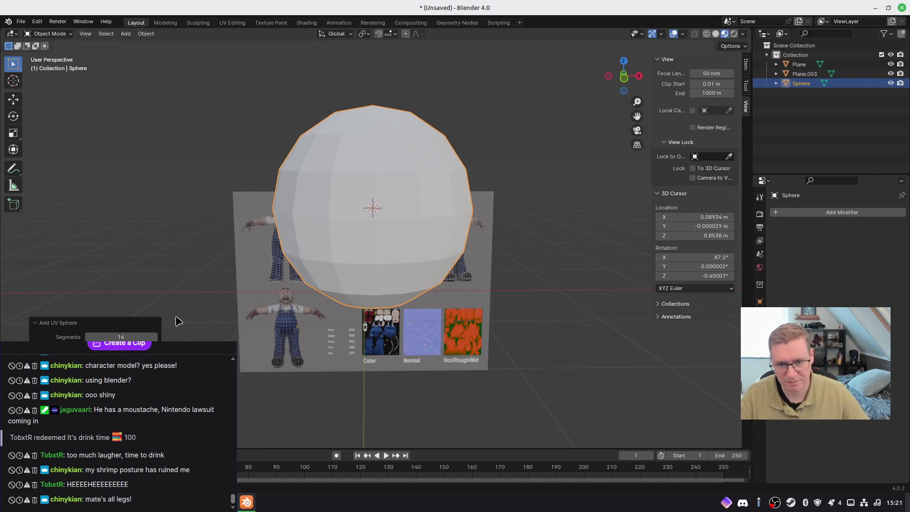
Shrink the sphere and lower it along the Z axis
{"action": "mouse_move", "coordinate": [259, 195]}
{"action": "middle_mouse_down"}
{"action": "mouse_move", "coordinate": [376, 232]}
{"action": "mouse_move", "coordinate": [575, 331]}
{"action": "middle_mouse_up"}
{"action": "key", "text": "s"}
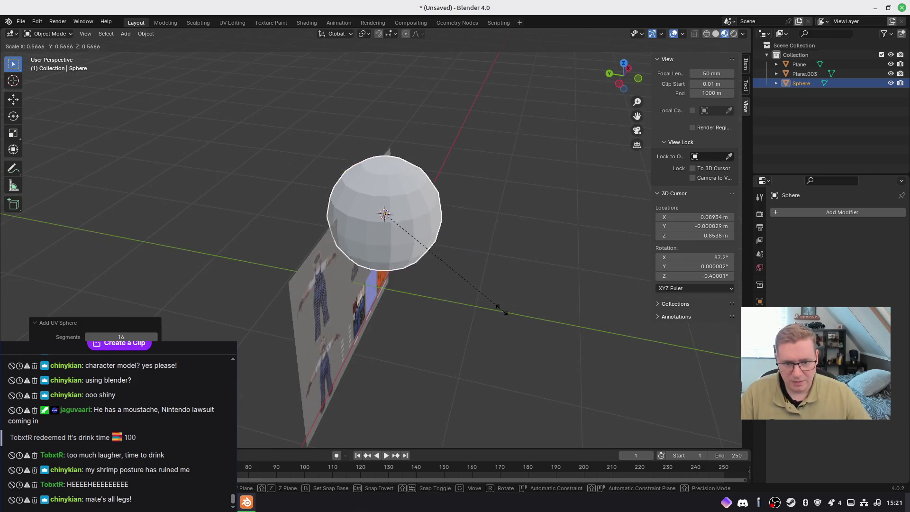
{"action": "left_click", "coordinate": [409, 236]}
{"action": "mouse_move", "coordinate": [455, 264]}
{"action": "middle_mouse_down"}
{"action": "mouse_move", "coordinate": [393, 236]}
{"action": "mouse_move", "coordinate": [406, 228]}
{"action": "middle_mouse_up"}
{"action": "scroll", "coordinate": [393, 236], "scroll_direction": "up", "scroll_amount": 4}
{"action": "scroll", "coordinate": [406, 227], "scroll_direction": "up", "scroll_amount": 3}
{"action": "key", "text": "g"}
{"action": "key", "text": "z"}
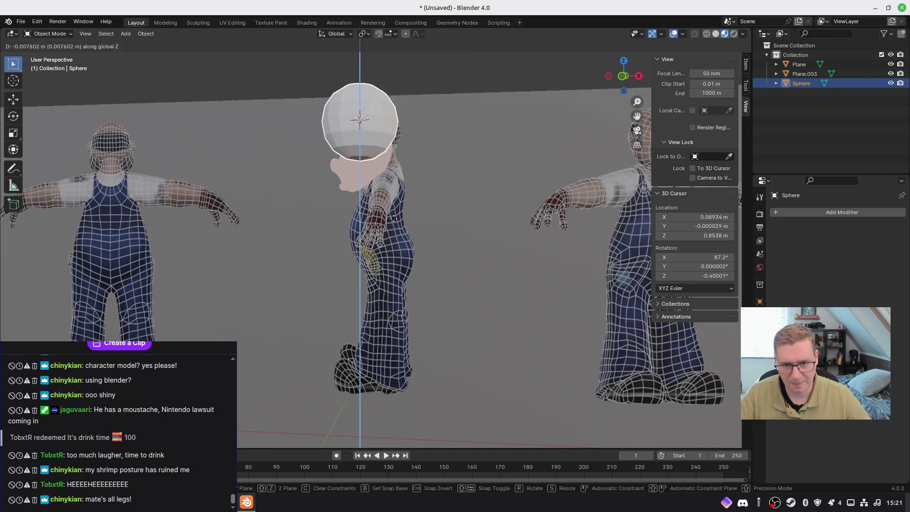
{"action": "left_click", "coordinate": [397, 330]}
Enlarge the sphere slightly and readjust its vertical position on Z
{"action": "key", "text": "s"}
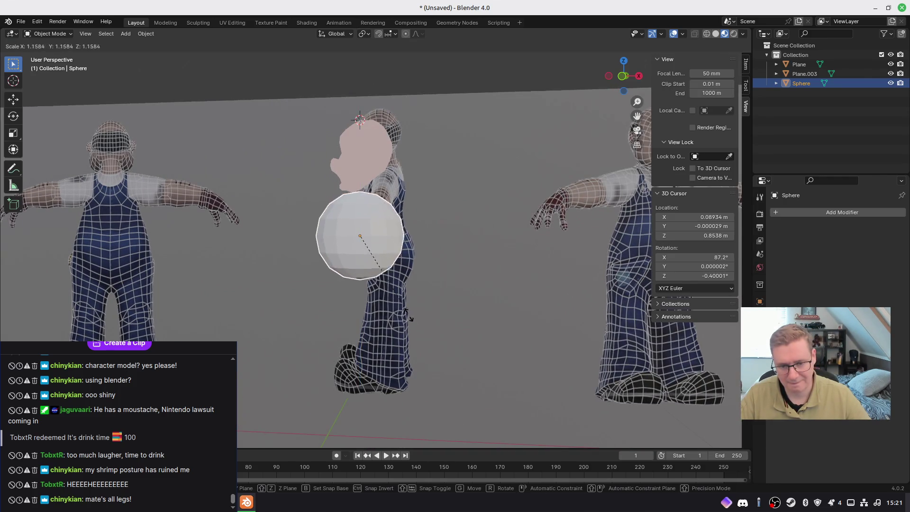
{"action": "left_click", "coordinate": [426, 349]}
{"action": "key", "text": "g"}
{"action": "key", "text": "z"}
{"action": "left_click", "coordinate": [422, 346]}
{"action": "mouse_move", "coordinate": [422, 346]}
{"action": "middle_mouse_down"}
{"action": "mouse_move", "coordinate": [344, 311]}
{"action": "mouse_move", "coordinate": [383, 287]}
{"action": "middle_mouse_up"}
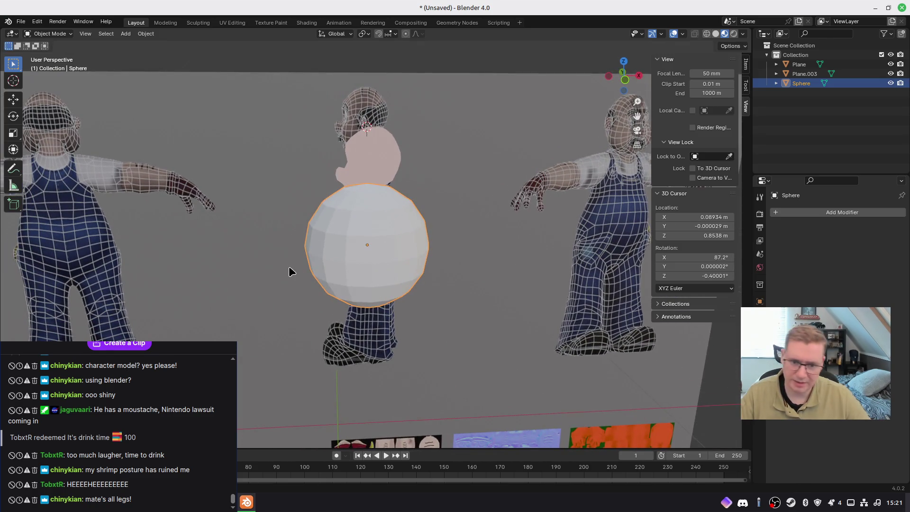
Apply the sphere's transform, shrink it, apply the scale and move it beneath the face sketch
{"action": "key", "text": "ctrl+a"}
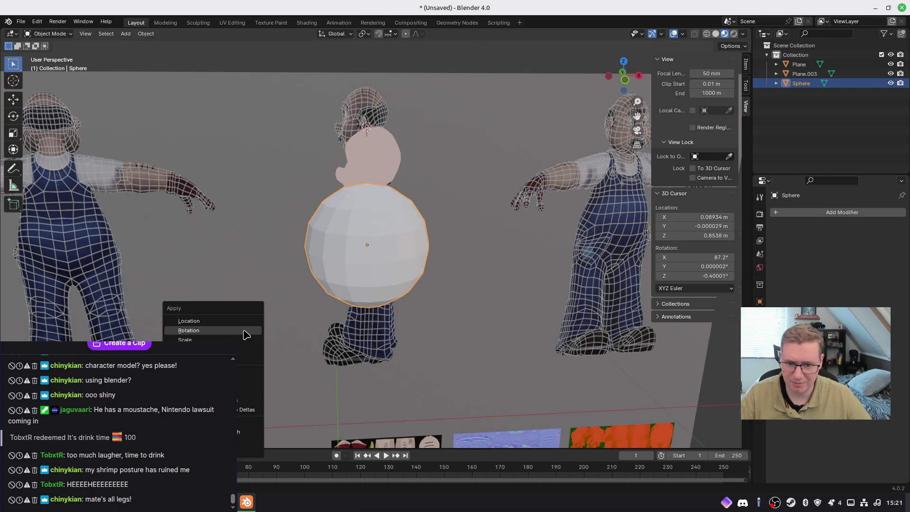
{"action": "left_click", "coordinate": [202, 333]}
{"action": "key", "text": "s"}
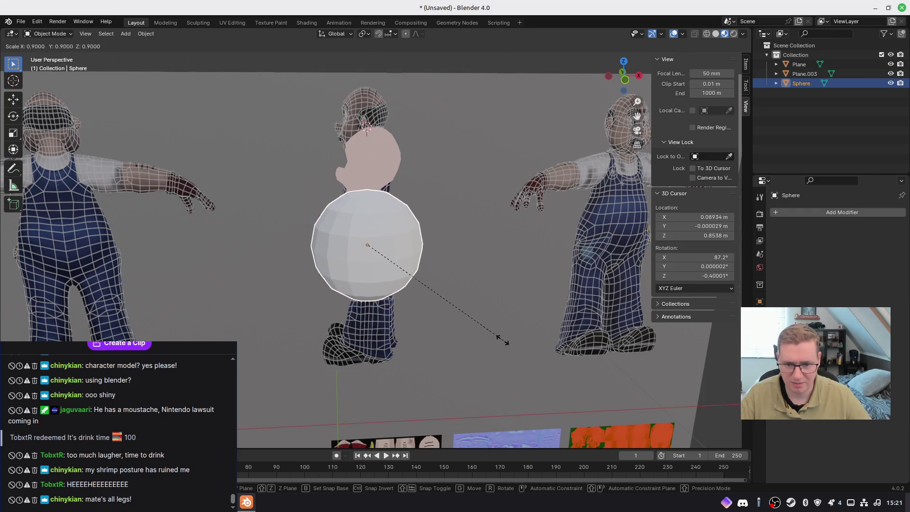
{"action": "left_click", "coordinate": [471, 327]}
{"action": "key", "text": "ctrl+a"}
{"action": "left_click", "coordinate": [446, 323]}
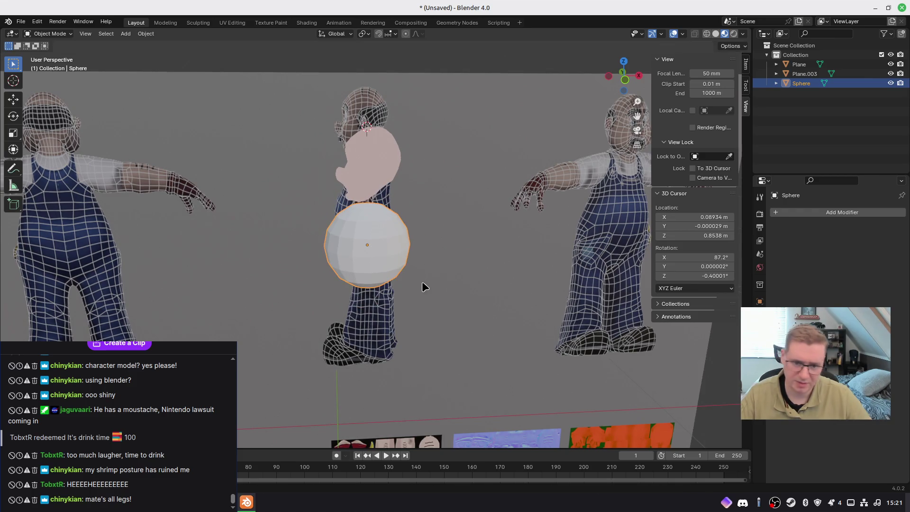
{"action": "middle_click_drag", "start_coordinate": [422, 281], "coordinate": [412, 265]}
{"action": "key", "text": "g"}
{"action": "left_click", "coordinate": [383, 185]}
Move the face sketch Plane.003 left in front view, then reselect the sphere
{"action": "left_click", "coordinate": [381, 182]}
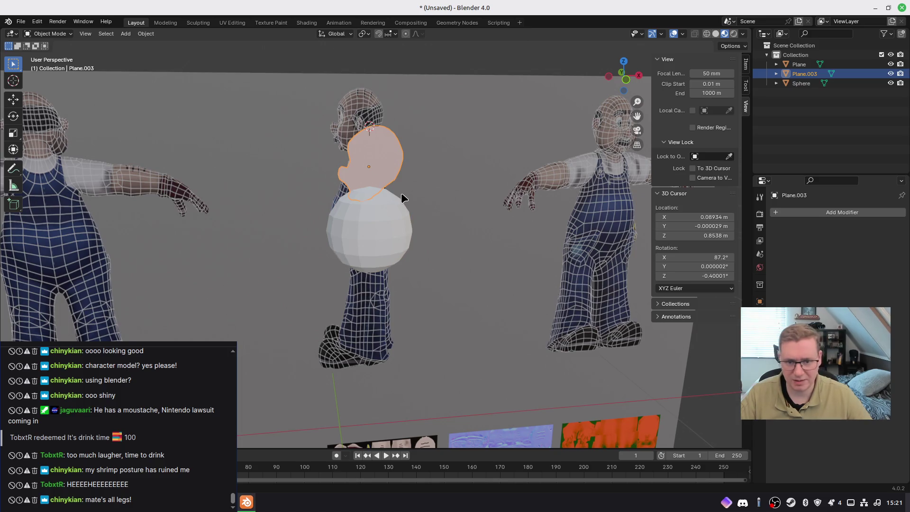
{"action": "key", "text": "KP_1"}
{"action": "key", "text": "g"}
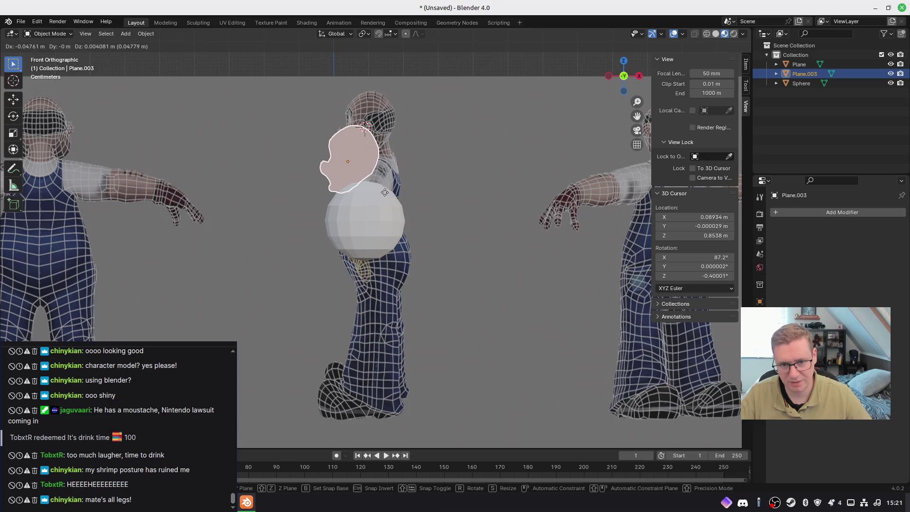
{"action": "left_click", "coordinate": [382, 190]}
{"action": "left_click", "coordinate": [365, 228]}
{"action": "mouse_move", "coordinate": [365, 229]}
{"action": "middle_mouse_down"}
{"action": "mouse_move", "coordinate": [410, 214]}
{"action": "mouse_move", "coordinate": [504, 228]}
{"action": "mouse_move", "coordinate": [376, 218]}
{"action": "mouse_move", "coordinate": [496, 223]}
{"action": "mouse_move", "coordinate": [433, 230]}
{"action": "middle_mouse_up"}
{"action": "mouse_move", "coordinate": [358, 201]}
{"action": "middle_mouse_down"}
{"action": "mouse_move", "coordinate": [317, 223]}
{"action": "mouse_move", "coordinate": [248, 226]}
{"action": "mouse_move", "coordinate": [402, 203]}
{"action": "mouse_move", "coordinate": [334, 172]}
{"action": "mouse_move", "coordinate": [364, 171]}
{"action": "mouse_move", "coordinate": [373, 183]}
{"action": "middle_mouse_up"}
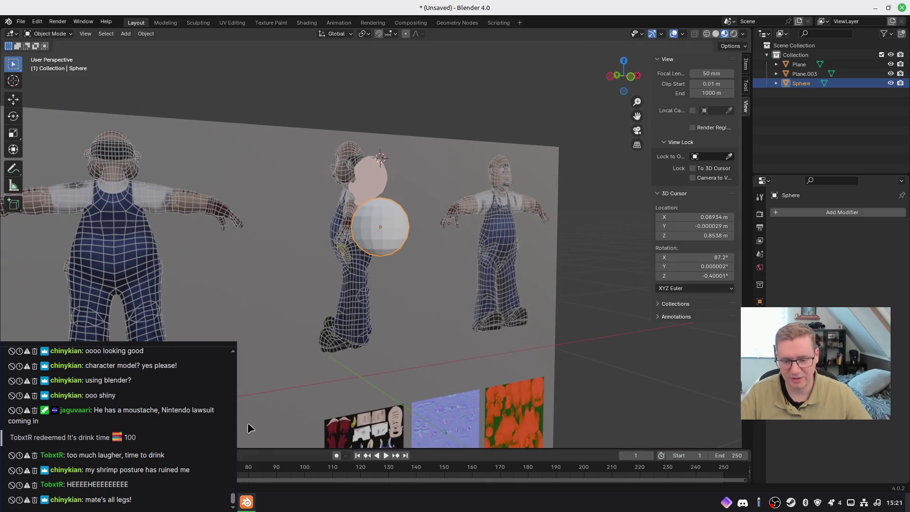
Switch to the browser, maximize it and start a new tab
{"action": "key", "text": "alt+Tab"}
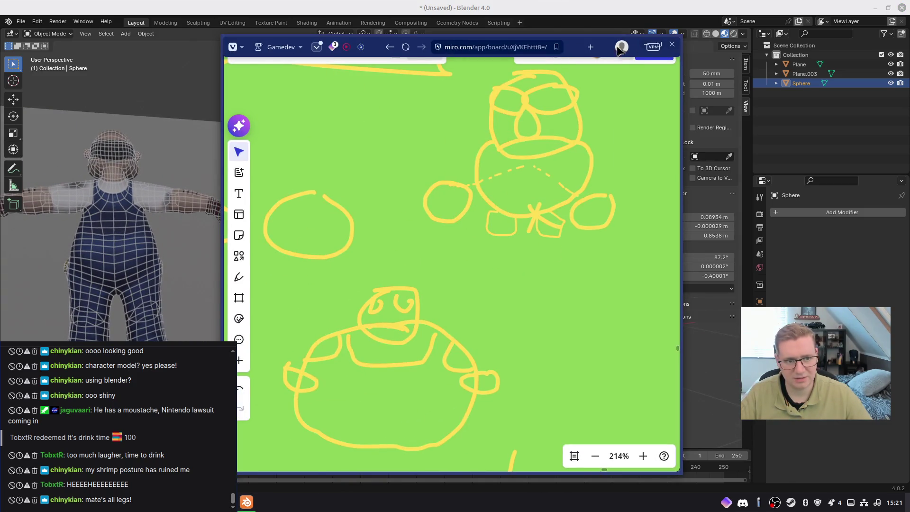
{"action": "left_click", "coordinate": [660, 45]}
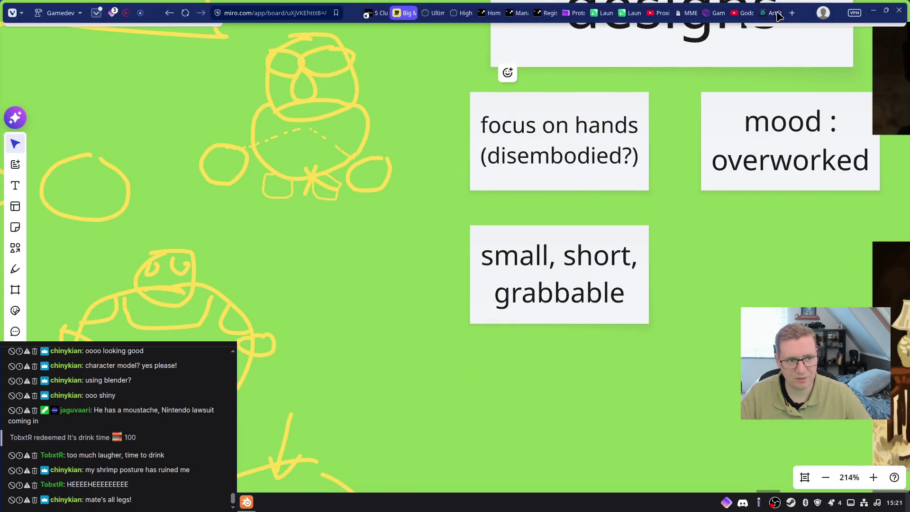
{"action": "left_click", "coordinate": [777, 14]}
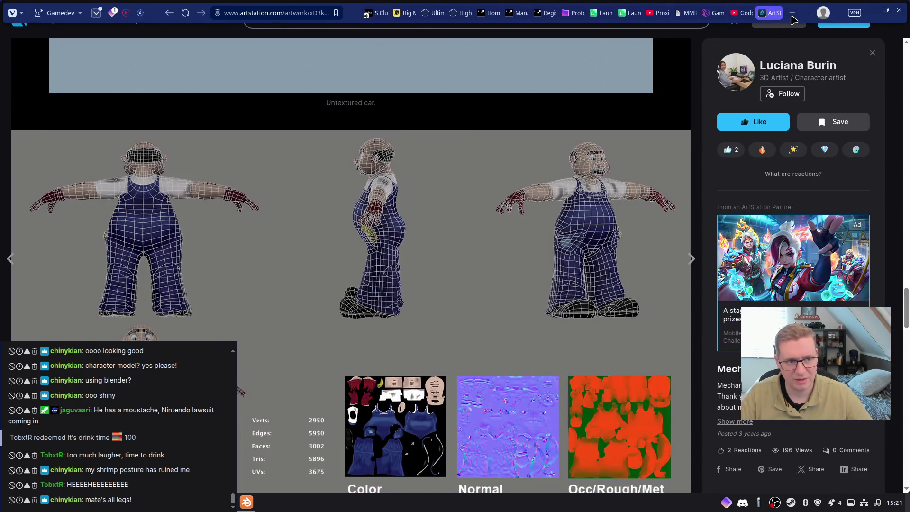
{"action": "left_click", "coordinate": [791, 17]}
Go to fab.com and search the store for Mechanic
{"action": "type", "text": "fab.c"}
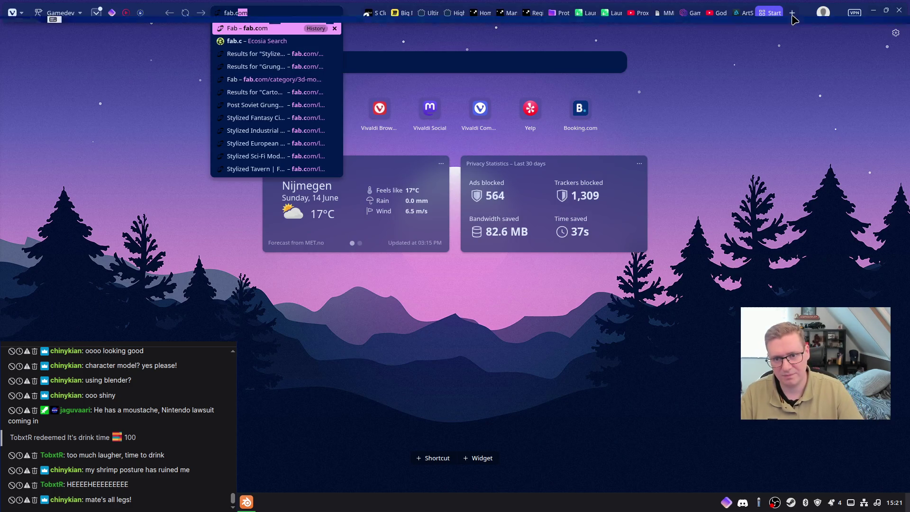
{"action": "key", "text": "Return"}
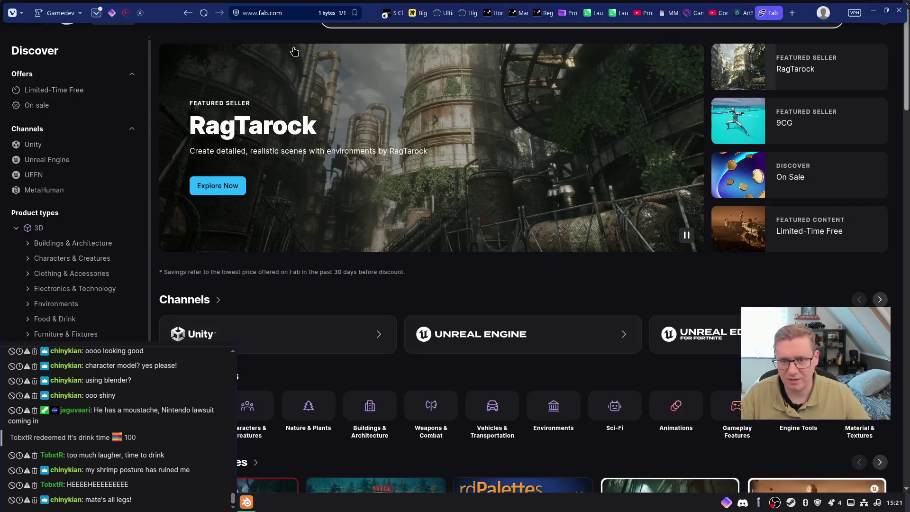
{"action": "left_click", "coordinate": [353, 17]}
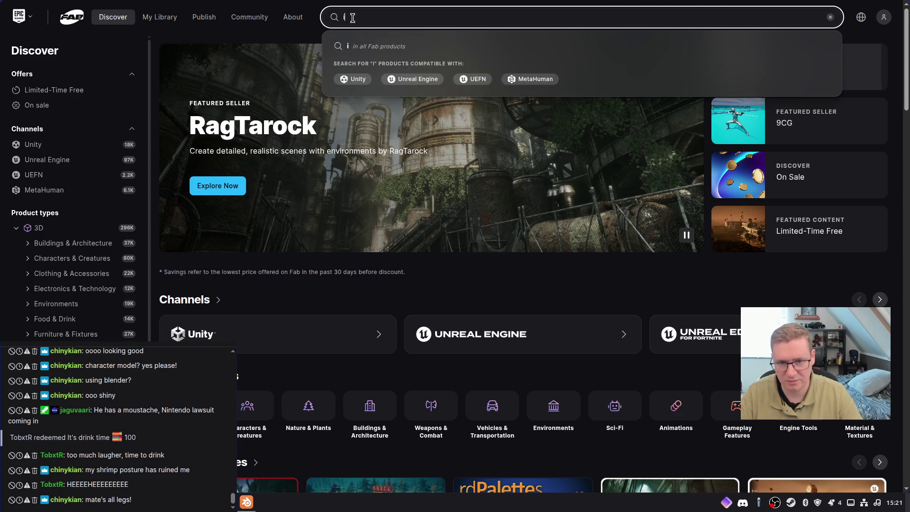
{"action": "type", "text": "Mechanic"}
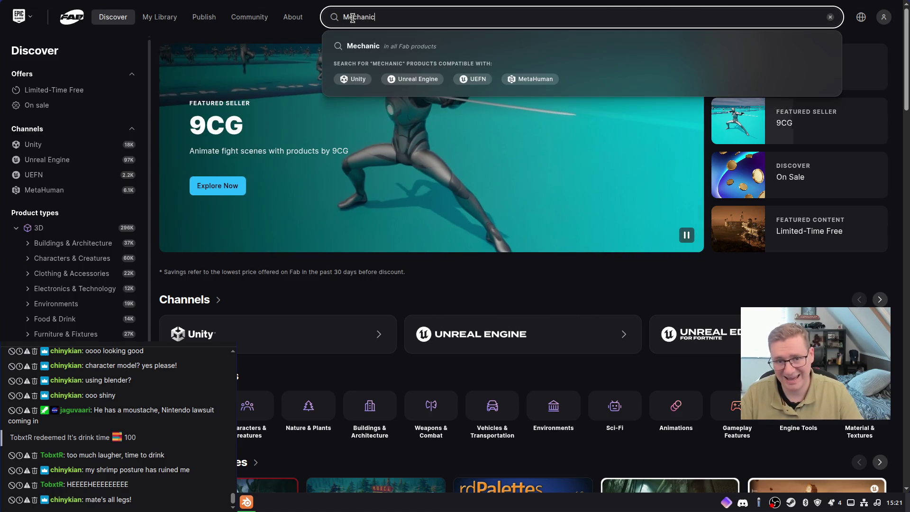
{"action": "key", "text": "Return"}
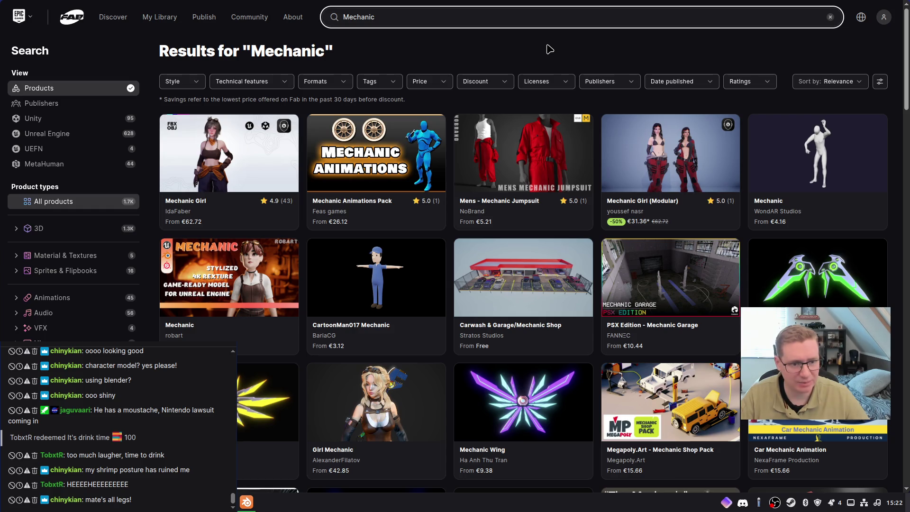
Scroll through the Mechanic results, then select the query text to replace it
{"action": "scroll", "coordinate": [532, 52], "scroll_direction": "down", "scroll_amount": 8}
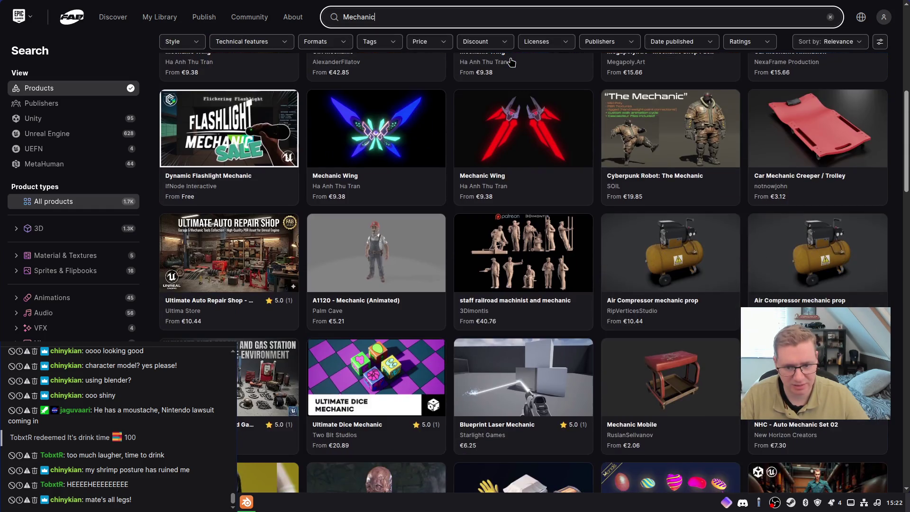
{"action": "scroll", "coordinate": [511, 62], "scroll_direction": "down", "scroll_amount": 1}
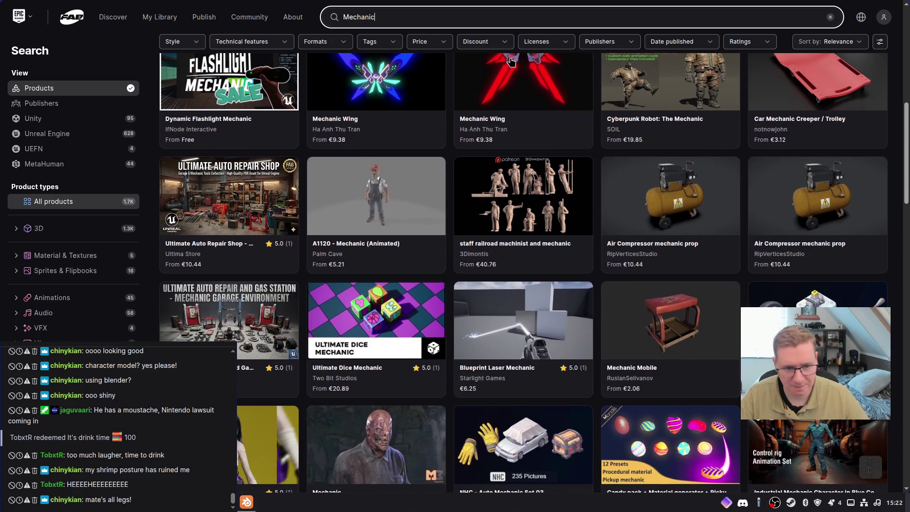
{"action": "scroll", "coordinate": [511, 62], "scroll_direction": "down", "scroll_amount": 9}
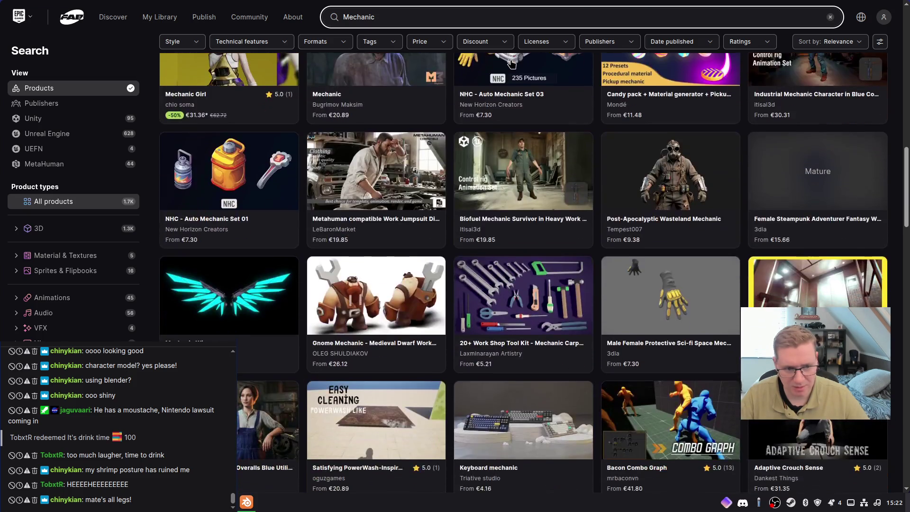
{"action": "scroll", "coordinate": [511, 61], "scroll_direction": "down", "scroll_amount": 2}
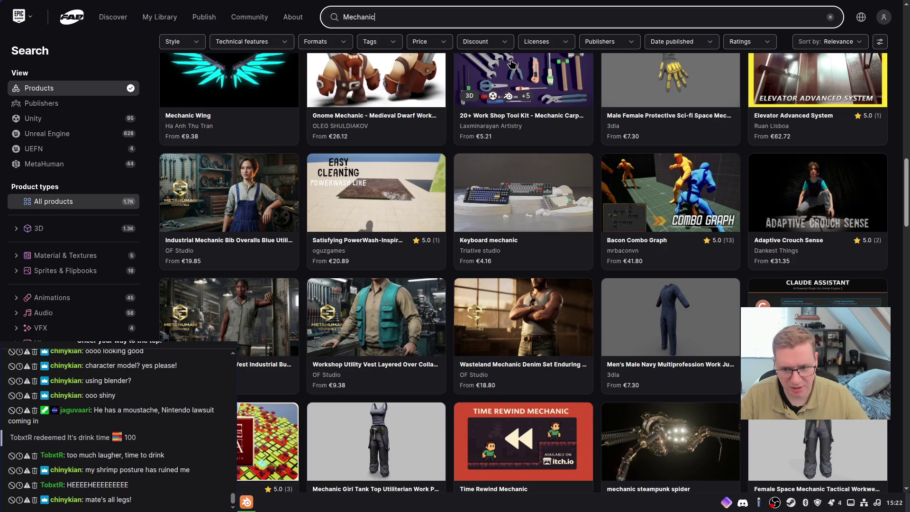
{"action": "scroll", "coordinate": [511, 63], "scroll_direction": "down", "scroll_amount": 1}
{"action": "scroll", "coordinate": [511, 64], "scroll_direction": "down", "scroll_amount": 2}
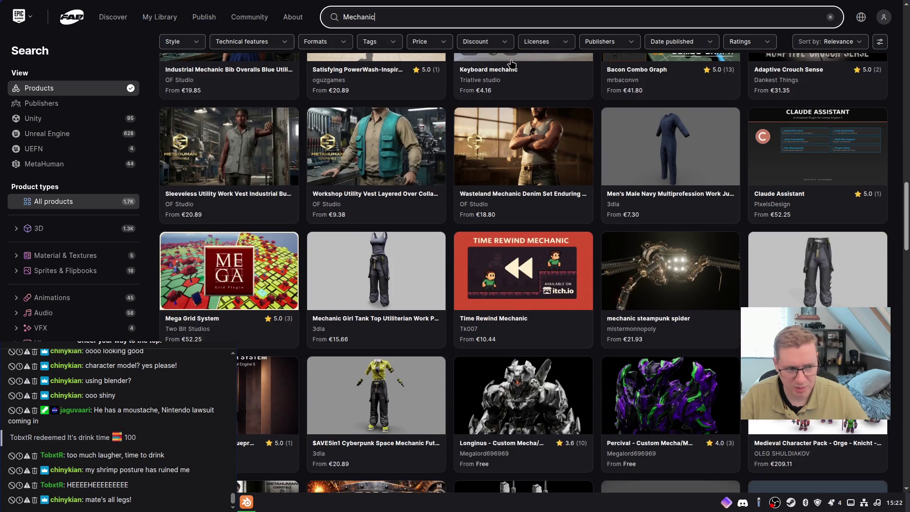
{"action": "scroll", "coordinate": [511, 64], "scroll_direction": "down", "scroll_amount": 2}
{"action": "scroll", "coordinate": [511, 63], "scroll_direction": "down", "scroll_amount": 4}
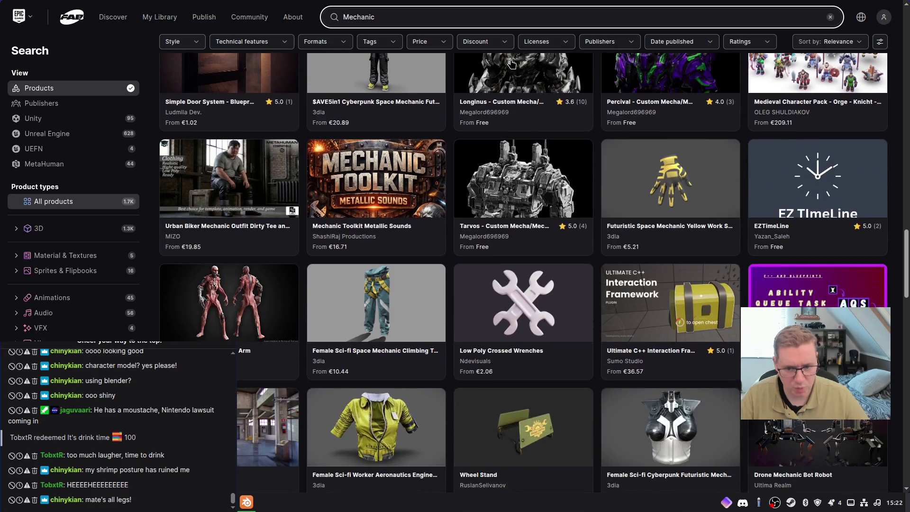
{"action": "scroll", "coordinate": [511, 64], "scroll_direction": "up", "scroll_amount": 1}
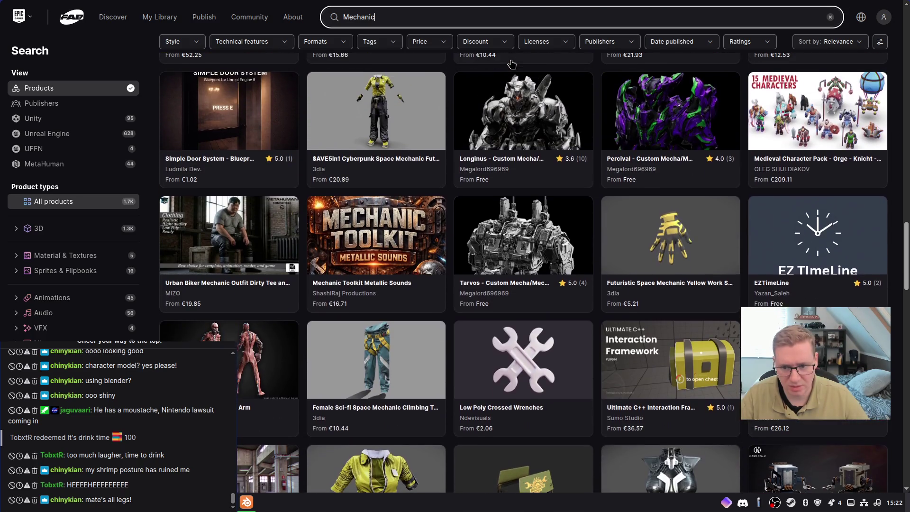
{"action": "scroll", "coordinate": [511, 64], "scroll_direction": "down", "scroll_amount": 5}
{"action": "scroll", "coordinate": [511, 63], "scroll_direction": "down", "scroll_amount": 4}
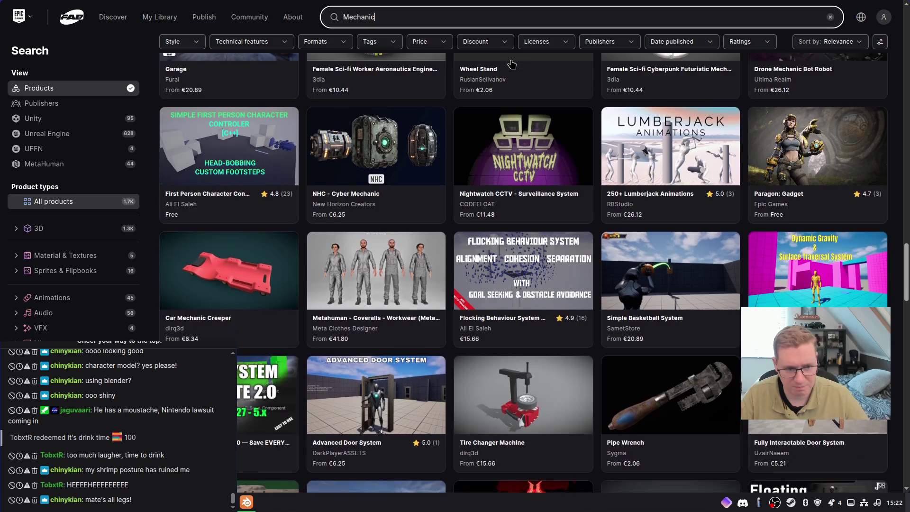
{"action": "scroll", "coordinate": [511, 64], "scroll_direction": "down", "scroll_amount": 4}
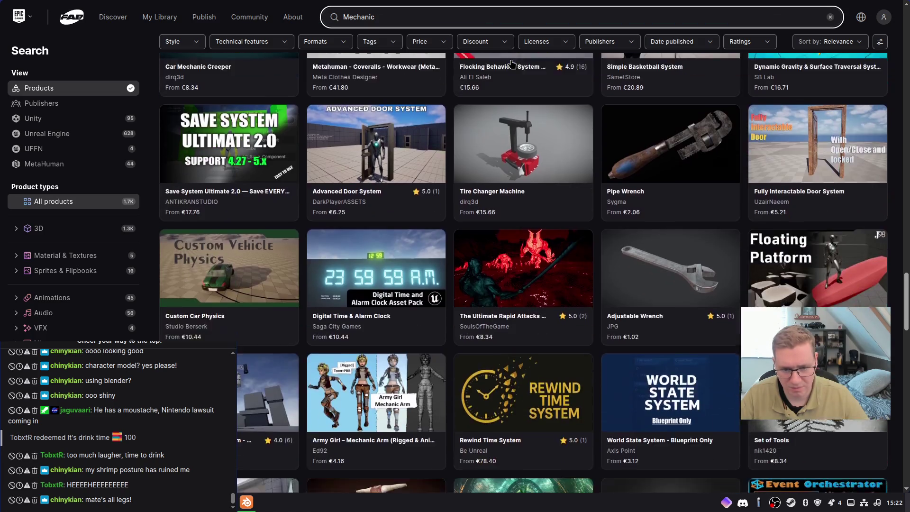
{"action": "scroll", "coordinate": [413, 185], "scroll_direction": "up", "scroll_amount": 15}
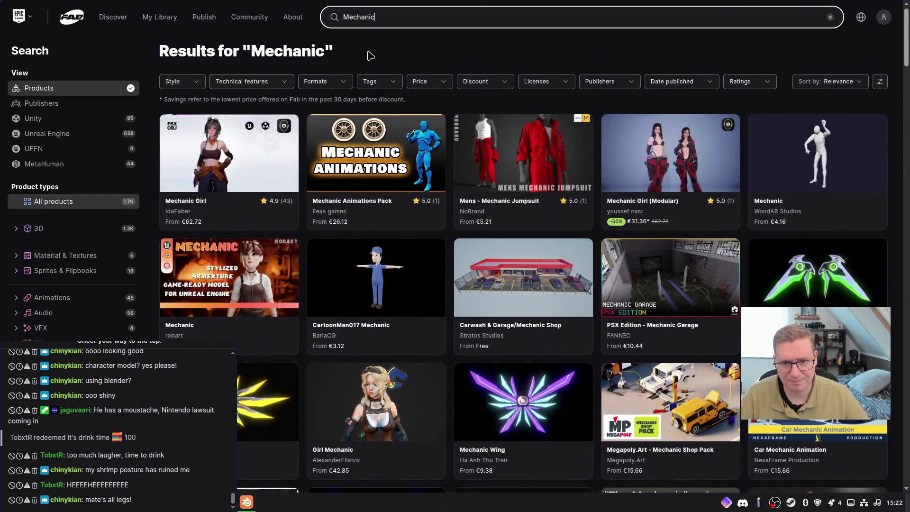
{"action": "left_click", "coordinate": [408, 17]}
{"action": "double_click", "coordinate": [407, 17]}
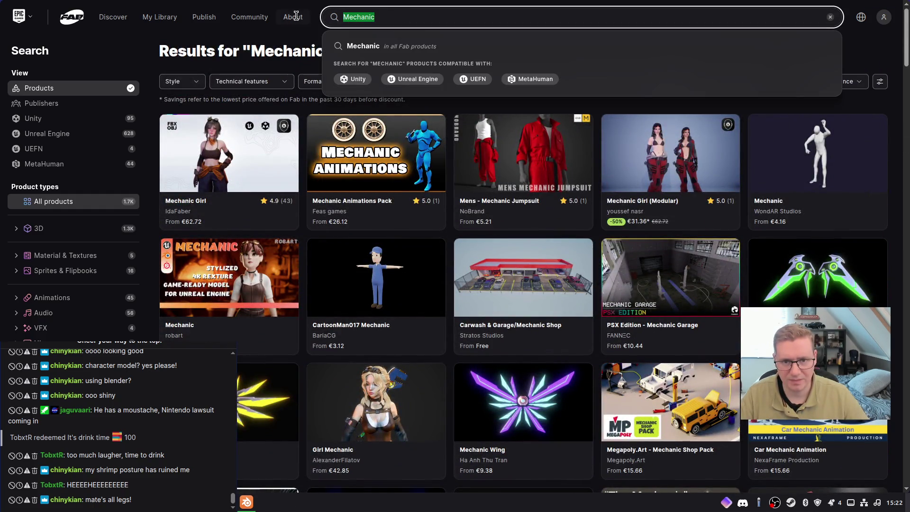
Search Fab for 'Stylized old man character' and open the Crazy Old Man listing
{"action": "type", "text": "Stylized"}
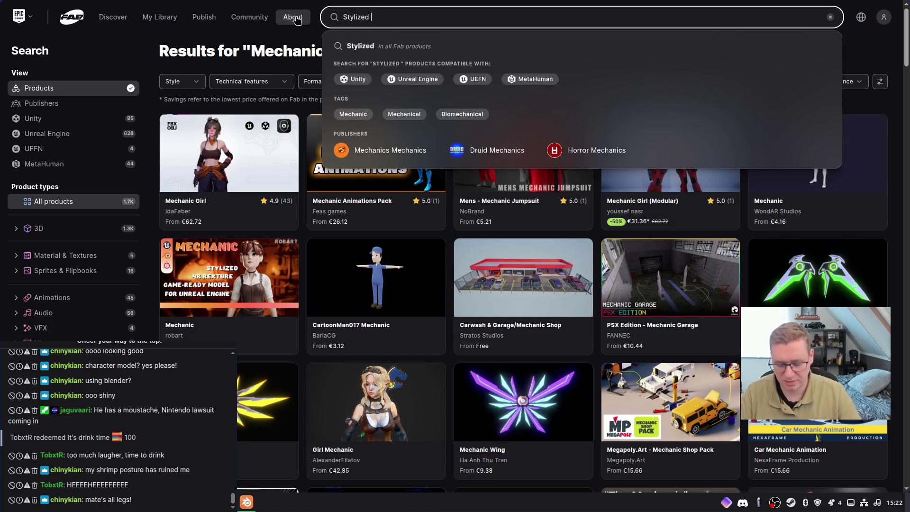
{"action": "type", "text": "old man characte"}
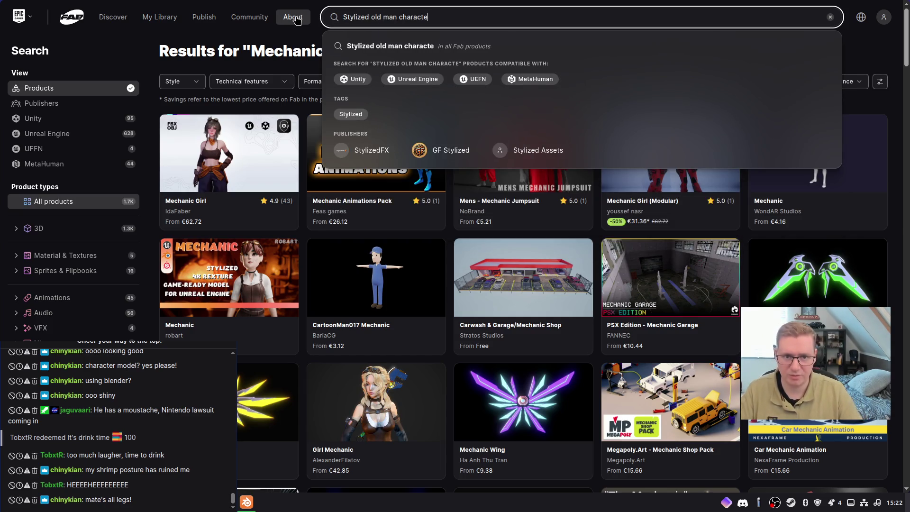
{"action": "type", "text": "r"}
{"action": "key", "text": "Return"}
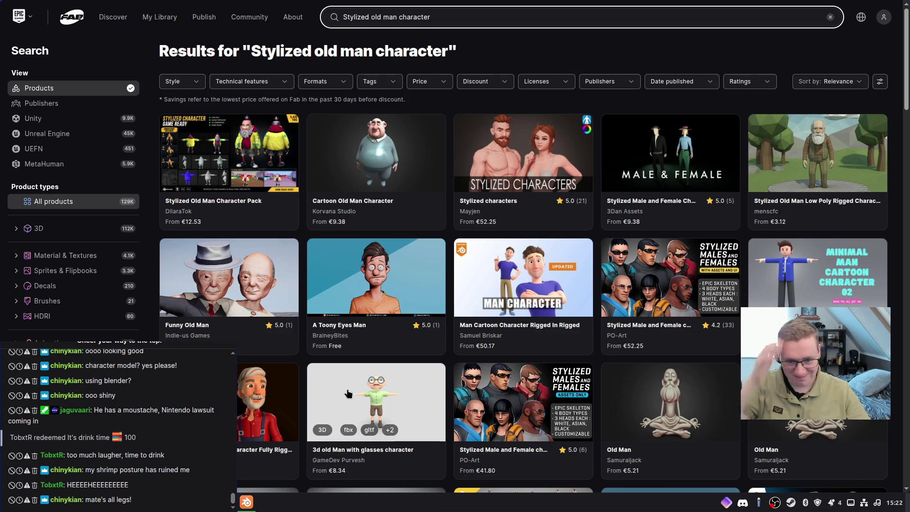
{"action": "scroll", "coordinate": [350, 394], "scroll_direction": "down", "scroll_amount": 5}
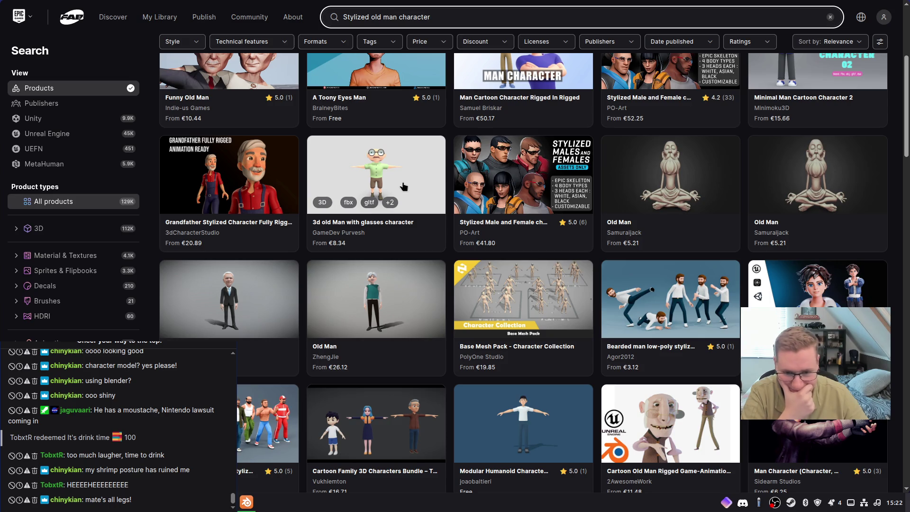
{"action": "scroll", "coordinate": [402, 190], "scroll_direction": "down", "scroll_amount": 4}
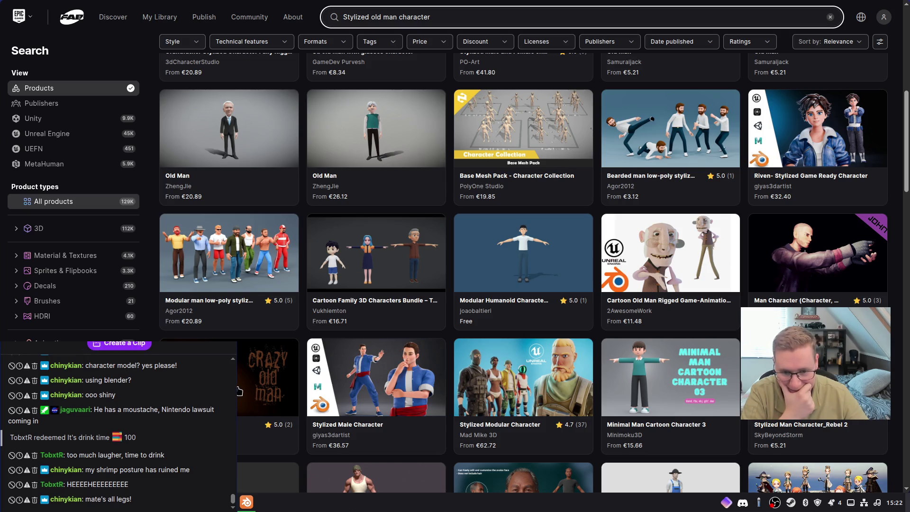
{"action": "scroll", "coordinate": [240, 391], "scroll_direction": "down", "scroll_amount": 3}
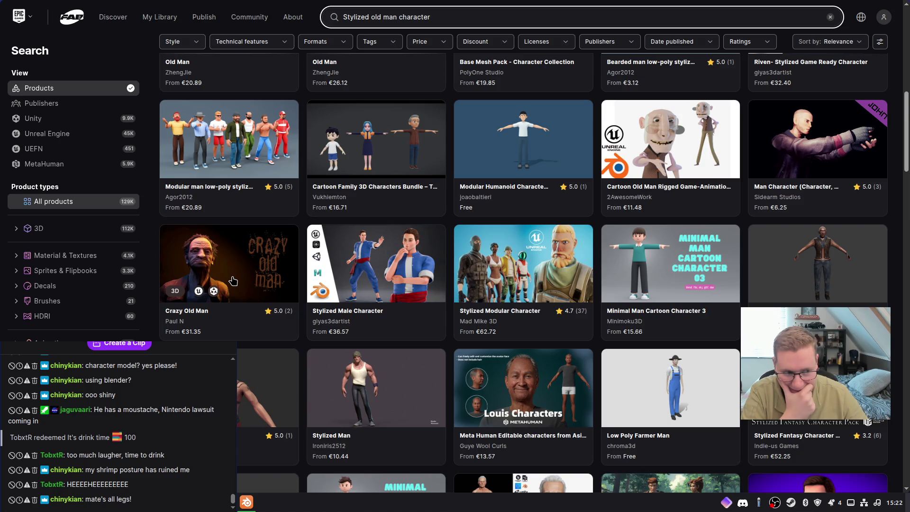
{"action": "scroll", "coordinate": [233, 281], "scroll_direction": "down", "scroll_amount": 2}
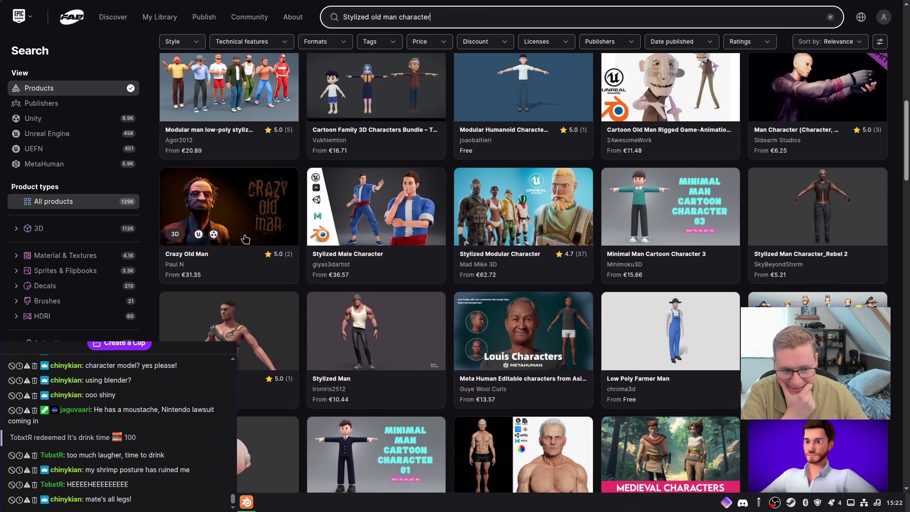
{"action": "left_click", "coordinate": [246, 232]}
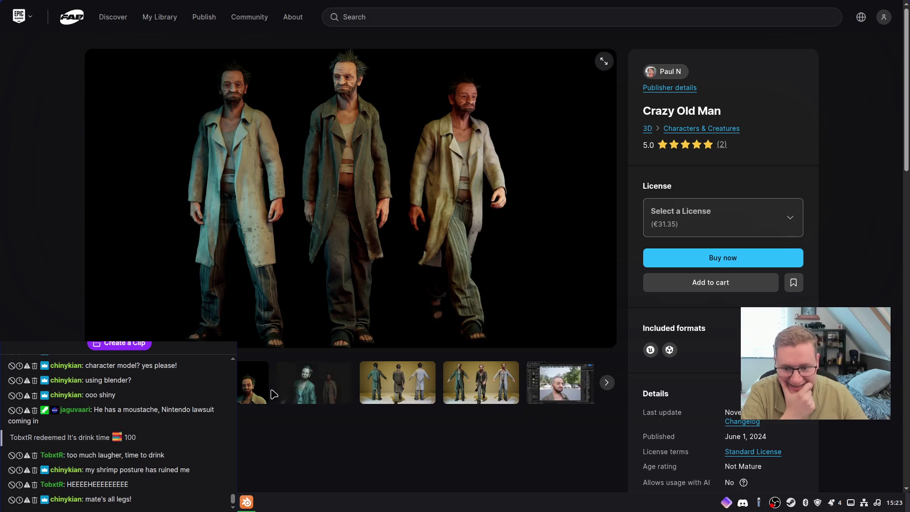
Browse the Crazy Old Man gallery: head close-up, full body, back, front, editor and Unity shots
{"action": "left_click", "coordinate": [252, 384]}
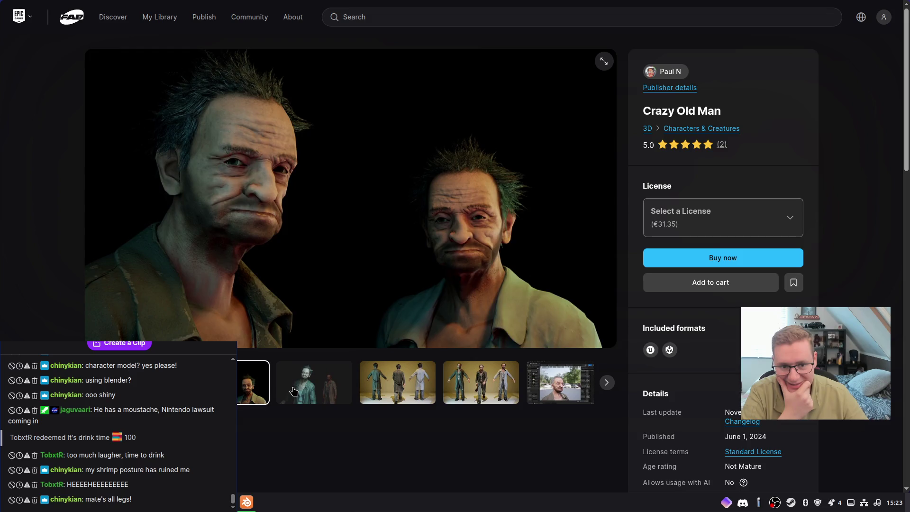
{"action": "left_click", "coordinate": [294, 391]}
{"action": "left_click", "coordinate": [406, 395]}
{"action": "left_click", "coordinate": [451, 389]}
{"action": "left_click", "coordinate": [460, 390]}
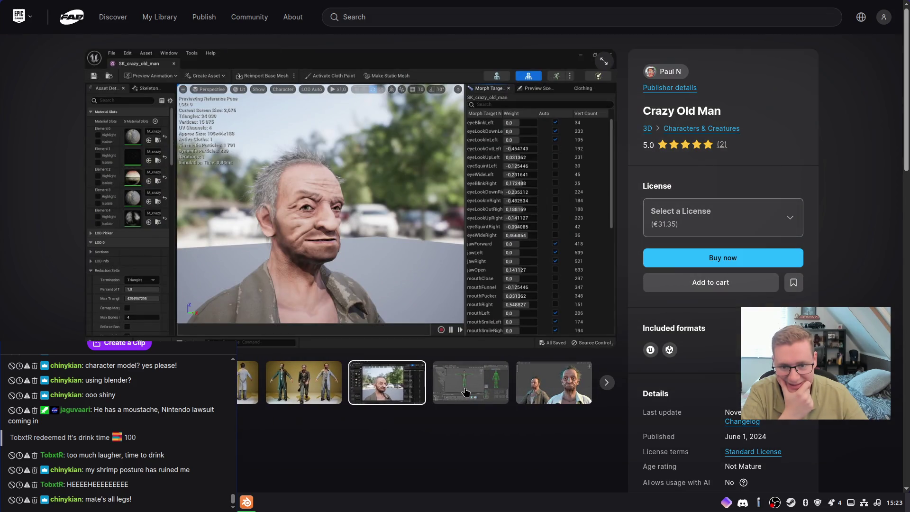
{"action": "left_click", "coordinate": [465, 392]}
{"action": "left_click", "coordinate": [561, 393]}
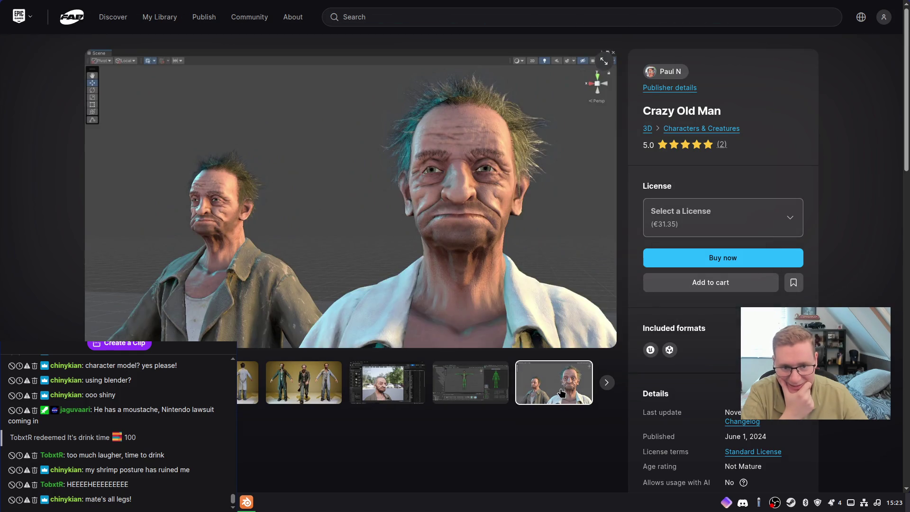
Scroll the product details, return to the results and open the Prop295 Old Man Head listing
{"action": "scroll", "coordinate": [351, 237], "scroll_direction": "down", "scroll_amount": 3}
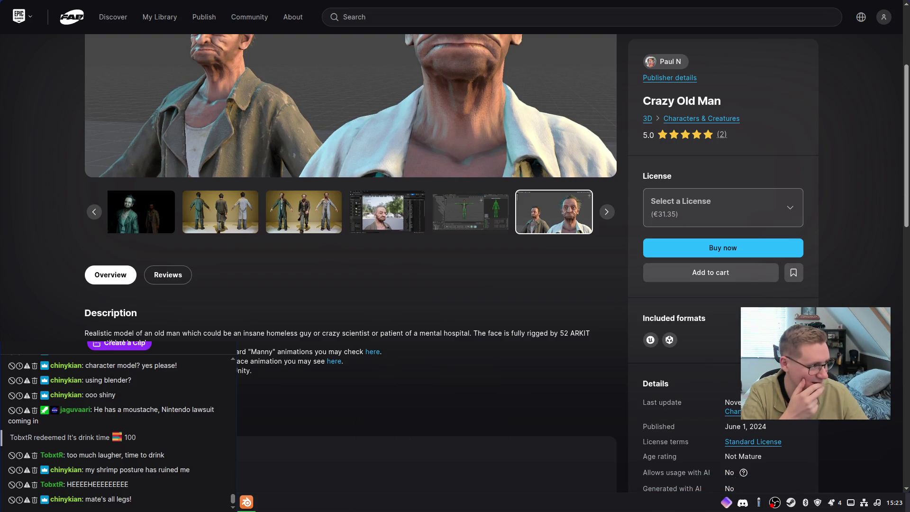
{"action": "scroll", "coordinate": [388, 306], "scroll_direction": "up", "scroll_amount": 1}
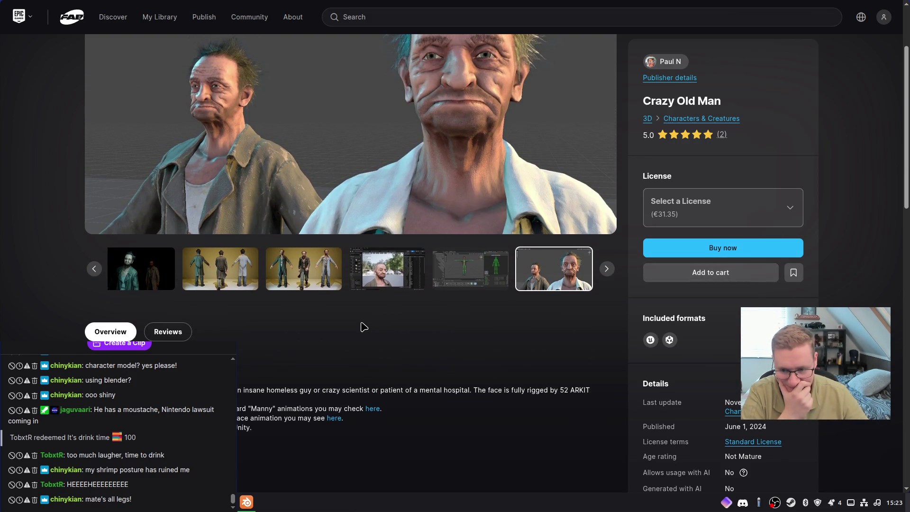
{"action": "scroll", "coordinate": [356, 331], "scroll_direction": "down", "scroll_amount": 10}
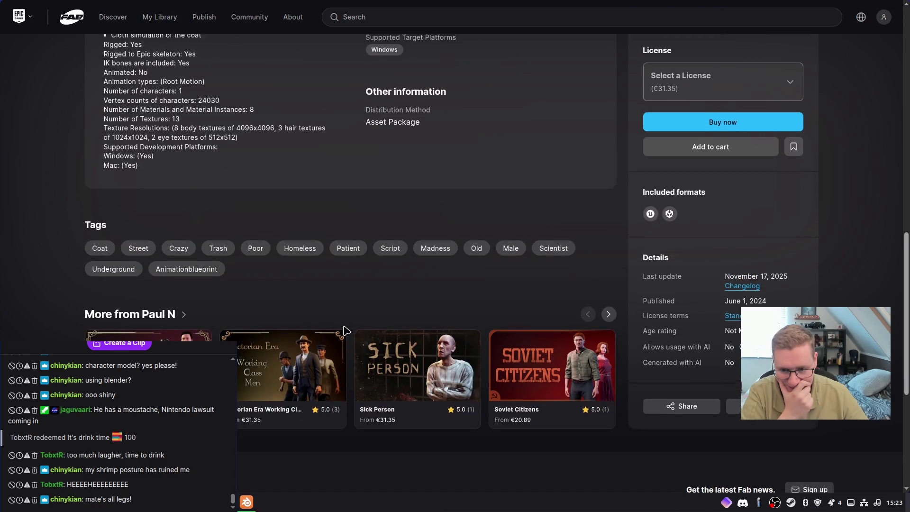
{"action": "scroll", "coordinate": [347, 330], "scroll_direction": "up", "scroll_amount": 2}
{"action": "scroll", "coordinate": [347, 330], "scroll_direction": "down", "scroll_amount": 1}
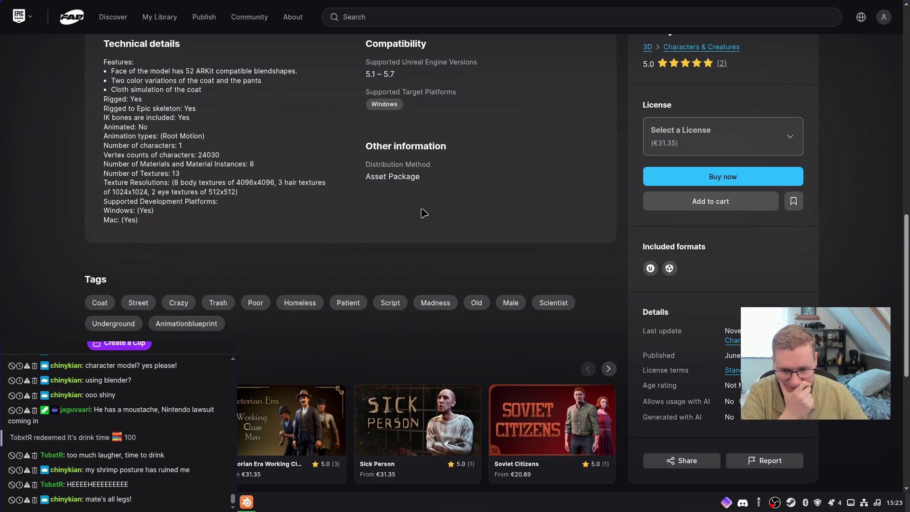
{"action": "key", "text": "alt+Left"}
{"action": "scroll", "coordinate": [367, 209], "scroll_direction": "down", "scroll_amount": 3}
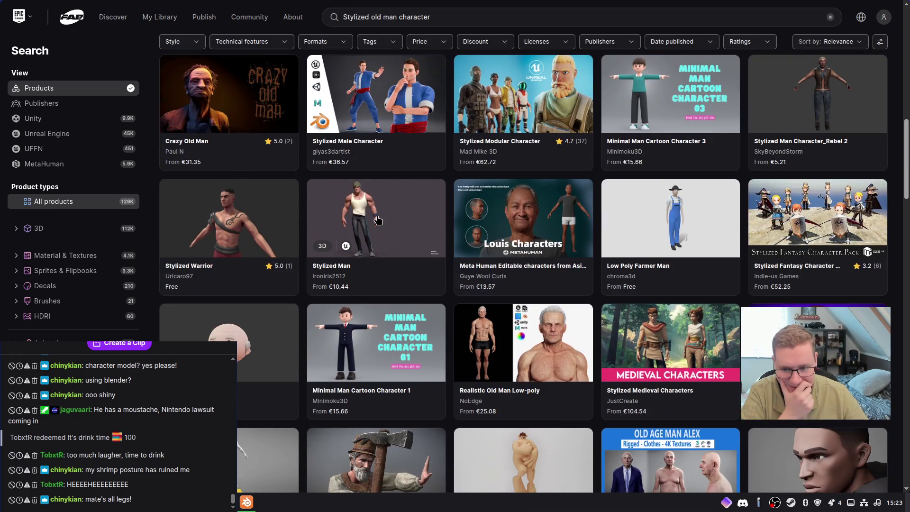
{"action": "left_click", "coordinate": [244, 358]}
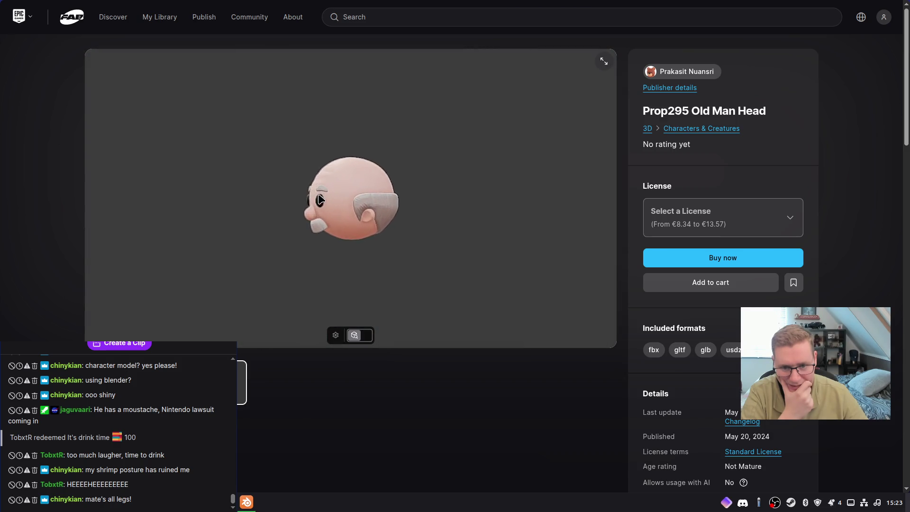
Orbit the Prop295 Old Man Head 3D preview to view its top, back and sides
{"action": "mouse_move", "coordinate": [320, 200]}
{"action": "left_mouse_down"}
{"action": "mouse_move", "coordinate": [294, 197]}
{"action": "mouse_move", "coordinate": [309, 212]}
{"action": "mouse_move", "coordinate": [371, 229]}
{"action": "mouse_move", "coordinate": [391, 178]}
{"action": "mouse_move", "coordinate": [310, 175]}
{"action": "mouse_move", "coordinate": [292, 201]}
{"action": "mouse_move", "coordinate": [246, 207]}
{"action": "mouse_move", "coordinate": [222, 183]}
{"action": "mouse_move", "coordinate": [230, 181]}
{"action": "mouse_move", "coordinate": [275, 183]}
{"action": "mouse_move", "coordinate": [296, 197]}
{"action": "mouse_move", "coordinate": [223, 189]}
{"action": "mouse_move", "coordinate": [213, 229]}
{"action": "mouse_move", "coordinate": [245, 204]}
{"action": "mouse_move", "coordinate": [317, 204]}
{"action": "left_mouse_up"}
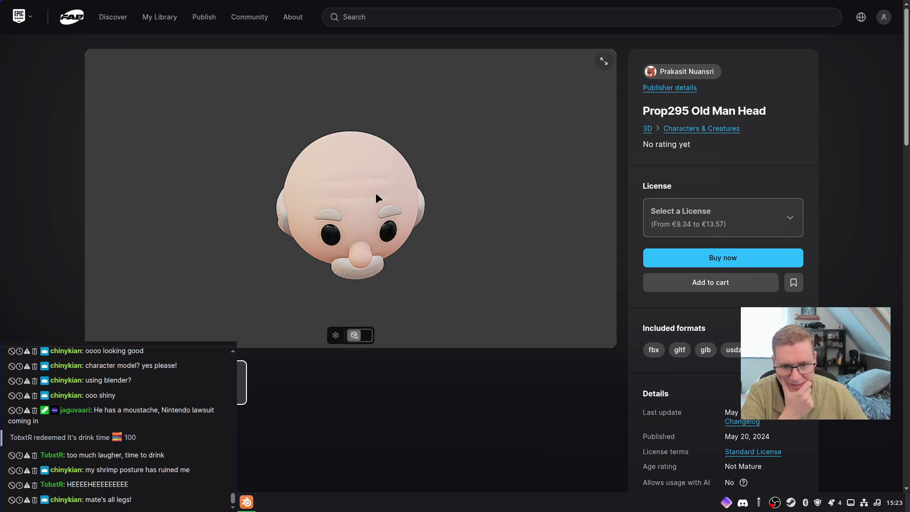
{"action": "mouse_move", "coordinate": [395, 183]}
{"action": "left_mouse_down"}
{"action": "mouse_move", "coordinate": [333, 204]}
{"action": "mouse_move", "coordinate": [319, 204]}
{"action": "mouse_move", "coordinate": [308, 183]}
{"action": "mouse_move", "coordinate": [368, 201]}
{"action": "mouse_move", "coordinate": [432, 154]}
{"action": "mouse_move", "coordinate": [333, 157]}
{"action": "mouse_move", "coordinate": [344, 190]}
{"action": "mouse_move", "coordinate": [386, 163]}
{"action": "left_mouse_up"}
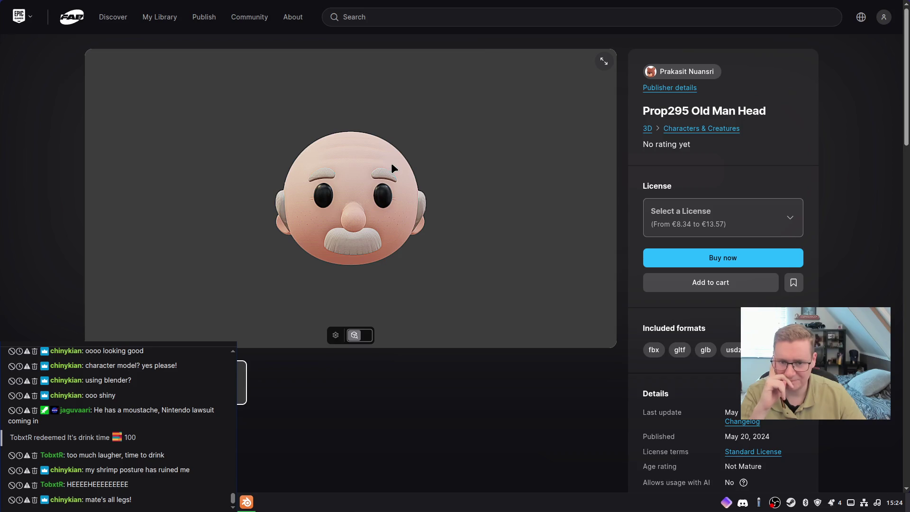
{"action": "mouse_move", "coordinate": [400, 175]}
{"action": "left_mouse_down"}
{"action": "mouse_move", "coordinate": [387, 177]}
{"action": "mouse_move", "coordinate": [417, 185]}
{"action": "mouse_move", "coordinate": [425, 171]}
{"action": "mouse_move", "coordinate": [421, 197]}
{"action": "mouse_move", "coordinate": [387, 179]}
{"action": "mouse_move", "coordinate": [315, 197]}
{"action": "mouse_move", "coordinate": [402, 189]}
{"action": "mouse_move", "coordinate": [483, 238]}
{"action": "mouse_move", "coordinate": [374, 189]}
{"action": "mouse_move", "coordinate": [392, 190]}
{"action": "left_mouse_up"}
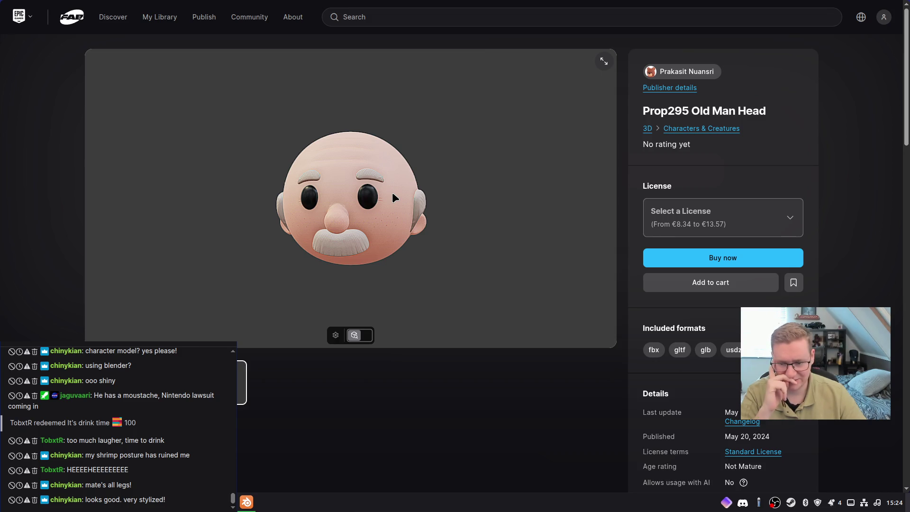
{"action": "mouse_move", "coordinate": [391, 193]}
{"action": "left_mouse_down"}
{"action": "mouse_move", "coordinate": [344, 209]}
{"action": "mouse_move", "coordinate": [317, 189]}
{"action": "mouse_move", "coordinate": [433, 193]}
{"action": "mouse_move", "coordinate": [426, 177]}
{"action": "mouse_move", "coordinate": [411, 198]}
{"action": "mouse_move", "coordinate": [352, 202]}
{"action": "mouse_move", "coordinate": [337, 192]}
{"action": "mouse_move", "coordinate": [296, 192]}
{"action": "mouse_move", "coordinate": [221, 203]}
{"action": "mouse_move", "coordinate": [268, 196]}
{"action": "left_mouse_up"}
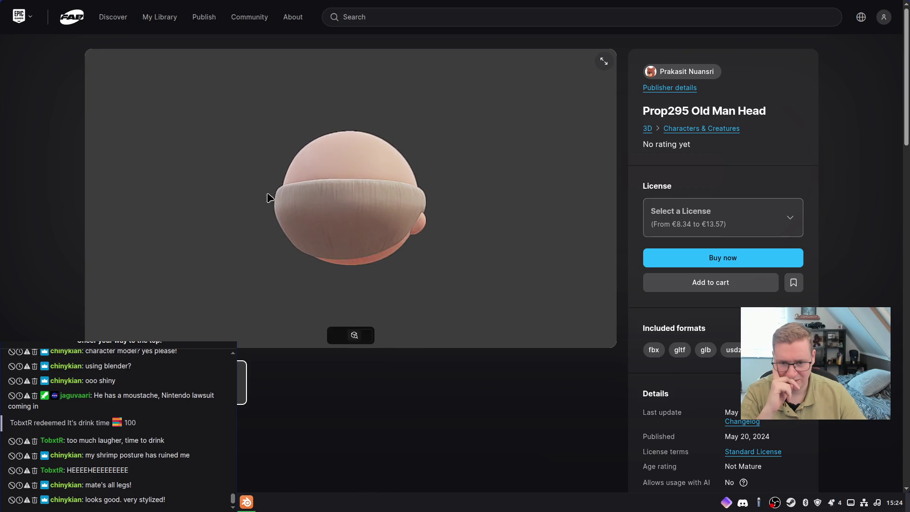
{"action": "scroll", "coordinate": [360, 232], "scroll_direction": "up", "scroll_amount": 10}
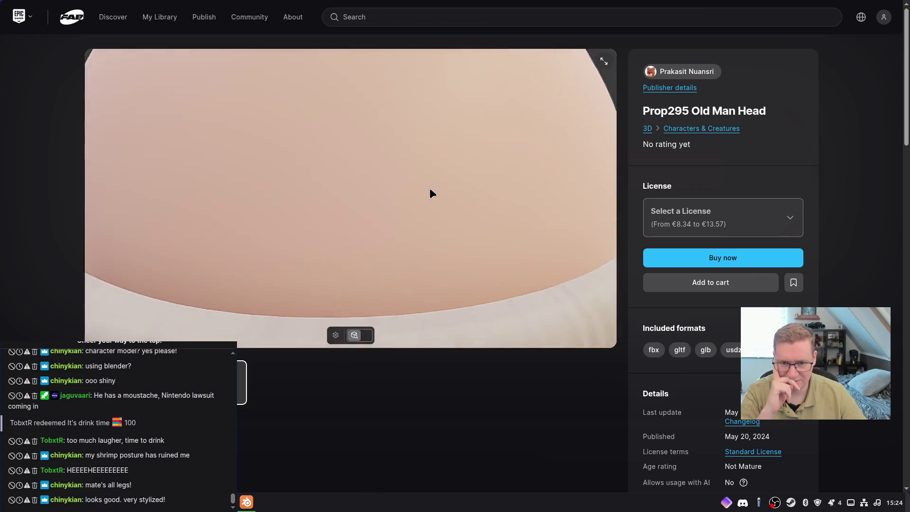
{"action": "left_click_drag", "start_coordinate": [421, 177], "coordinate": [434, 179]}
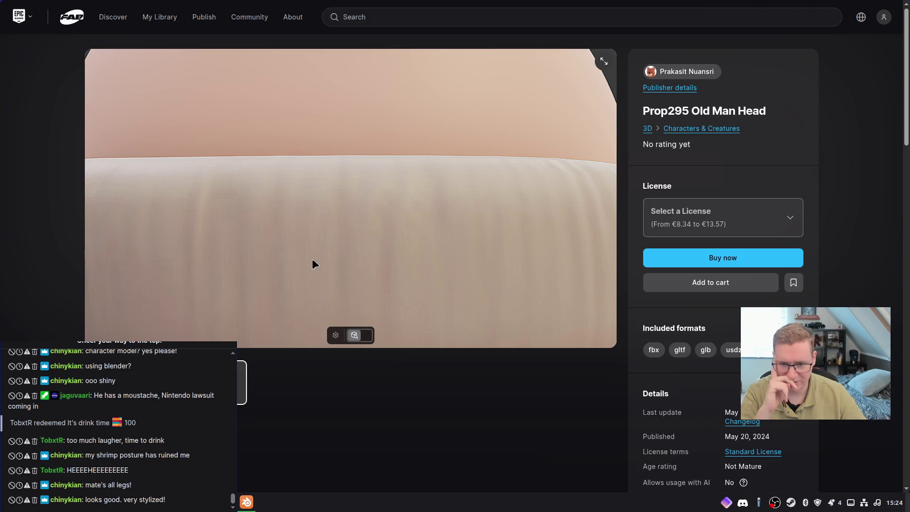
{"action": "mouse_move", "coordinate": [306, 235]}
{"action": "left_mouse_down"}
{"action": "mouse_move", "coordinate": [454, 216]}
{"action": "mouse_move", "coordinate": [515, 217]}
{"action": "mouse_move", "coordinate": [510, 229]}
{"action": "mouse_move", "coordinate": [521, 231]}
{"action": "mouse_move", "coordinate": [271, 210]}
{"action": "left_mouse_up"}
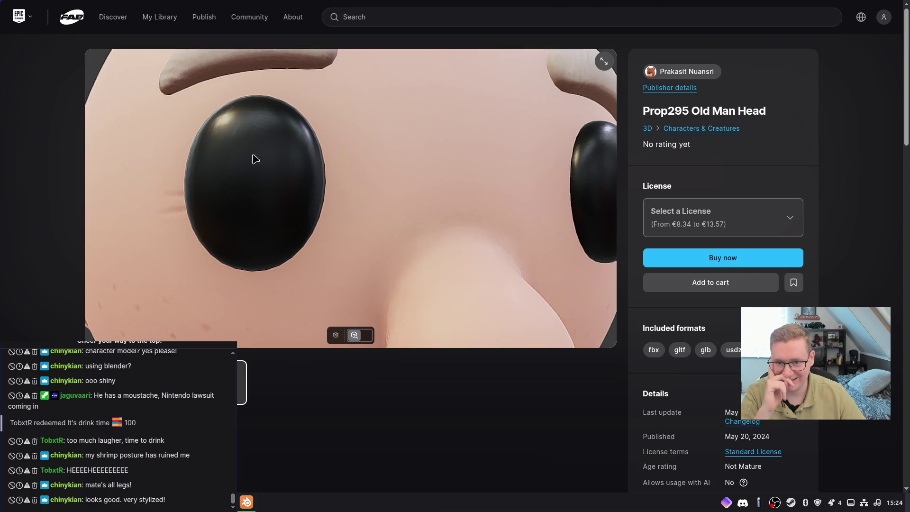
{"action": "mouse_move", "coordinate": [207, 176]}
{"action": "left_mouse_down"}
{"action": "mouse_move", "coordinate": [232, 187]}
{"action": "mouse_move", "coordinate": [181, 181]}
{"action": "left_mouse_up"}
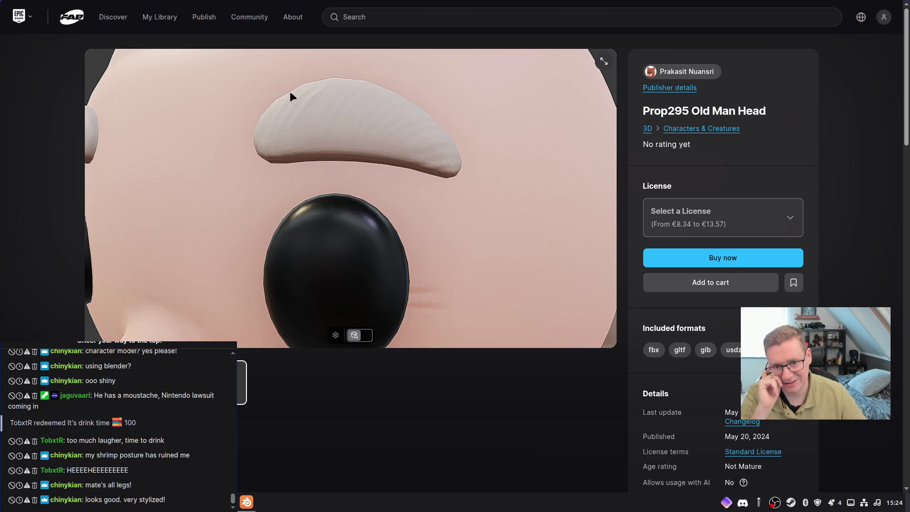
{"action": "scroll", "coordinate": [446, 156], "scroll_direction": "down", "scroll_amount": 5}
{"action": "mouse_move", "coordinate": [445, 158]}
{"action": "left_mouse_down"}
{"action": "mouse_move", "coordinate": [394, 147]}
{"action": "mouse_move", "coordinate": [355, 152]}
{"action": "mouse_move", "coordinate": [418, 151]}
{"action": "mouse_move", "coordinate": [366, 127]}
{"action": "mouse_move", "coordinate": [451, 156]}
{"action": "mouse_move", "coordinate": [435, 150]}
{"action": "left_mouse_up"}
{"action": "mouse_move", "coordinate": [776, 12]}
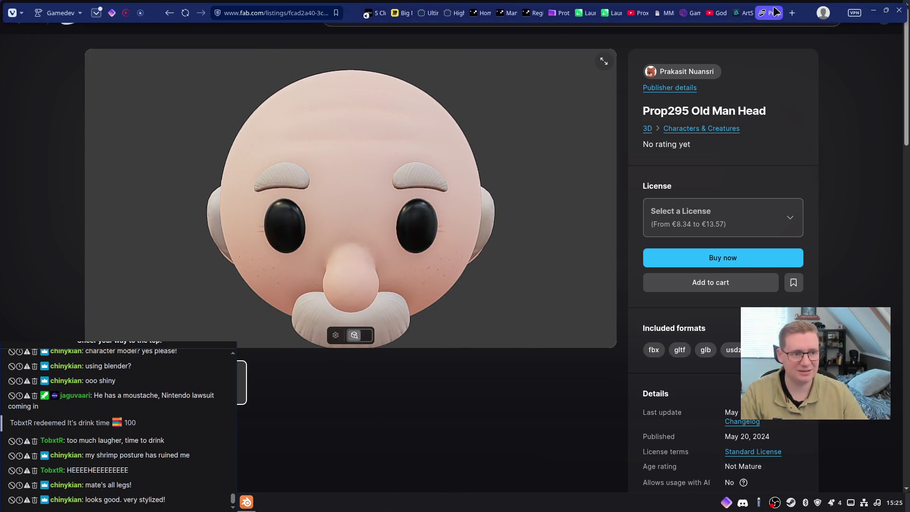
{"action": "key", "text": "alt+Tab"}
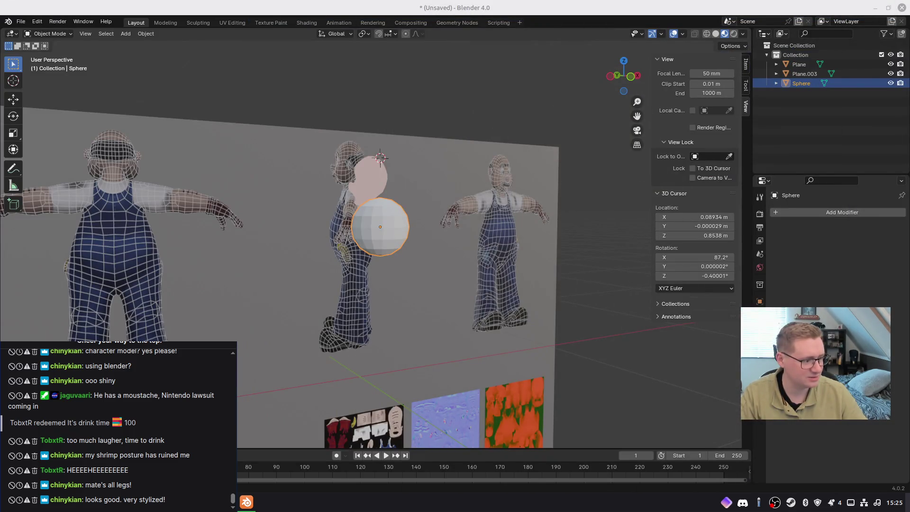
Delete the backdrop and pink head reference planes and switch to solid shading
{"action": "left_click", "coordinate": [329, 161]}
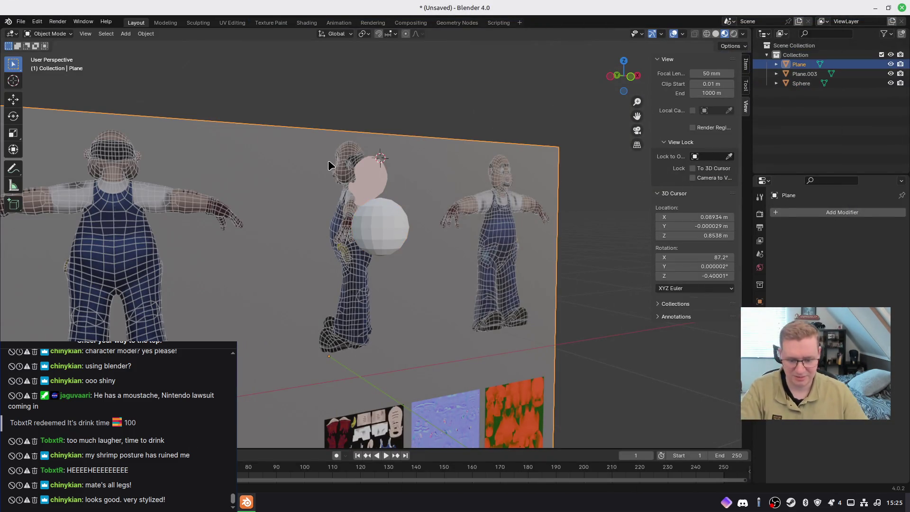
{"action": "key", "text": "Delete"}
{"action": "left_click", "coordinate": [362, 171]}
{"action": "key", "text": "Delete"}
{"action": "left_click", "coordinate": [716, 34]}
Select the sphere in front view and reset the 3D cursor to the world origin
{"action": "middle_click_drag", "start_coordinate": [426, 218], "coordinate": [461, 237]}
{"action": "scroll", "coordinate": [404, 256], "scroll_direction": "up", "scroll_amount": 2}
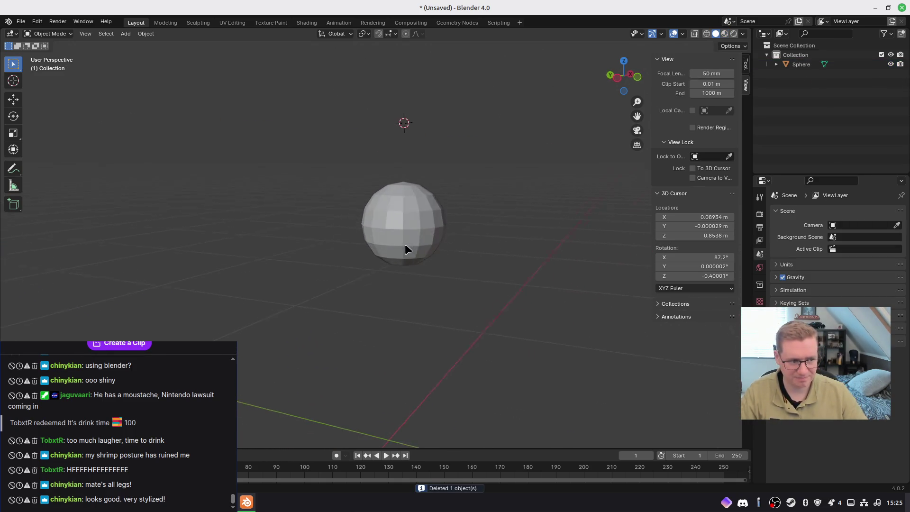
{"action": "left_click", "coordinate": [406, 248]}
{"action": "key", "text": "KP_1"}
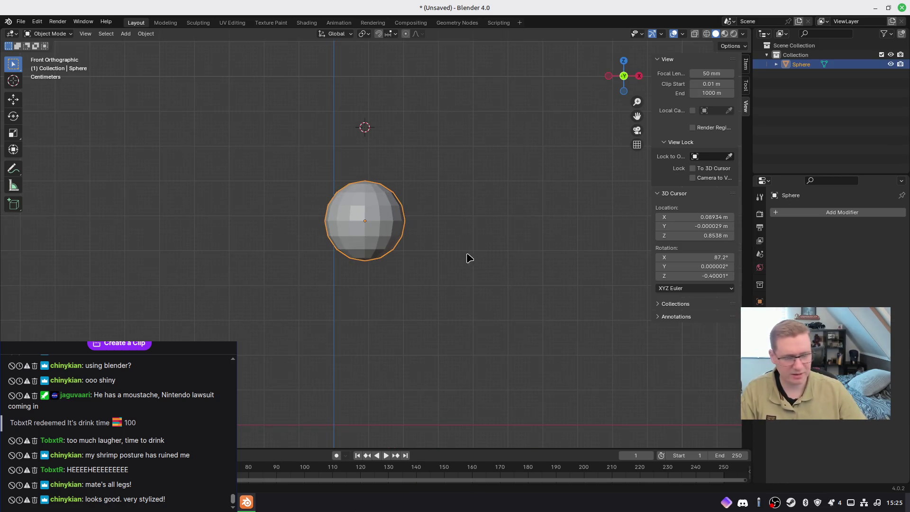
{"action": "mouse_move", "coordinate": [358, 233]}
{"action": "middle_mouse_down", "text": "shift"}
{"action": "mouse_move", "coordinate": [383, 229]}
{"action": "mouse_move", "coordinate": [404, 246]}
{"action": "middle_mouse_up", "text": "shift"}
{"action": "key", "text": "shift+s"}
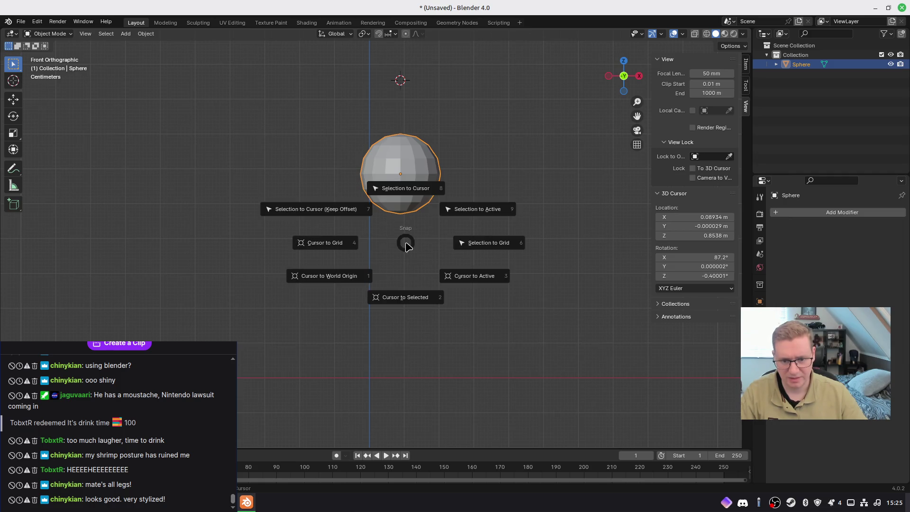
{"action": "left_click", "coordinate": [361, 282]}
Snap the sphere onto the 3D cursor at the origin and apply its transform
{"action": "middle_click_drag", "start_coordinate": [428, 252], "coordinate": [460, 269], "text": "shift"}
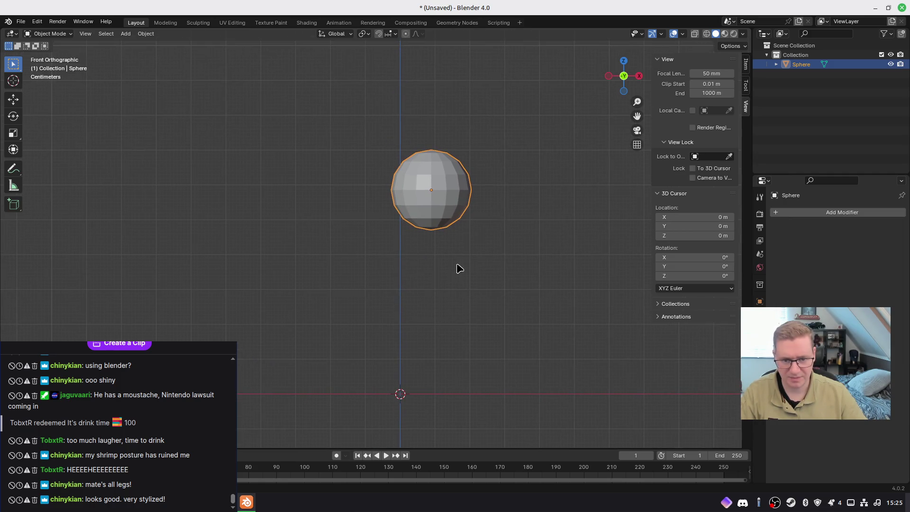
{"action": "key", "text": "g"}
{"action": "left_click", "coordinate": [448, 240]}
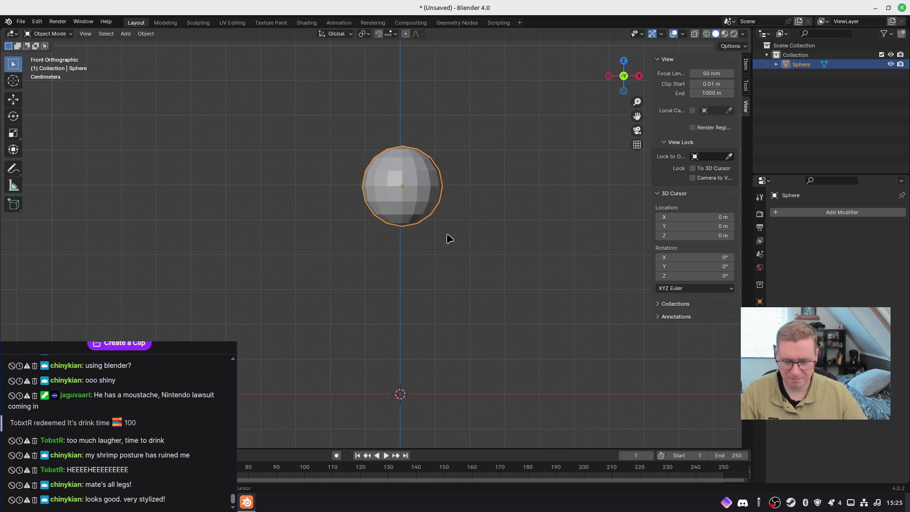
{"action": "key", "text": "shift+s"}
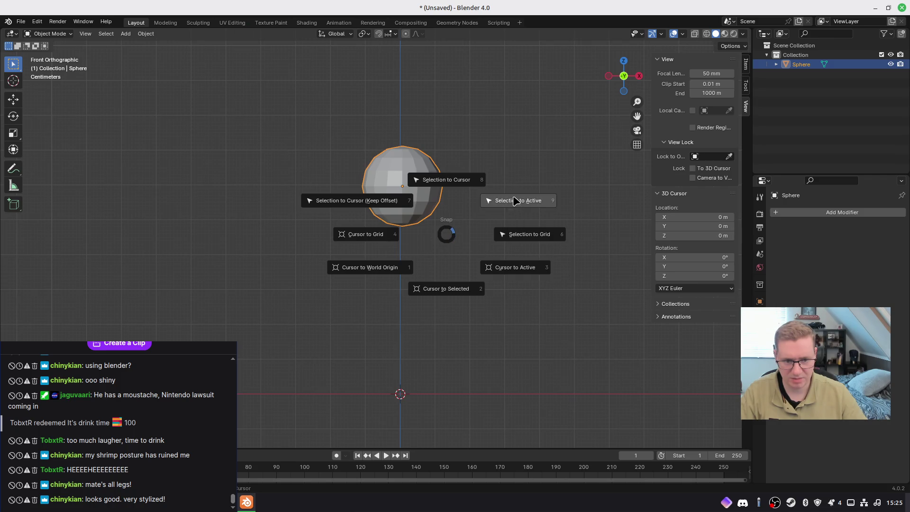
{"action": "left_click", "coordinate": [394, 199]}
{"action": "middle_click_drag", "start_coordinate": [441, 329], "coordinate": [447, 237], "text": "shift"}
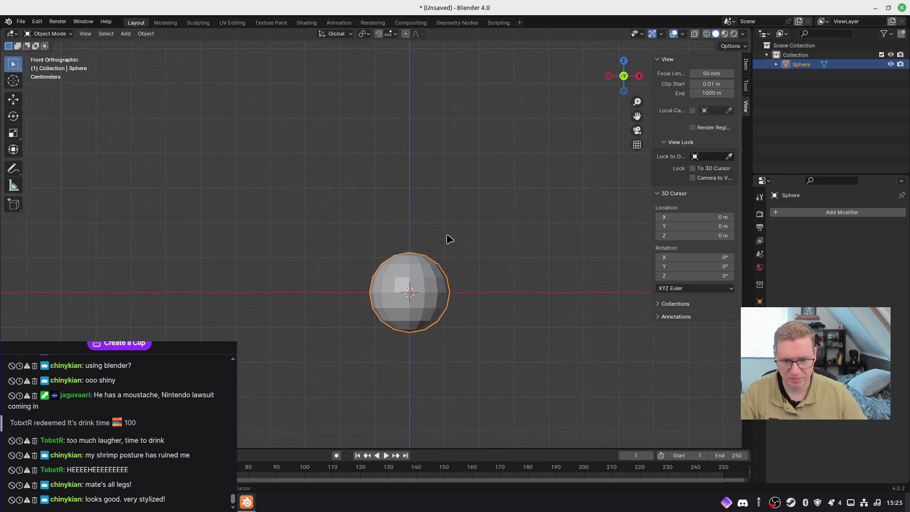
{"action": "key", "text": "ctrl+a"}
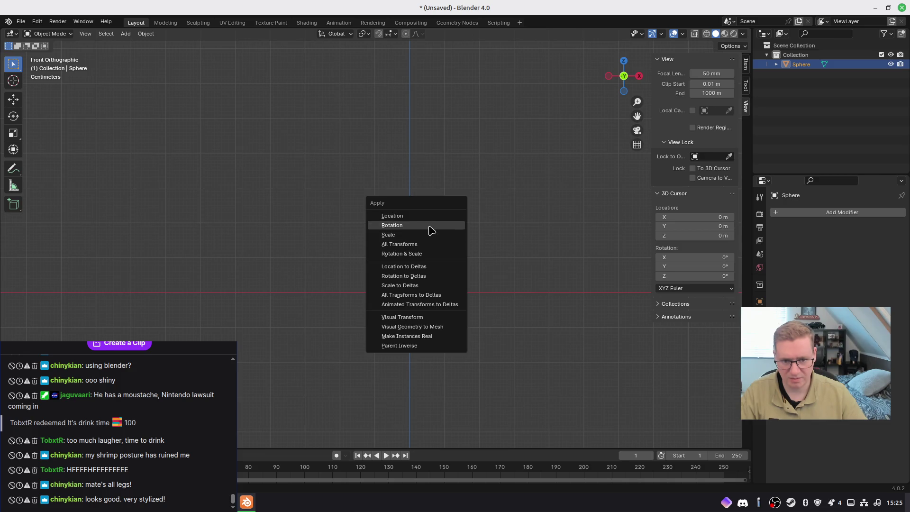
{"action": "left_click", "coordinate": [416, 216]}
In Edit Mode, widen the sphere along X and narrow it front-to-back on Y
{"action": "scroll", "coordinate": [445, 312], "scroll_direction": "up", "scroll_amount": 3}
{"action": "mouse_move", "coordinate": [449, 300]}
{"action": "middle_mouse_down", "text": "shift"}
{"action": "mouse_move", "coordinate": [390, 203]}
{"action": "mouse_move", "coordinate": [386, 234]}
{"action": "middle_mouse_up", "text": "shift"}
{"action": "scroll", "coordinate": [396, 232], "scroll_direction": "up", "scroll_amount": 4}
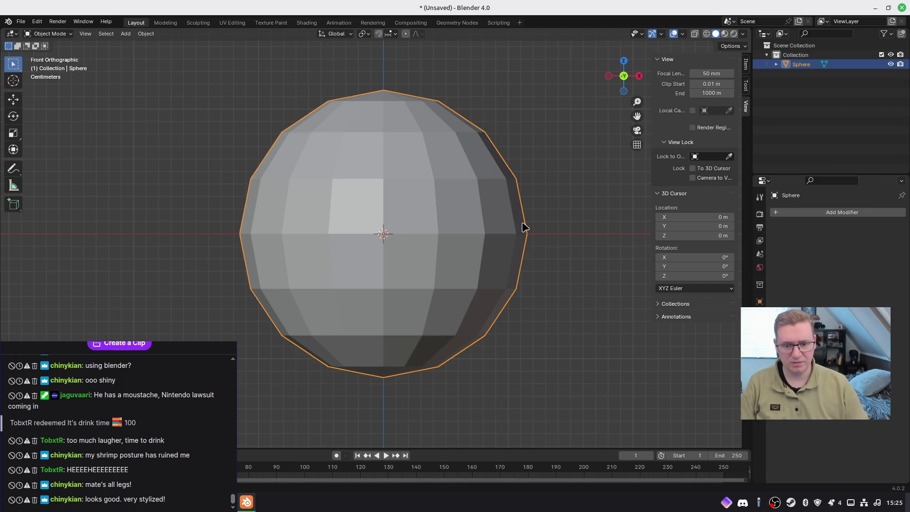
{"action": "key", "text": "Tab"}
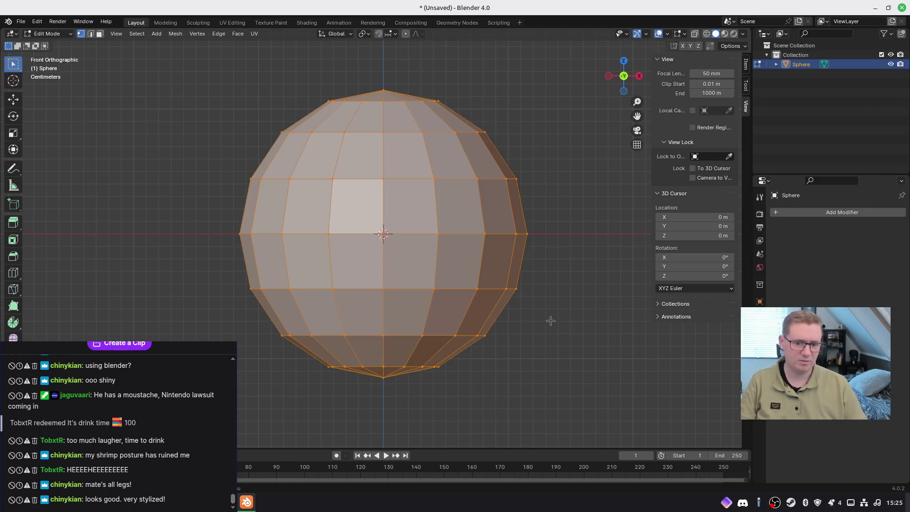
{"action": "key", "text": "s"}
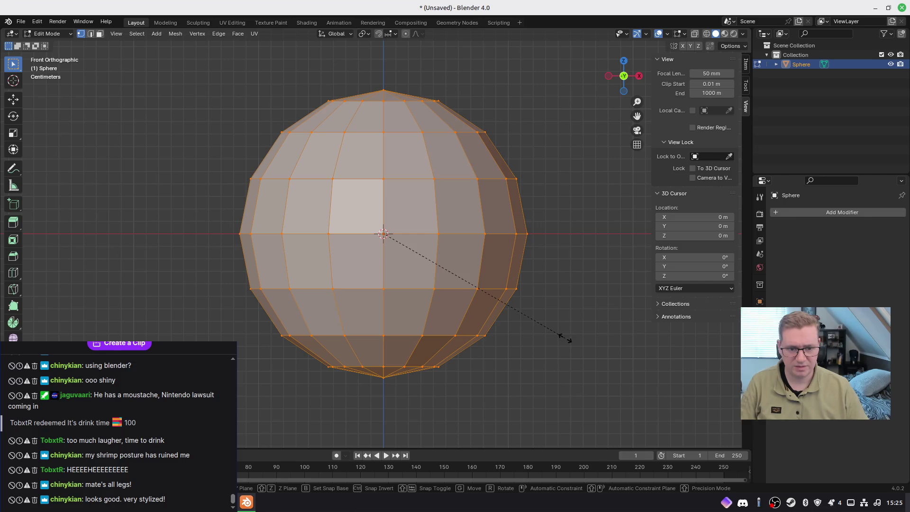
{"action": "key", "text": "x"}
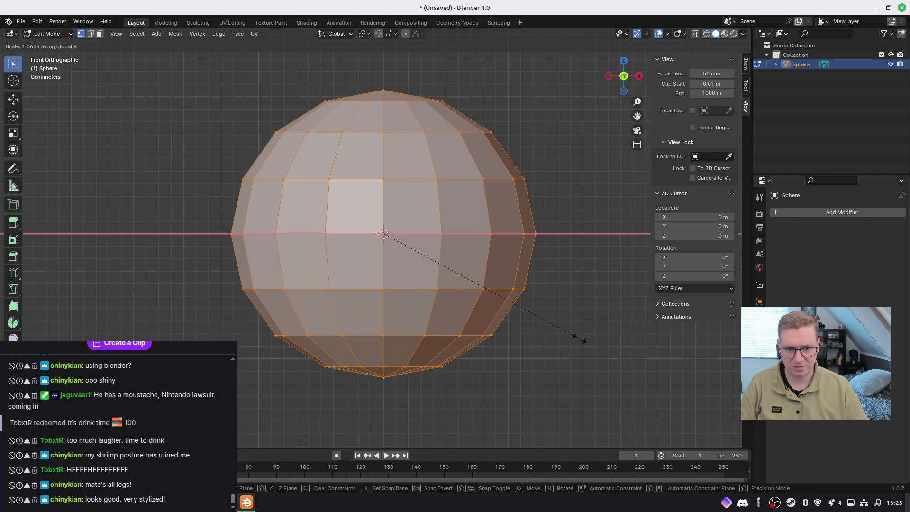
{"action": "left_click", "coordinate": [583, 337]}
{"action": "key", "text": "KP_3"}
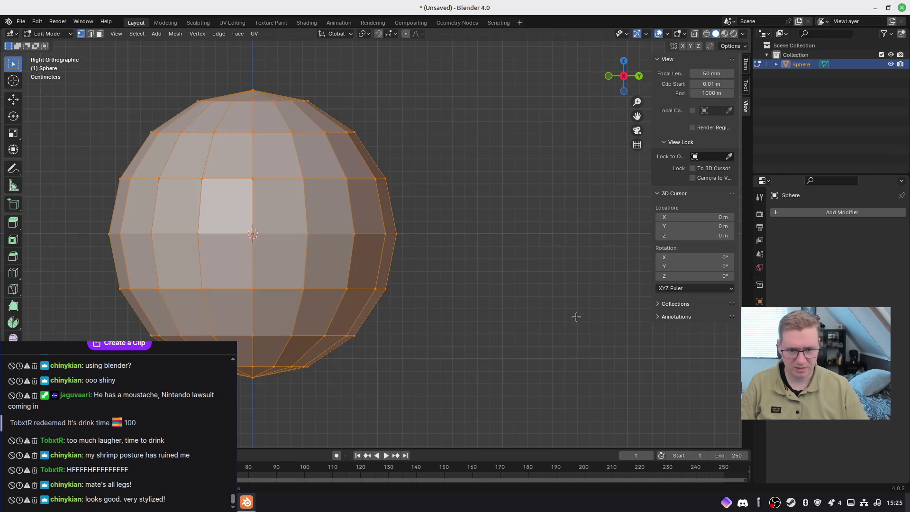
{"action": "key", "text": "s"}
{"action": "key", "text": "y"}
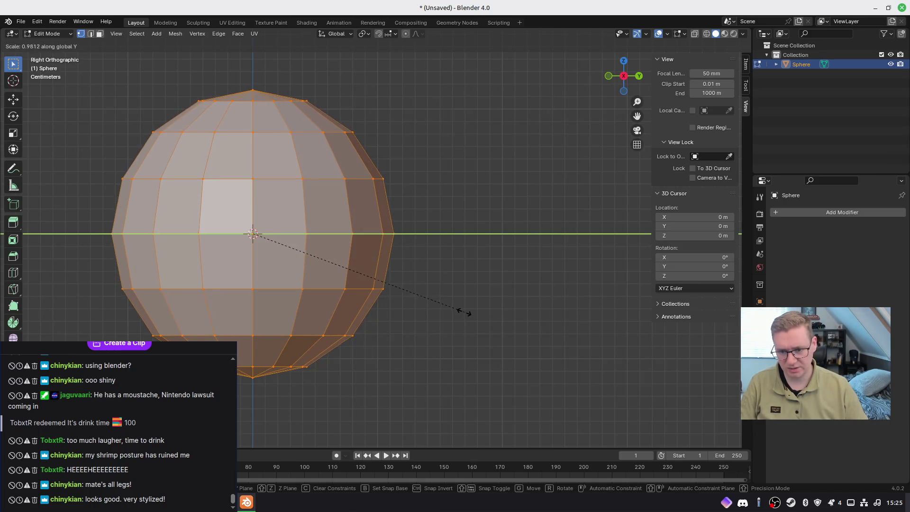
{"action": "left_click", "coordinate": [433, 311]}
Scale the sphere along Y once more, viewed from above
{"action": "mouse_move", "coordinate": [433, 311]}
{"action": "middle_mouse_down"}
{"action": "mouse_move", "coordinate": [368, 319]}
{"action": "mouse_move", "coordinate": [450, 380]}
{"action": "mouse_move", "coordinate": [480, 323]}
{"action": "middle_mouse_up"}
{"action": "scroll", "coordinate": [479, 323], "scroll_direction": "down", "scroll_amount": 2}
{"action": "key", "text": "KP_1"}
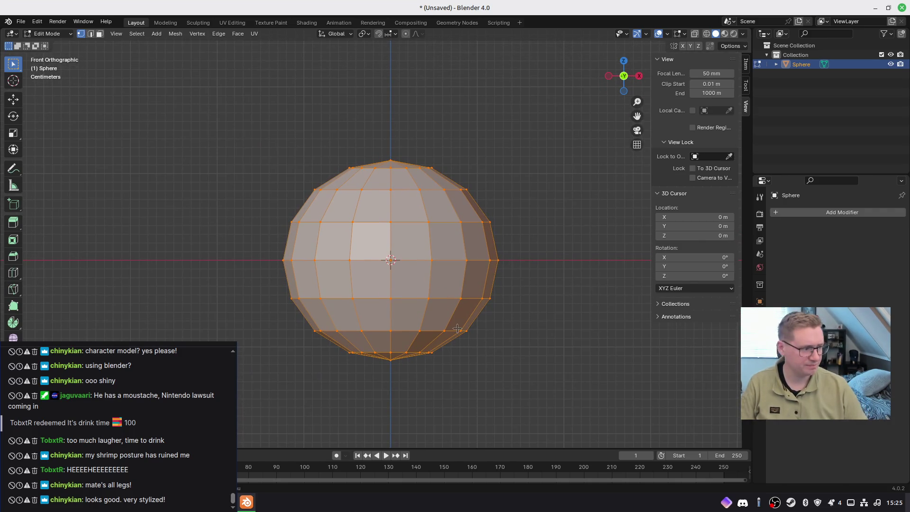
{"action": "mouse_move", "coordinate": [447, 305]}
{"action": "middle_mouse_down"}
{"action": "mouse_move", "coordinate": [417, 311]}
{"action": "mouse_move", "coordinate": [378, 349]}
{"action": "mouse_move", "coordinate": [467, 309]}
{"action": "mouse_move", "coordinate": [555, 311]}
{"action": "middle_mouse_up"}
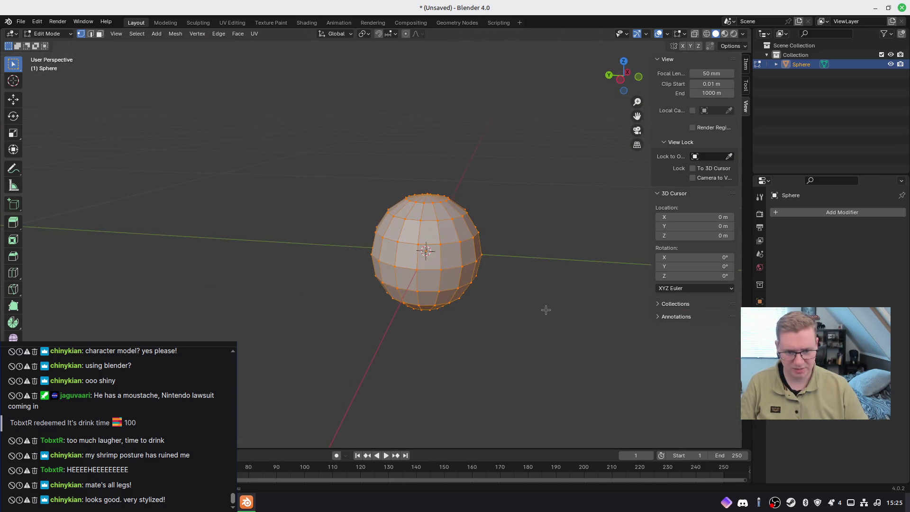
{"action": "key", "text": "s"}
{"action": "key", "text": "y"}
{"action": "left_click", "coordinate": [534, 306]}
Squash the sphere slightly on Z, then deselect all vertices
{"action": "middle_click_drag", "start_coordinate": [535, 305], "coordinate": [450, 288]}
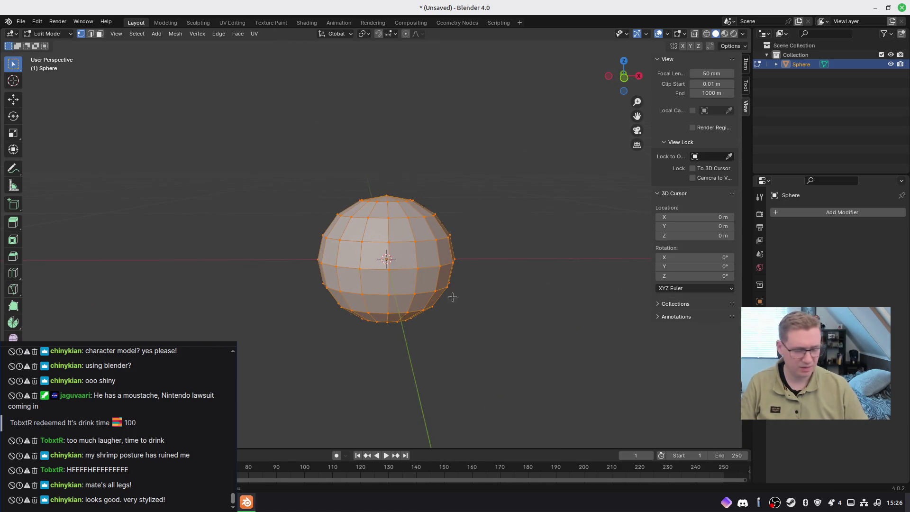
{"action": "middle_click_drag", "start_coordinate": [461, 372], "coordinate": [458, 361]}
{"action": "key", "text": "s"}
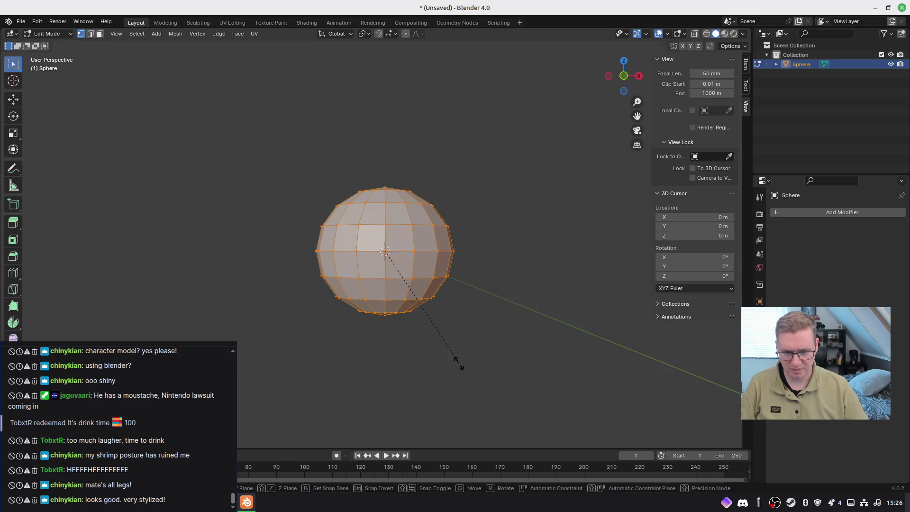
{"action": "key", "text": "z"}
{"action": "left_click", "coordinate": [453, 360]}
{"action": "mouse_move", "coordinate": [427, 332]}
{"action": "middle_mouse_down"}
{"action": "mouse_move", "coordinate": [494, 359]}
{"action": "mouse_move", "coordinate": [541, 355]}
{"action": "mouse_move", "coordinate": [445, 342]}
{"action": "middle_mouse_up"}
{"action": "key", "text": "KP_1"}
{"action": "scroll", "coordinate": [417, 251], "scroll_direction": "up", "scroll_amount": 3}
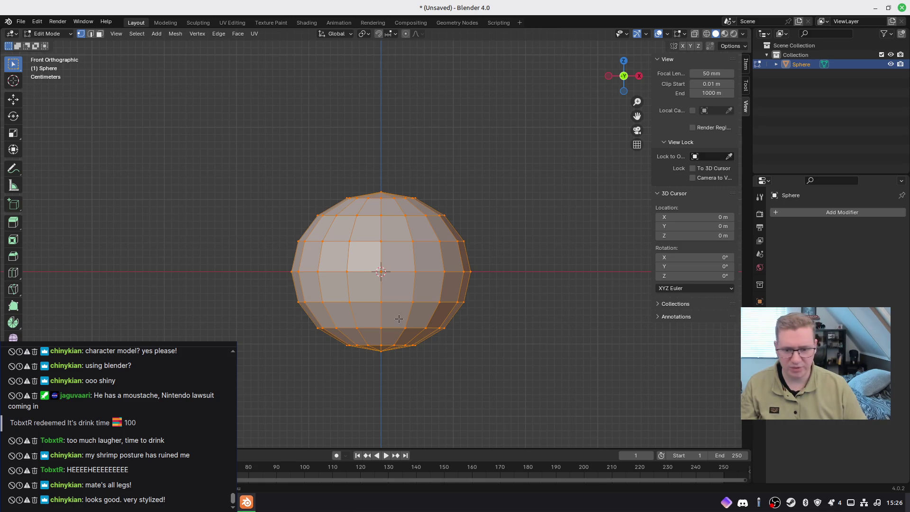
{"action": "key", "text": "alt+a"}
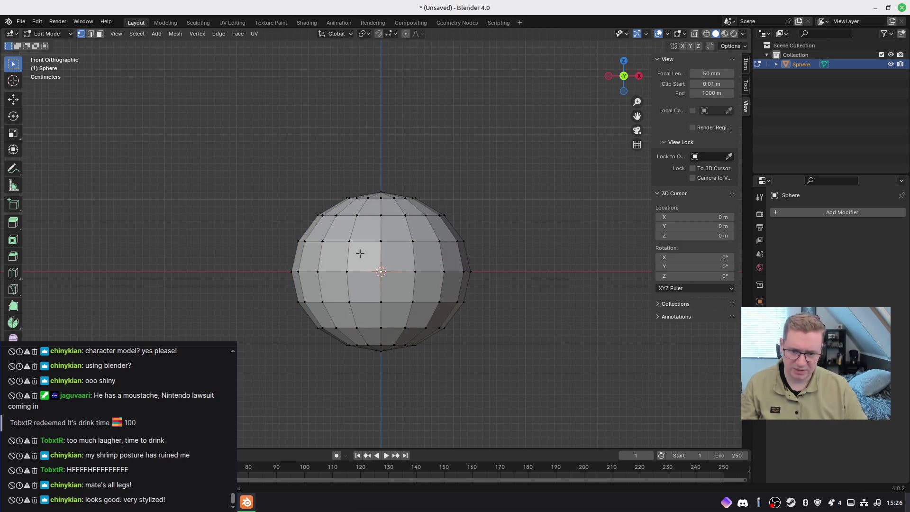
Select the four front-centre faces and subdivide them twice into a finer grid
{"action": "left_click_drag", "start_coordinate": [393, 281], "coordinate": [393, 282]}
{"action": "right_click", "coordinate": [395, 287]}
{"action": "left_click", "coordinate": [396, 288]}
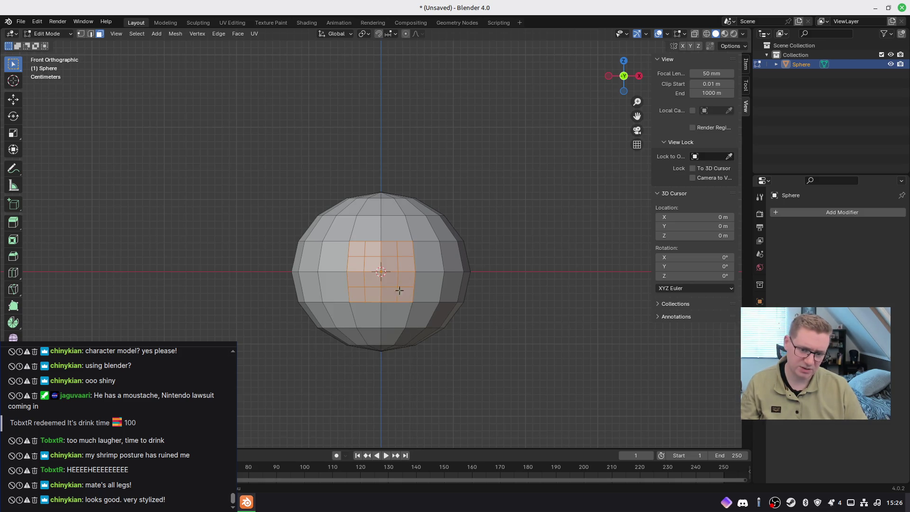
{"action": "right_click", "coordinate": [399, 290]}
{"action": "left_click", "coordinate": [398, 290]}
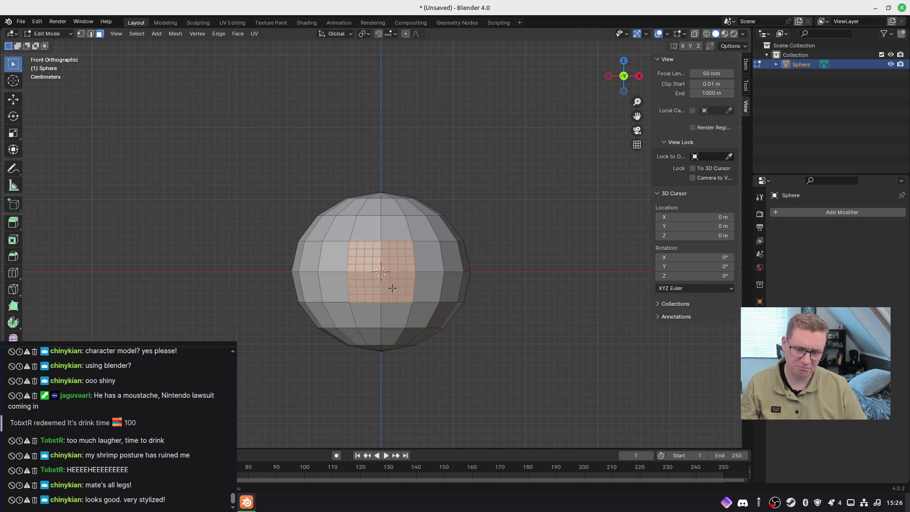
{"action": "scroll", "coordinate": [392, 287], "scroll_direction": "up", "scroll_amount": 3}
{"action": "middle_click_drag", "start_coordinate": [392, 286], "coordinate": [384, 299]}
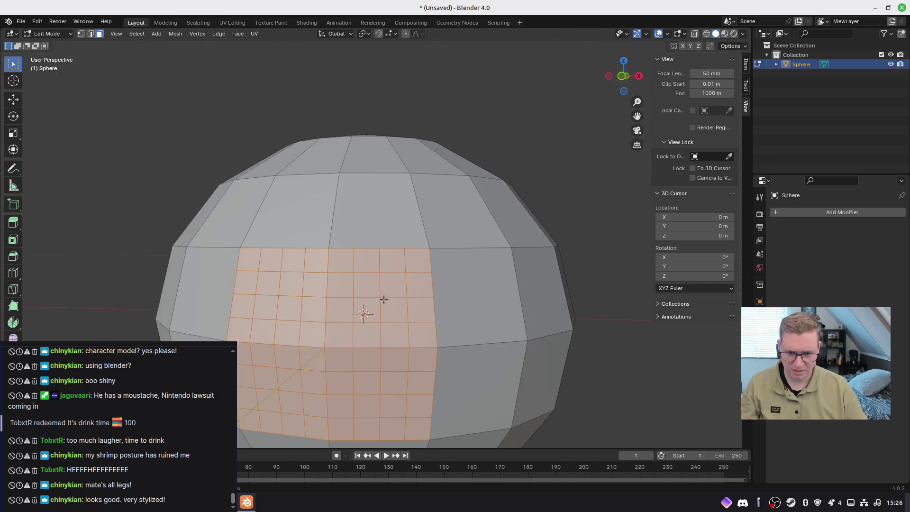
{"action": "scroll", "coordinate": [383, 299], "scroll_direction": "down", "scroll_amount": 3}
{"action": "key", "text": "KP_1"}
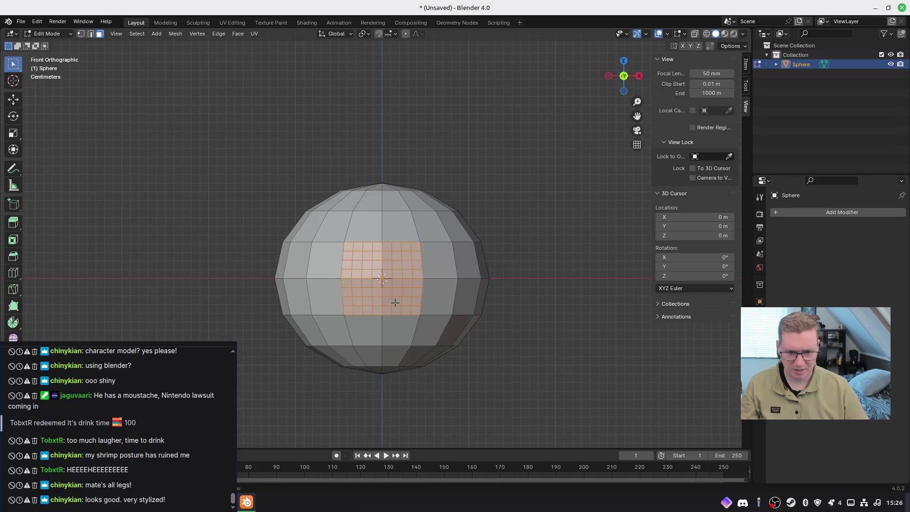
{"action": "key", "text": "q"}
{"action": "left_click", "coordinate": [252, 141]}
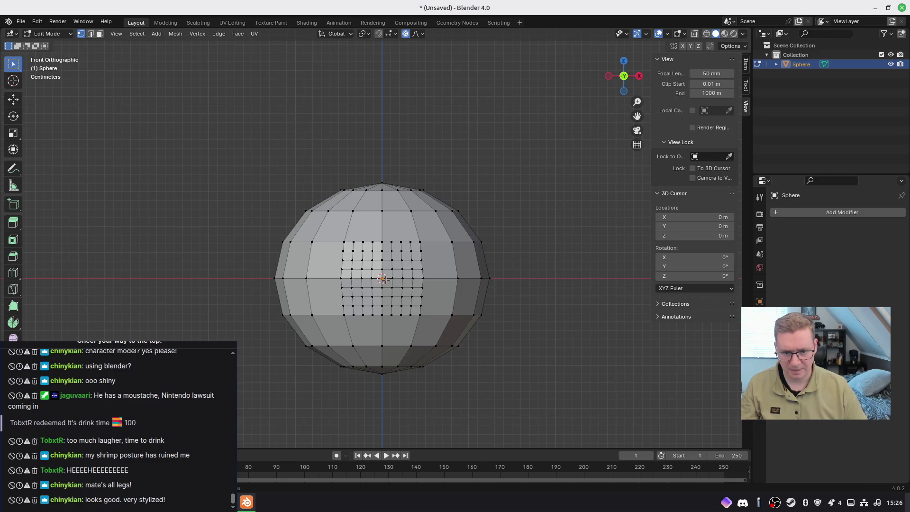
Nudge the subdivided grid with a proportional-editing move
{"action": "key", "text": "g"}
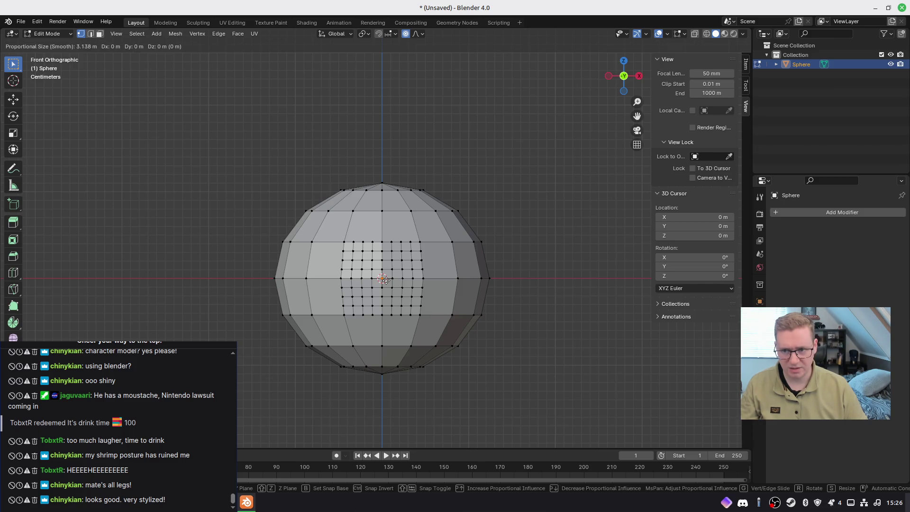
{"action": "scroll", "coordinate": [385, 280], "scroll_direction": "up", "scroll_amount": 6}
{"action": "scroll", "coordinate": [384, 280], "scroll_direction": "up", "scroll_amount": 14}
{"action": "scroll", "coordinate": [385, 280], "scroll_direction": "up", "scroll_amount": 3}
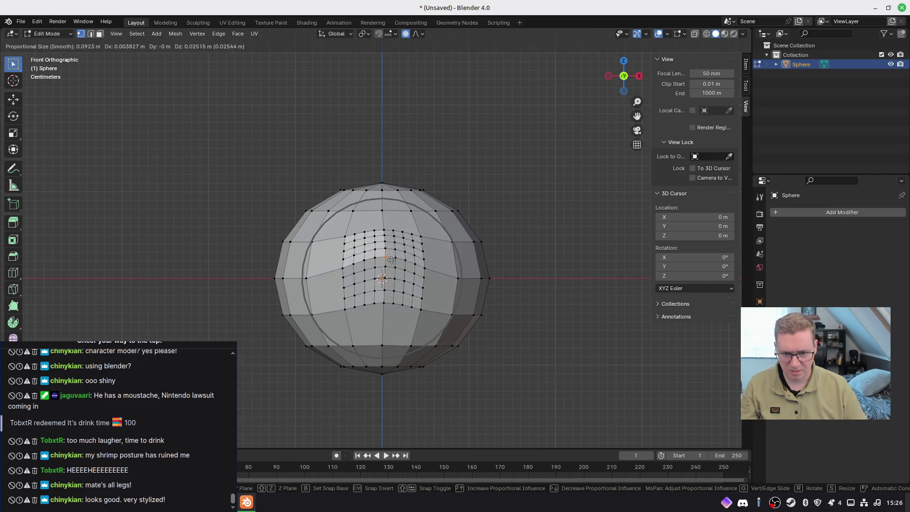
{"action": "left_click", "coordinate": [379, 266]}
{"action": "middle_click_drag", "start_coordinate": [415, 272], "coordinate": [317, 273]}
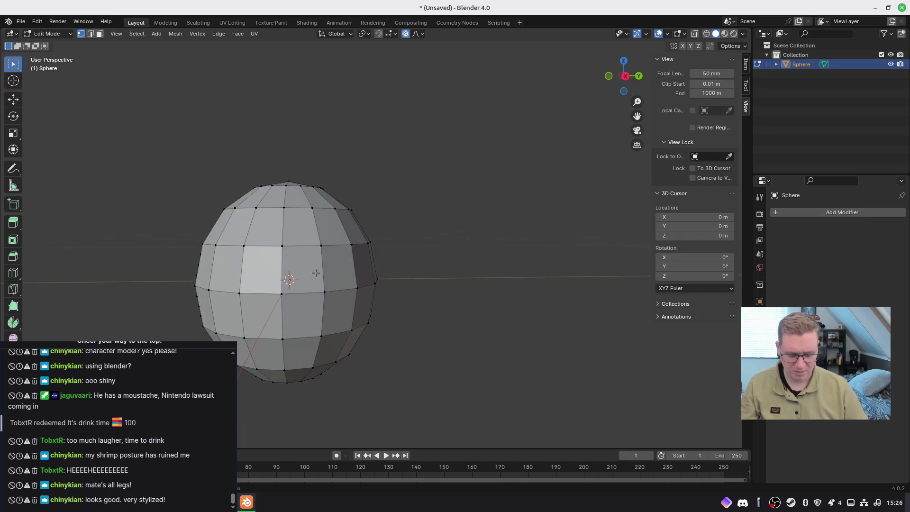
In side view, bulge the front grid slightly outward with a proportional move
{"action": "key", "text": "KP_3"}
{"action": "middle_click_drag", "start_coordinate": [158, 267], "coordinate": [250, 264], "text": "shift"}
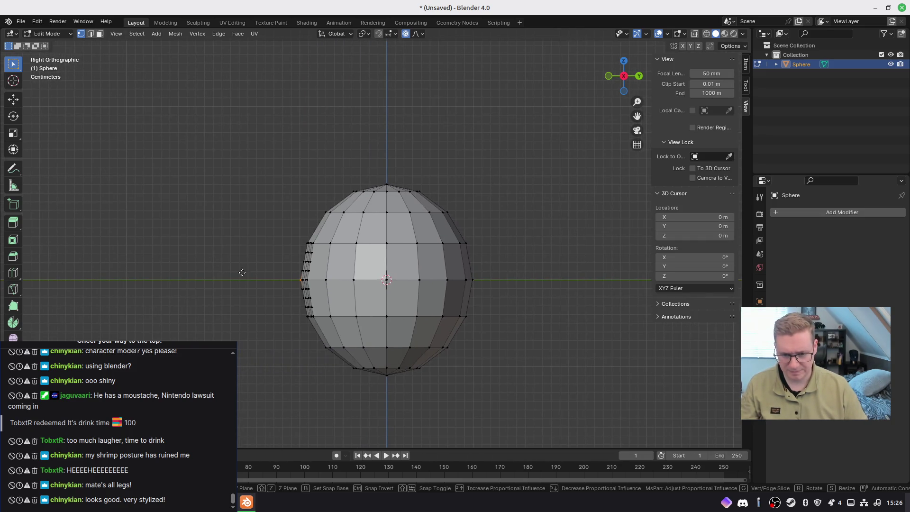
{"action": "key", "text": "g"}
{"action": "scroll", "coordinate": [244, 272], "scroll_direction": "down", "scroll_amount": 3}
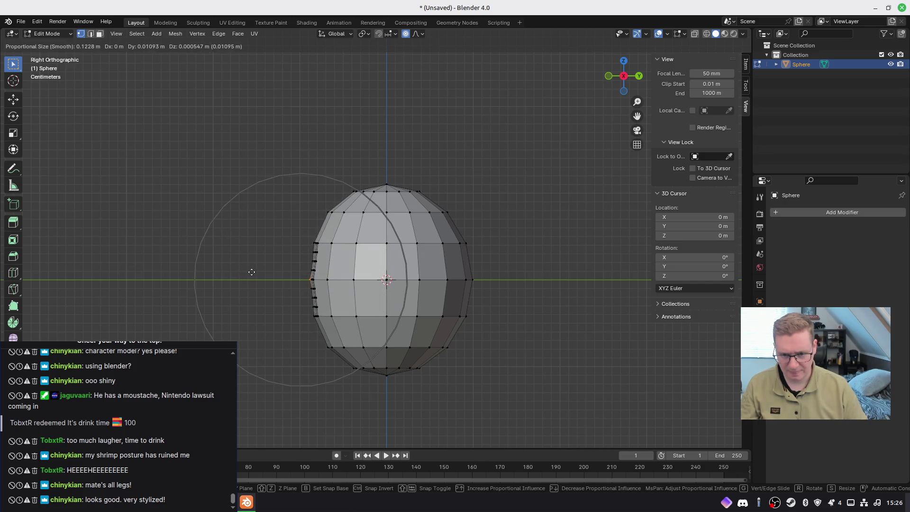
{"action": "scroll", "coordinate": [252, 272], "scroll_direction": "down", "scroll_amount": 2}
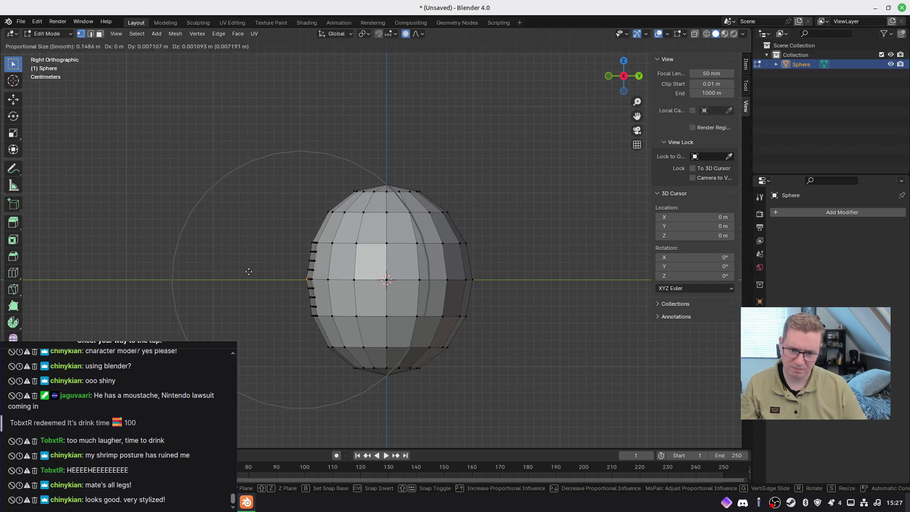
{"action": "left_click", "coordinate": [249, 271]}
{"action": "mouse_move", "coordinate": [239, 279]}
{"action": "middle_mouse_down"}
{"action": "mouse_move", "coordinate": [426, 280]}
{"action": "mouse_move", "coordinate": [374, 298]}
{"action": "middle_mouse_up"}
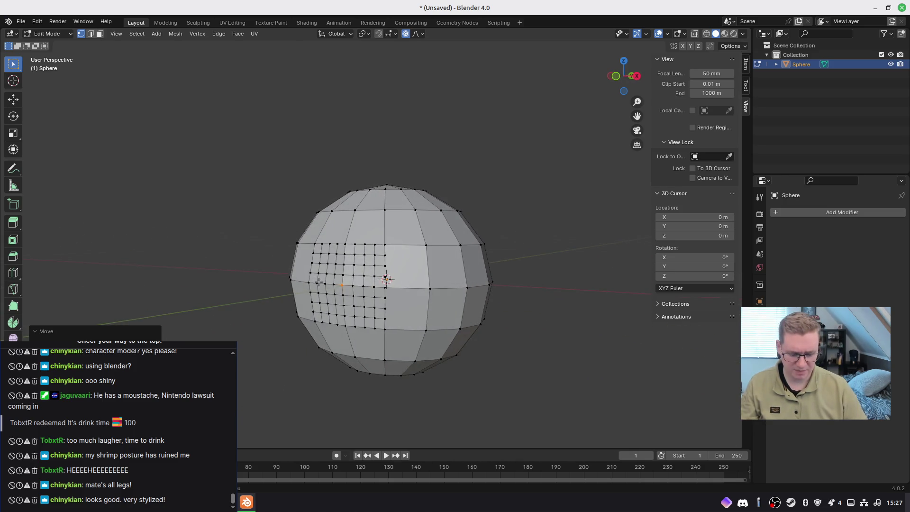
Move the front vertices again from the side view, toggling proportional editing off and on
{"action": "key", "text": "KP_1"}
{"action": "scroll", "coordinate": [370, 300], "scroll_direction": "up", "scroll_amount": 2}
{"action": "scroll", "coordinate": [370, 300], "scroll_direction": "up", "scroll_amount": 3}
{"action": "key", "text": "KP_3"}
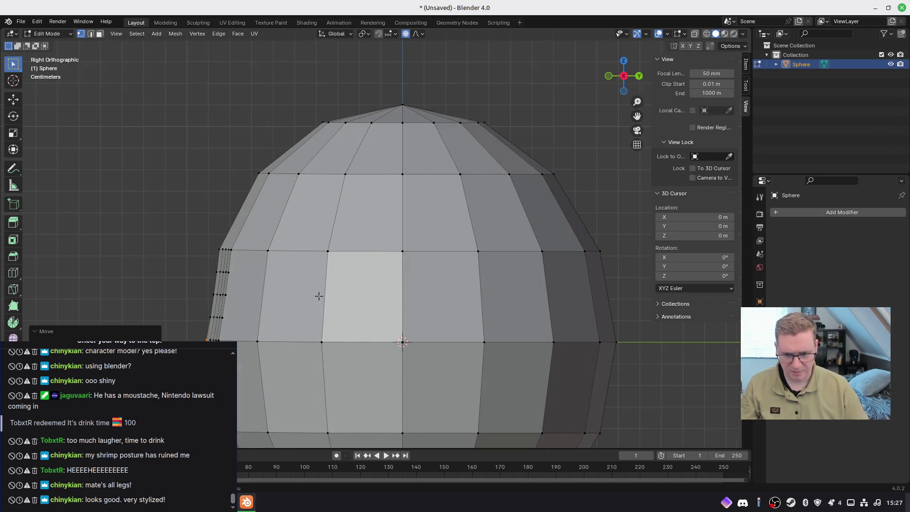
{"action": "middle_click_drag", "start_coordinate": [227, 325], "coordinate": [360, 254], "text": "shift"}
{"action": "key", "text": "o"}
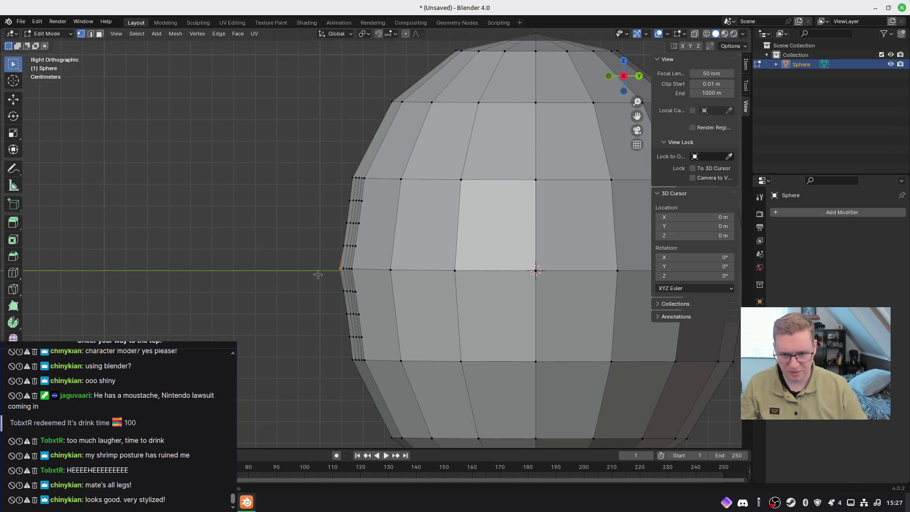
{"action": "key", "text": "g"}
{"action": "key", "text": "o"}
{"action": "left_click", "coordinate": [331, 275]}
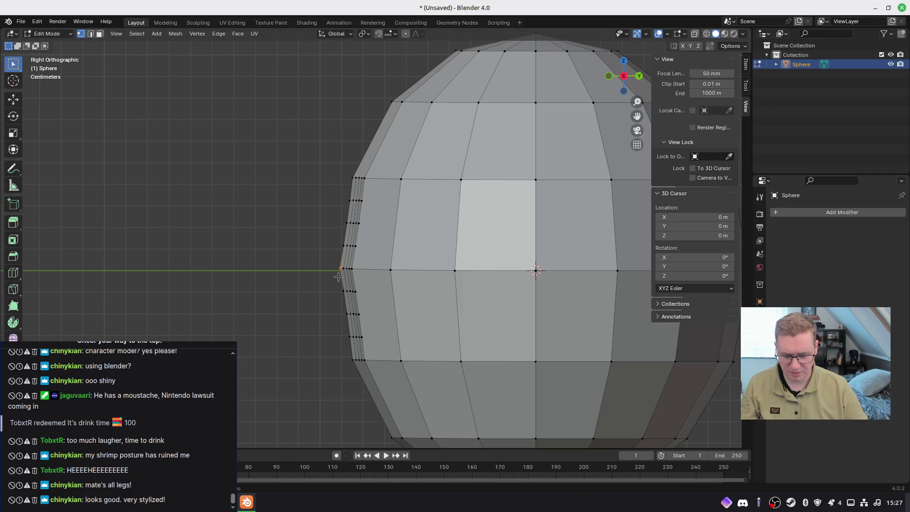
Refine the front bulge with another proportional move, then turn proportional editing off
{"action": "key", "text": "g"}
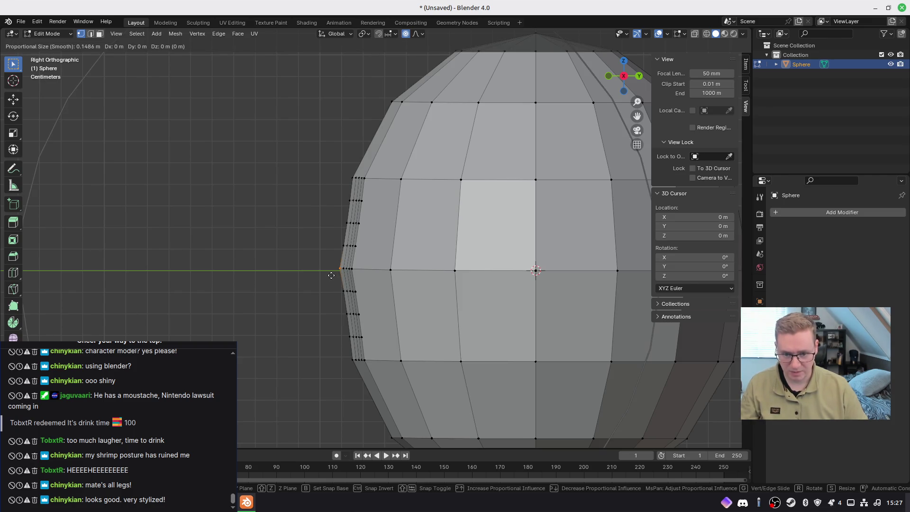
{"action": "scroll", "coordinate": [331, 275], "scroll_direction": "up", "scroll_amount": 20}
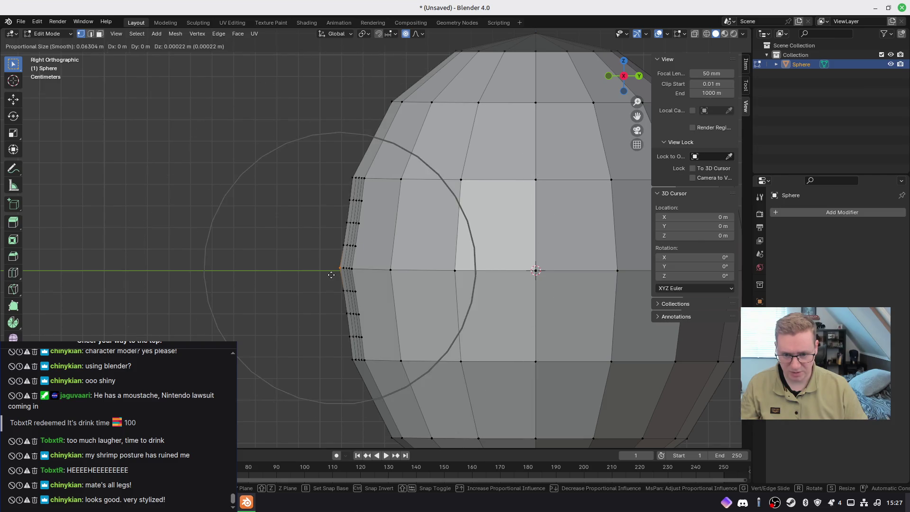
{"action": "scroll", "coordinate": [331, 275], "scroll_direction": "up", "scroll_amount": 1}
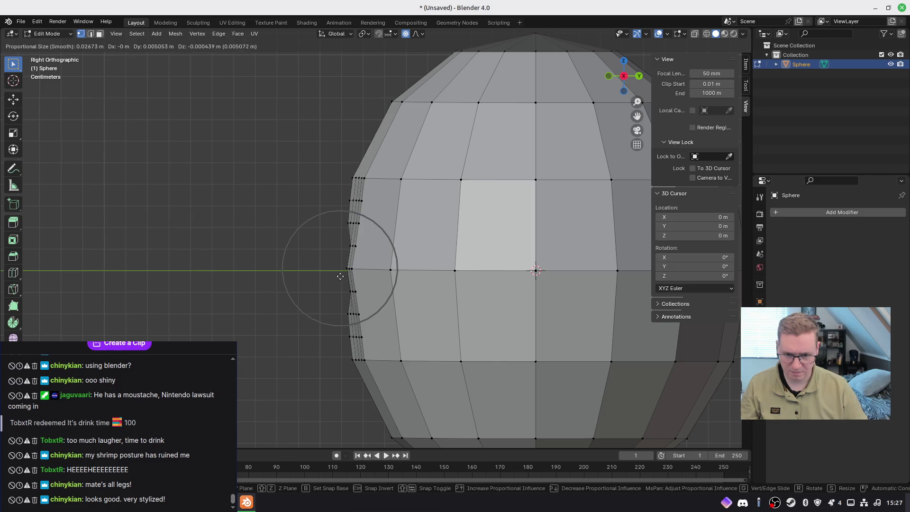
{"action": "scroll", "coordinate": [327, 275], "scroll_direction": "down", "scroll_amount": 3}
{"action": "scroll", "coordinate": [327, 275], "scroll_direction": "down", "scroll_amount": 3}
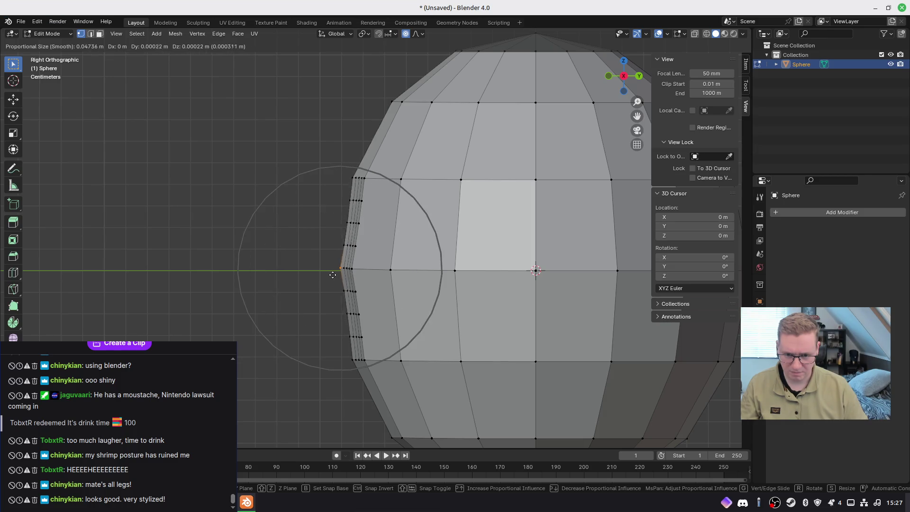
{"action": "scroll", "coordinate": [323, 275], "scroll_direction": "down", "scroll_amount": 1}
{"action": "scroll", "coordinate": [327, 276], "scroll_direction": "down", "scroll_amount": 2}
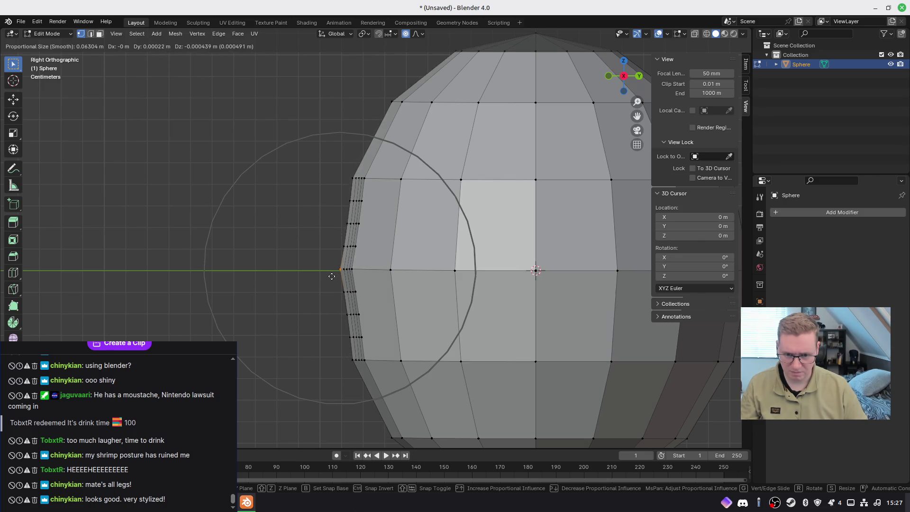
{"action": "left_click", "coordinate": [330, 275]}
{"action": "key", "text": "o"}
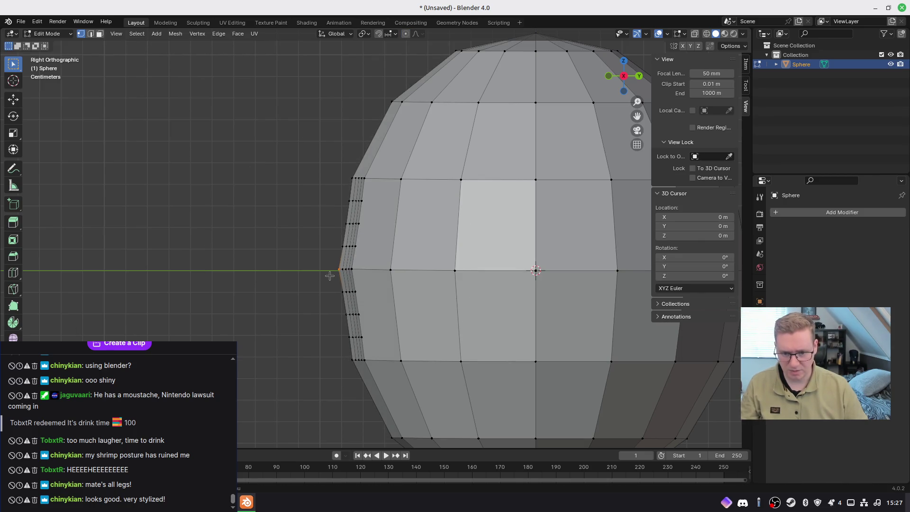
In face mode, select a small block of faces at the grid centre and extrude it outward
{"action": "key", "text": "KP_1"}
{"action": "key", "text": "3"}
{"action": "mouse_move", "coordinate": [408, 269]}
{"action": "left_mouse_down"}
{"action": "mouse_move", "coordinate": [429, 289]}
{"action": "mouse_move", "coordinate": [421, 307]}
{"action": "left_mouse_up"}
{"action": "mouse_move", "coordinate": [421, 307]}
{"action": "middle_mouse_down"}
{"action": "mouse_move", "coordinate": [429, 313]}
{"action": "mouse_move", "coordinate": [534, 277]}
{"action": "mouse_move", "coordinate": [511, 268]}
{"action": "mouse_move", "coordinate": [414, 305]}
{"action": "mouse_move", "coordinate": [440, 303]}
{"action": "middle_mouse_up"}
{"action": "left_click", "coordinate": [391, 268]}
{"action": "left_click_drag", "start_coordinate": [399, 273], "coordinate": [406, 283], "text": "shift"}
{"action": "key", "text": "KP_3"}
{"action": "key", "text": "e"}
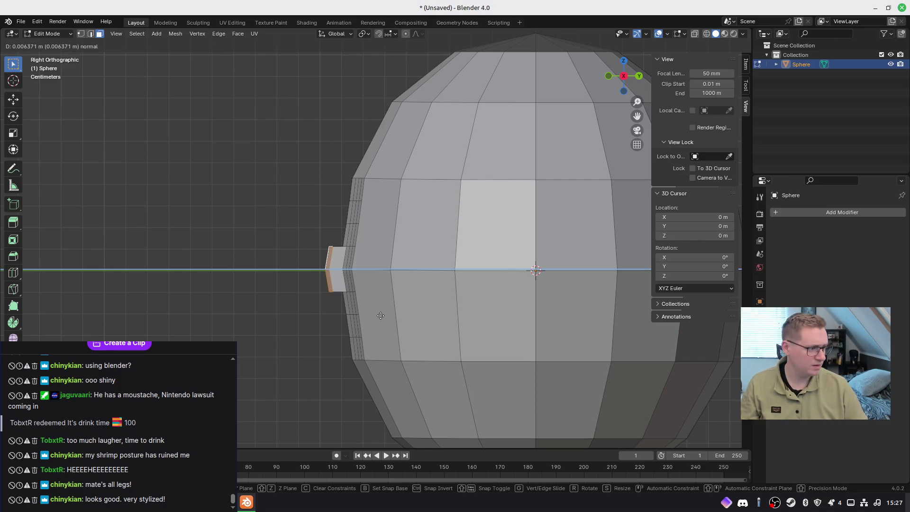
Confirm the first nose extrusion, push the tip along Z and enlarge it slightly
{"action": "left_click", "coordinate": [381, 316]}
{"action": "key", "text": "s"}
{"action": "right_click", "coordinate": [414, 332]}
{"action": "key", "text": "g"}
{"action": "key", "text": "y"}
{"action": "key", "text": "z"}
{"action": "key", "text": "z"}
{"action": "key", "text": "s"}
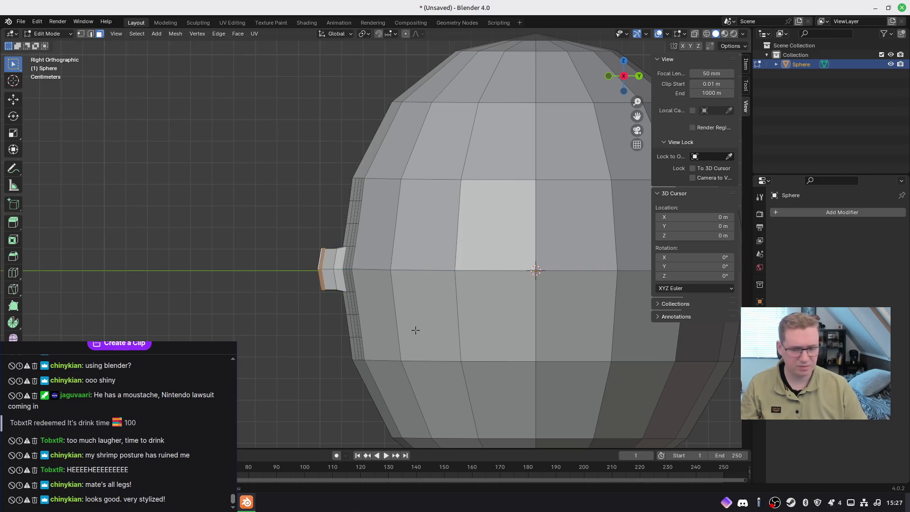
{"action": "left_click", "coordinate": [422, 334]}
Extrude the nose out twice more, shrinking the tip to taper it
{"action": "key", "text": "e"}
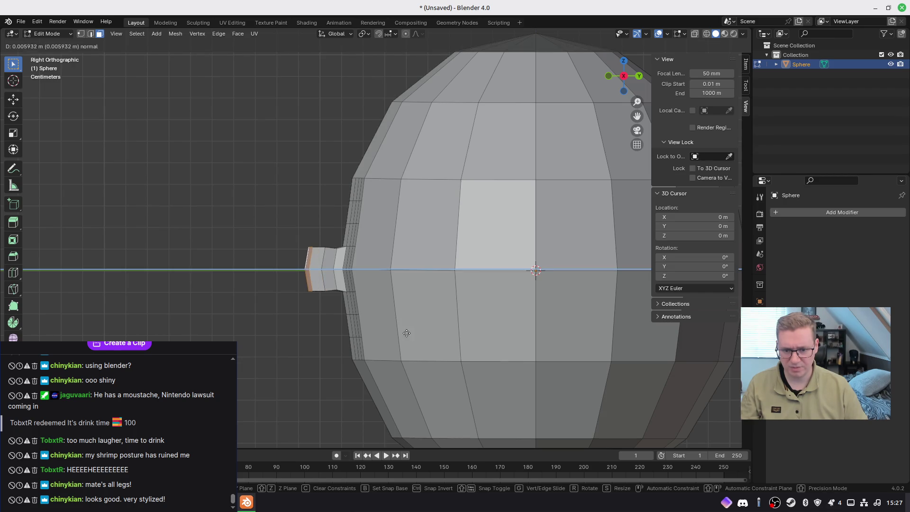
{"action": "left_click", "coordinate": [403, 331]}
{"action": "key", "text": "s"}
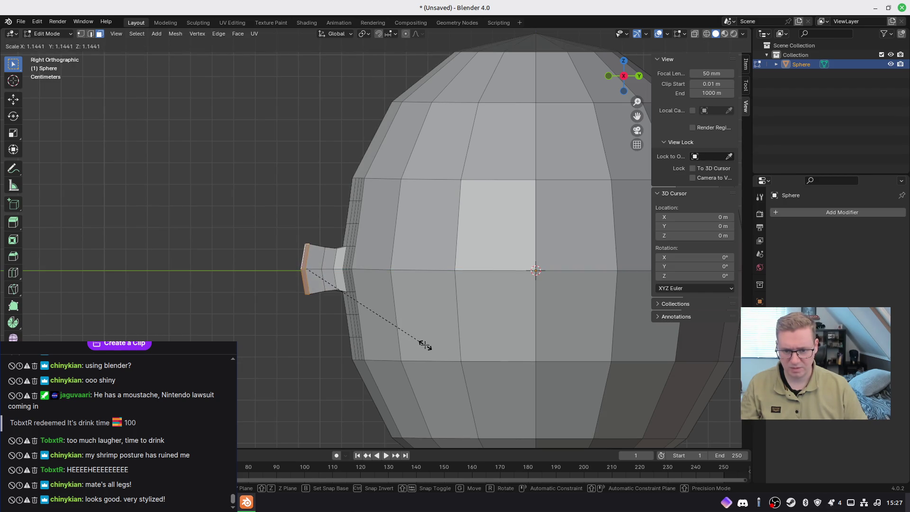
{"action": "left_click", "coordinate": [423, 345]}
{"action": "key", "text": "e"}
{"action": "left_click", "coordinate": [401, 336]}
{"action": "key", "text": "s"}
{"action": "left_click", "coordinate": [358, 307]}
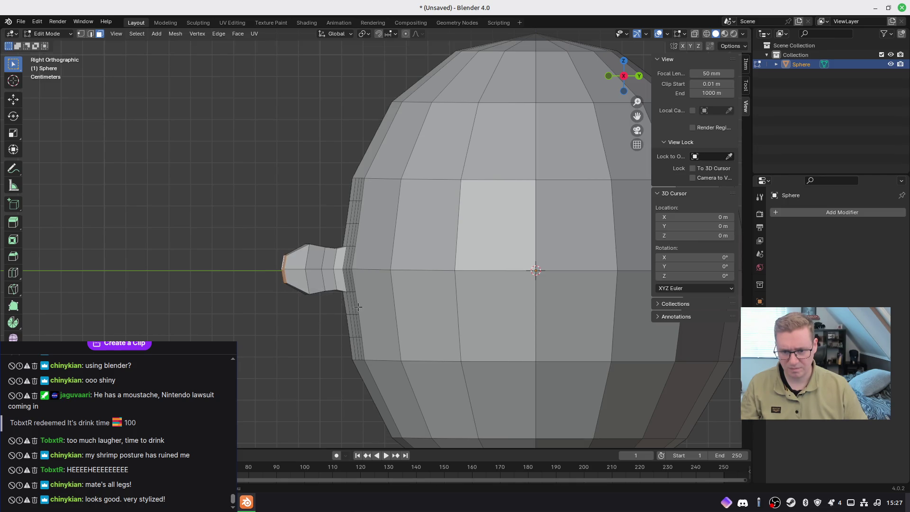
{"action": "key", "text": "s"}
{"action": "left_click", "coordinate": [366, 307]}
Select a vertical nose edge and enlarge the nose faces from the front view
{"action": "mouse_move", "coordinate": [365, 306]}
{"action": "middle_mouse_down"}
{"action": "mouse_move", "coordinate": [495, 320]}
{"action": "mouse_move", "coordinate": [511, 296]}
{"action": "mouse_move", "coordinate": [457, 301]}
{"action": "mouse_move", "coordinate": [476, 314]}
{"action": "mouse_move", "coordinate": [456, 311]}
{"action": "middle_mouse_up"}
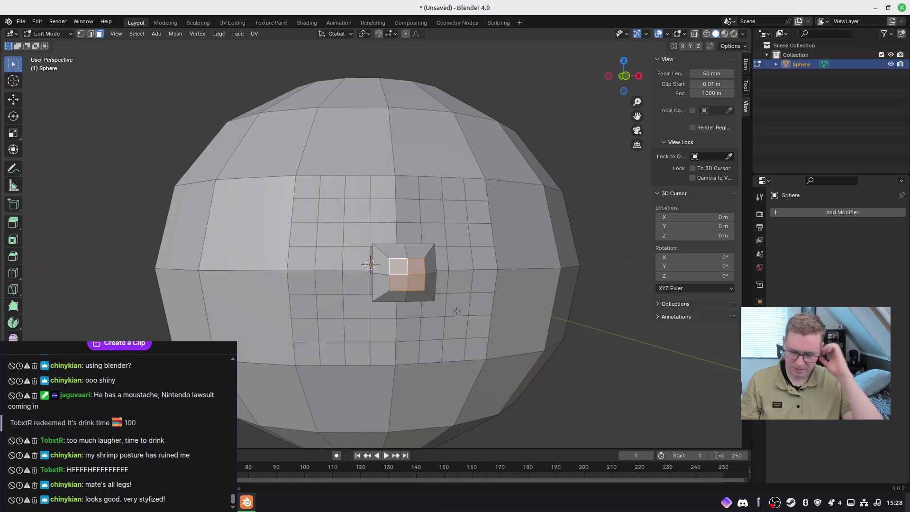
{"action": "mouse_move", "coordinate": [456, 311]}
{"action": "middle_mouse_down"}
{"action": "mouse_move", "coordinate": [396, 312]}
{"action": "mouse_move", "coordinate": [404, 291]}
{"action": "middle_mouse_up"}
{"action": "key", "text": "1"}
{"action": "left_click", "coordinate": [401, 254]}
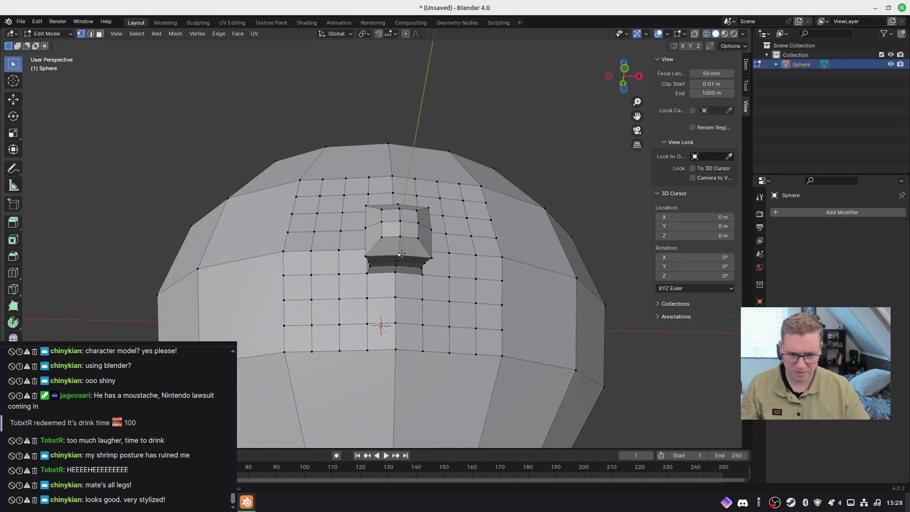
{"action": "key", "text": "2"}
{"action": "left_click", "coordinate": [402, 251]}
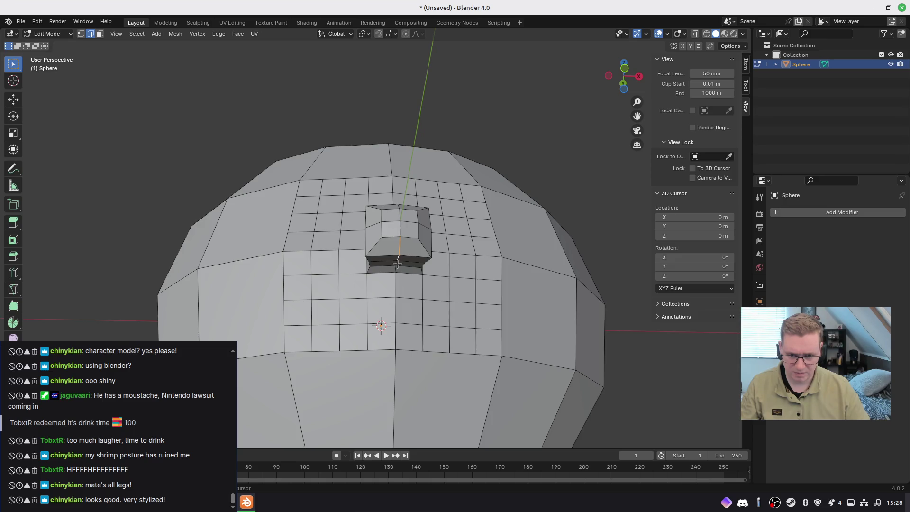
{"action": "mouse_move", "coordinate": [406, 230]}
{"action": "middle_mouse_down"}
{"action": "mouse_move", "coordinate": [392, 280]}
{"action": "mouse_move", "coordinate": [418, 297]}
{"action": "middle_mouse_up"}
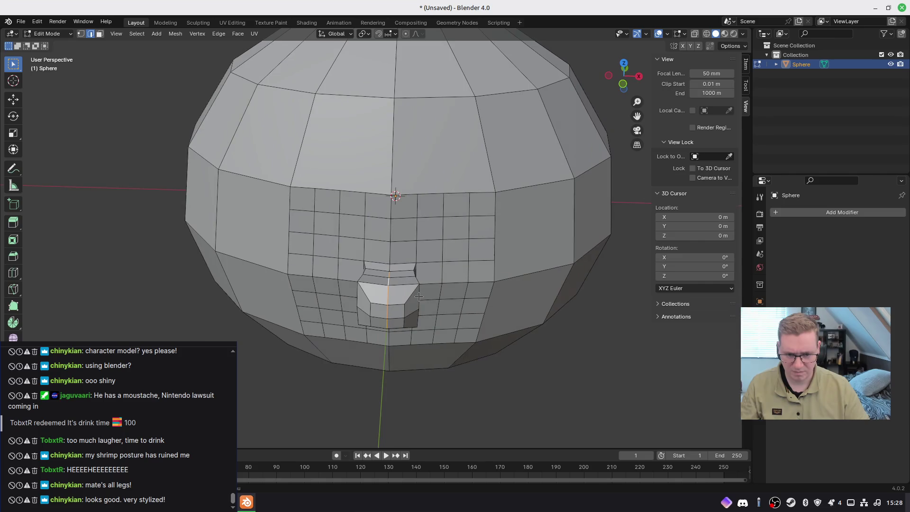
{"action": "key", "text": "KP_1"}
{"action": "key", "text": "s"}
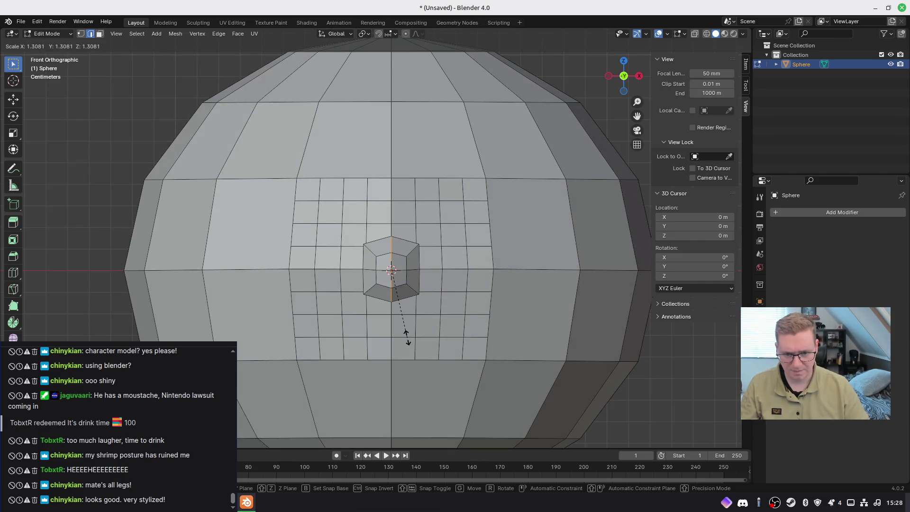
{"action": "left_click", "coordinate": [406, 337]}
Move a single nose vertex vertically along Z to adjust its height
{"action": "mouse_move", "coordinate": [406, 335]}
{"action": "middle_mouse_down"}
{"action": "mouse_move", "coordinate": [442, 301]}
{"action": "mouse_move", "coordinate": [463, 304]}
{"action": "middle_mouse_up"}
{"action": "scroll", "coordinate": [463, 306], "scroll_direction": "up", "scroll_amount": 4}
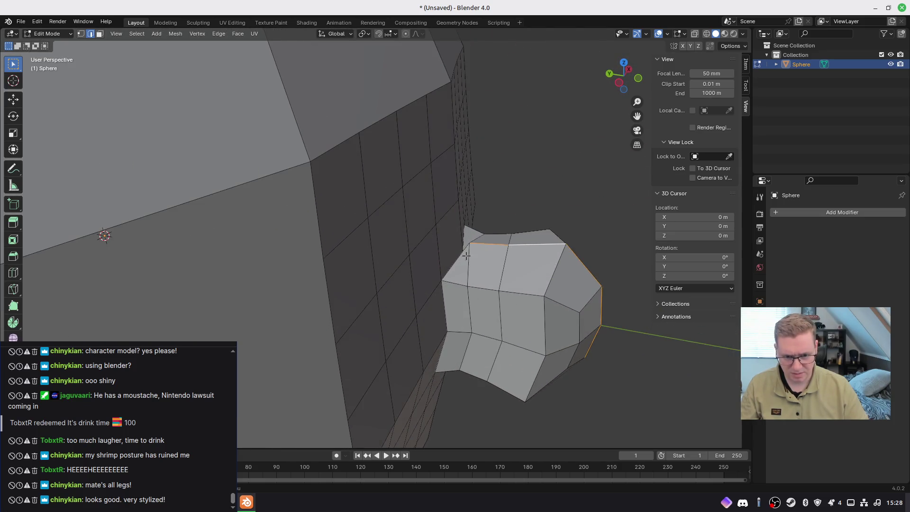
{"action": "mouse_move", "coordinate": [489, 268]}
{"action": "middle_mouse_down"}
{"action": "mouse_move", "coordinate": [478, 305]}
{"action": "mouse_move", "coordinate": [498, 280]}
{"action": "middle_mouse_up"}
{"action": "key", "text": "1"}
{"action": "left_click", "coordinate": [498, 280]}
{"action": "key", "text": "g"}
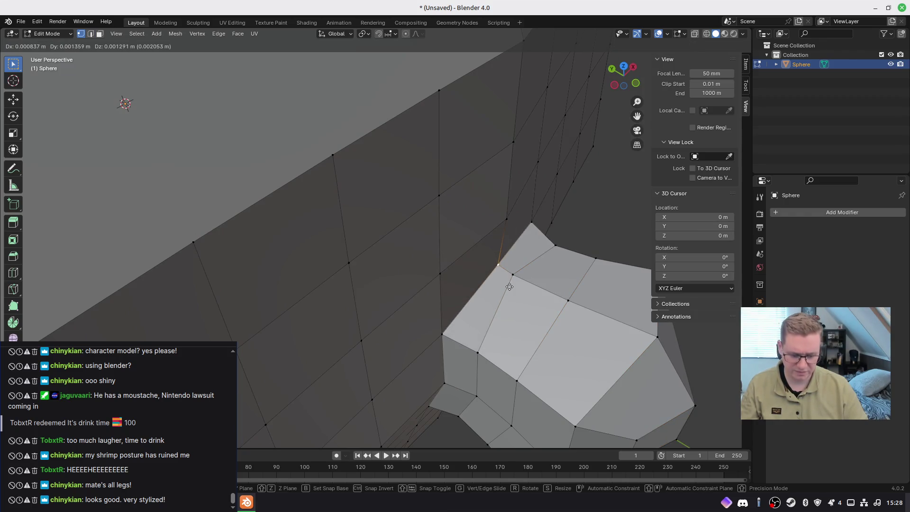
{"action": "key", "text": "z"}
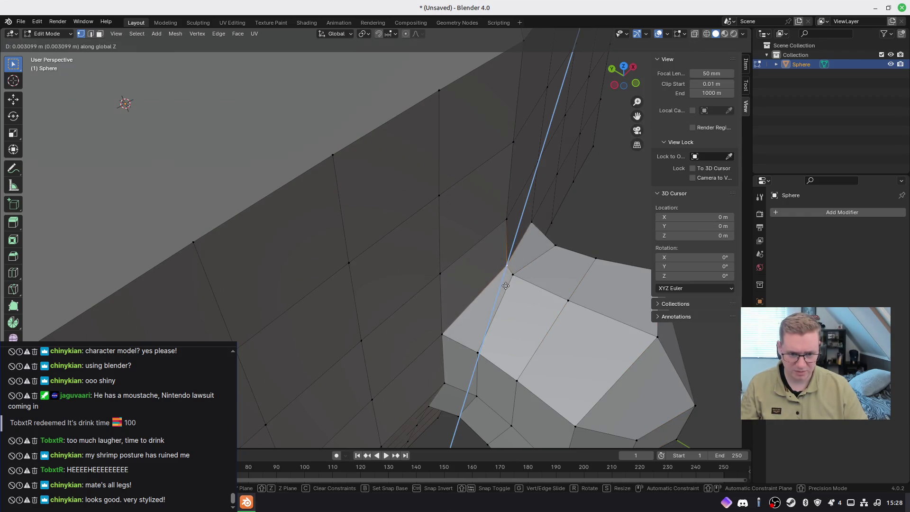
{"action": "left_click", "coordinate": [505, 283]}
Lower the vertex under the nose and shift a vertex beside it along X
{"action": "mouse_move", "coordinate": [505, 283]}
{"action": "middle_mouse_down"}
{"action": "mouse_move", "coordinate": [332, 251]}
{"action": "mouse_move", "coordinate": [535, 319]}
{"action": "mouse_move", "coordinate": [481, 264]}
{"action": "mouse_move", "coordinate": [438, 306]}
{"action": "mouse_move", "coordinate": [451, 274]}
{"action": "mouse_move", "coordinate": [433, 281]}
{"action": "middle_mouse_up"}
{"action": "scroll", "coordinate": [335, 250], "scroll_direction": "down", "scroll_amount": 3}
{"action": "key", "text": "g"}
{"action": "left_click", "coordinate": [439, 271]}
{"action": "left_click", "coordinate": [392, 254]}
{"action": "key", "text": "g"}
{"action": "key", "text": "z"}
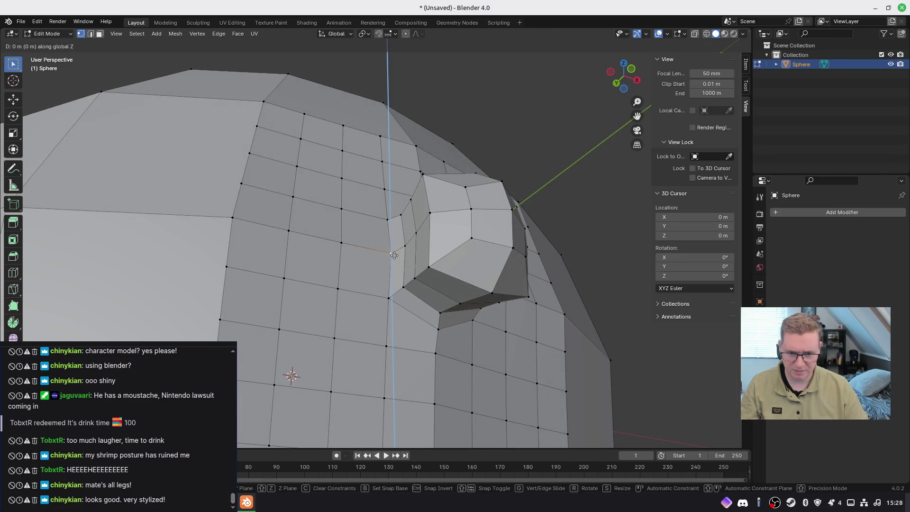
{"action": "key", "text": "x"}
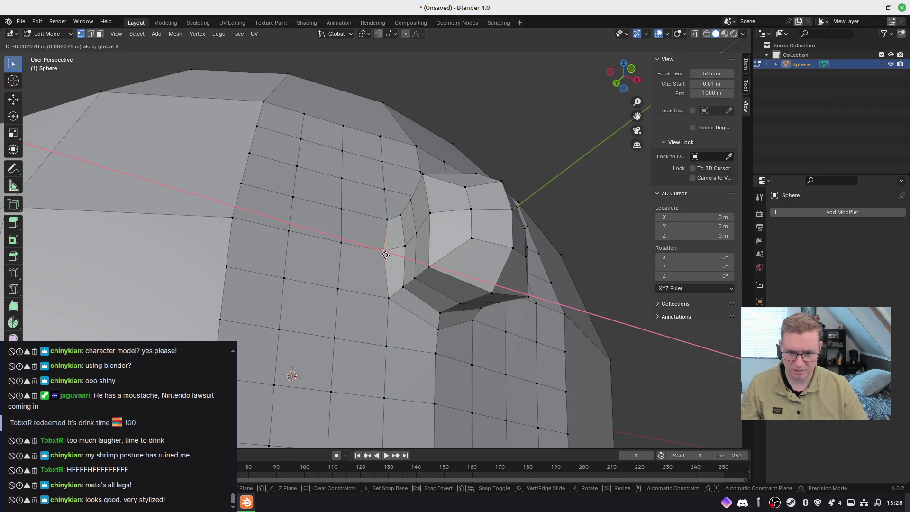
{"action": "left_click", "coordinate": [391, 254]}
Select a loop of nose edges and scale it wider from the front view
{"action": "mouse_move", "coordinate": [391, 255]}
{"action": "middle_mouse_down"}
{"action": "mouse_move", "coordinate": [424, 275]}
{"action": "mouse_move", "coordinate": [423, 257]}
{"action": "middle_mouse_up"}
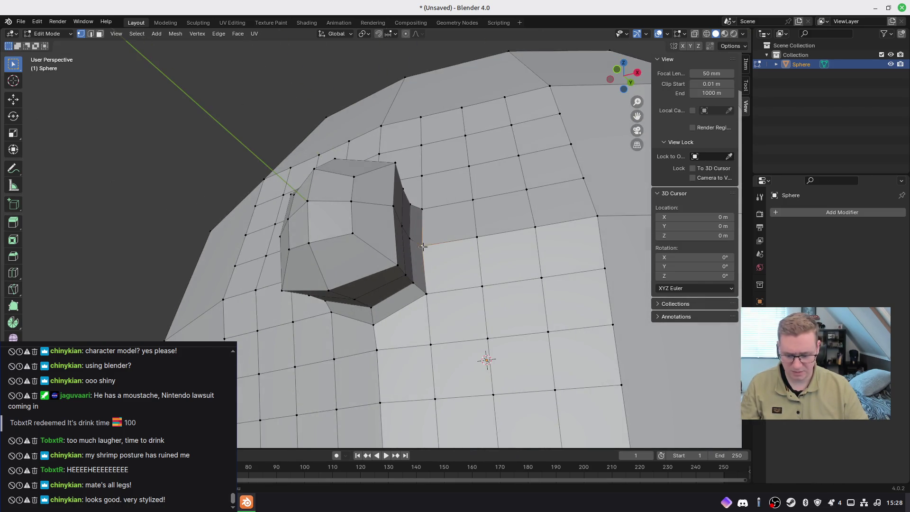
{"action": "key", "text": "g"}
{"action": "key", "text": "y"}
{"action": "key", "text": "x"}
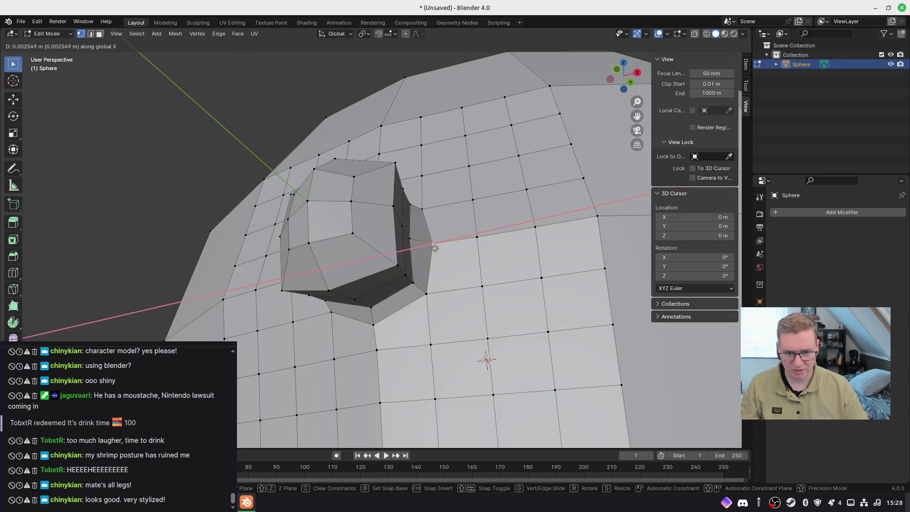
{"action": "right_click", "coordinate": [435, 248]}
{"action": "key", "text": "2"}
{"action": "middle_click_drag", "start_coordinate": [435, 248], "coordinate": [388, 266]}
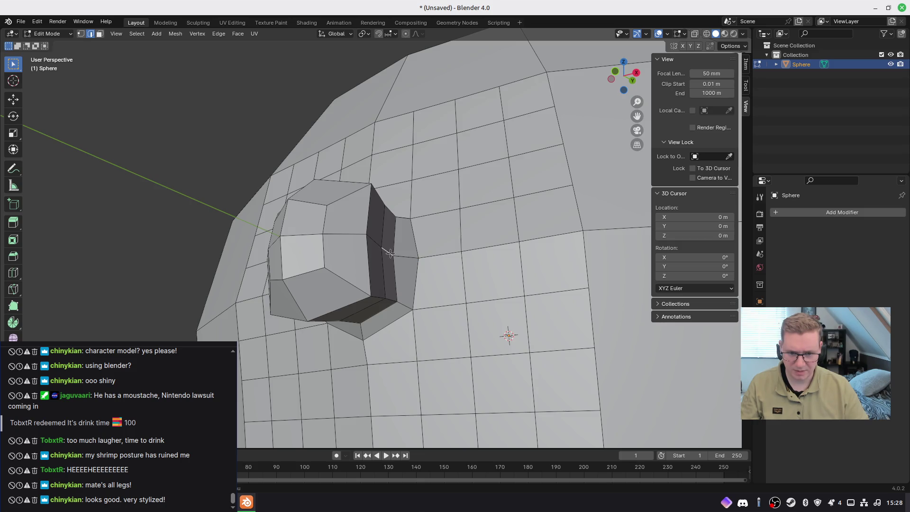
{"action": "left_click", "coordinate": [312, 234], "text": "shift"}
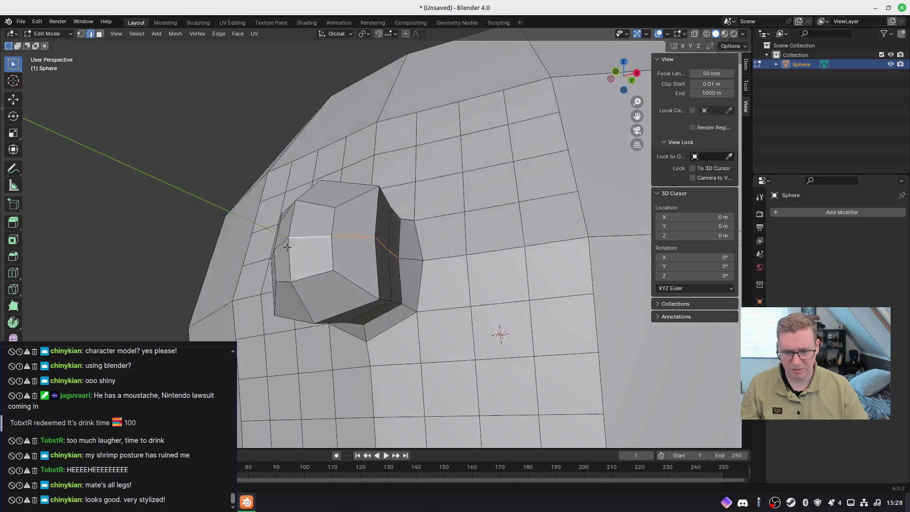
{"action": "middle_click_drag", "start_coordinate": [312, 234], "coordinate": [413, 272]}
{"action": "left_click", "coordinate": [403, 279], "text": "shift"}
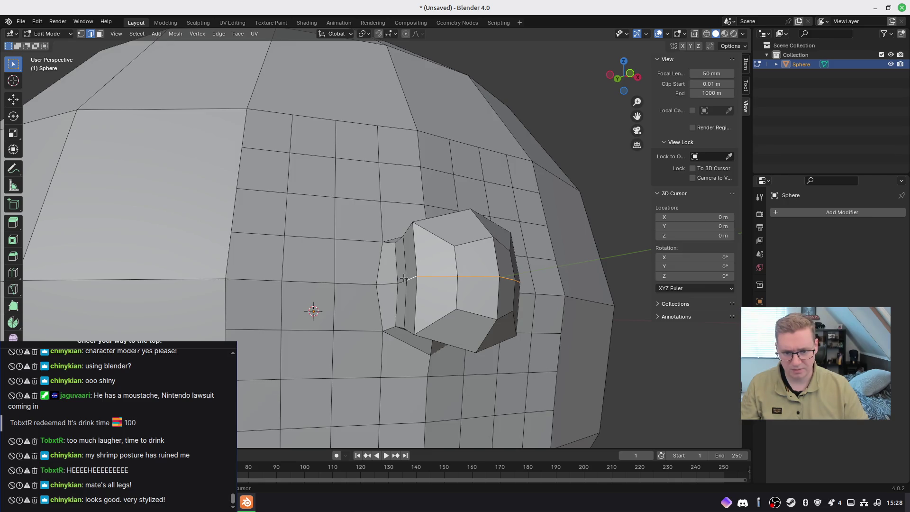
{"action": "key", "text": "KP_1"}
{"action": "middle_click_drag", "start_coordinate": [445, 277], "coordinate": [461, 302], "text": "shift"}
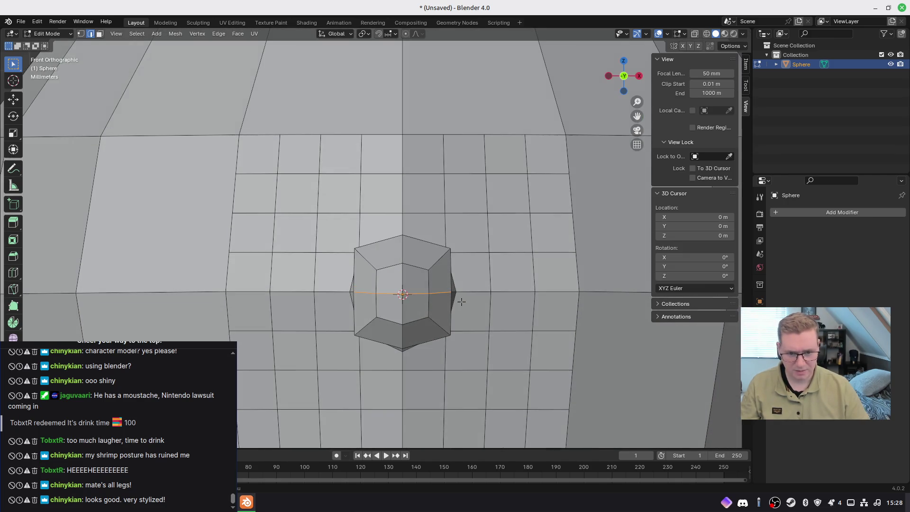
{"action": "key", "text": "s"}
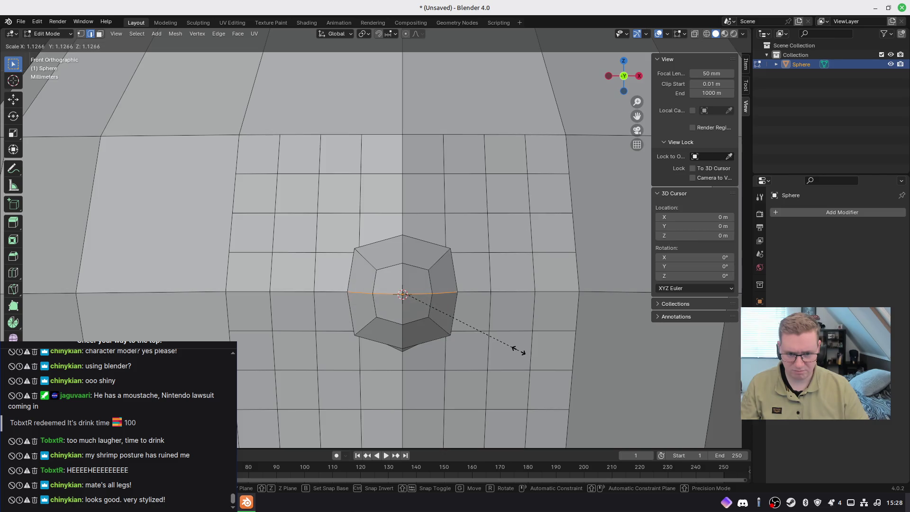
{"action": "left_click", "coordinate": [523, 352]}
Select the nose-tip vertices in side view and push them outward along Y
{"action": "mouse_move", "coordinate": [523, 351]}
{"action": "middle_mouse_down"}
{"action": "mouse_move", "coordinate": [419, 344]}
{"action": "mouse_move", "coordinate": [376, 322]}
{"action": "mouse_move", "coordinate": [386, 175]}
{"action": "mouse_move", "coordinate": [453, 357]}
{"action": "mouse_move", "coordinate": [472, 309]}
{"action": "mouse_move", "coordinate": [448, 311]}
{"action": "middle_mouse_up"}
{"action": "key", "text": "1"}
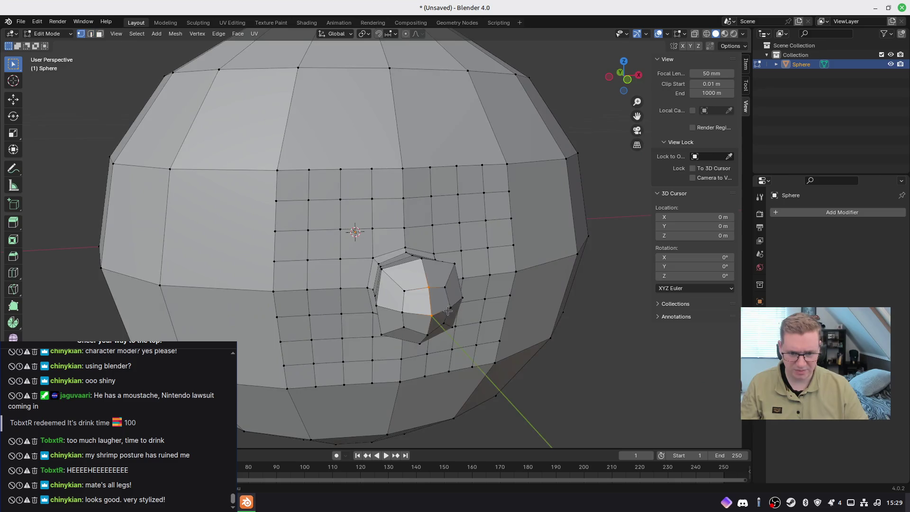
{"action": "middle_click_drag", "start_coordinate": [517, 337], "coordinate": [433, 327]}
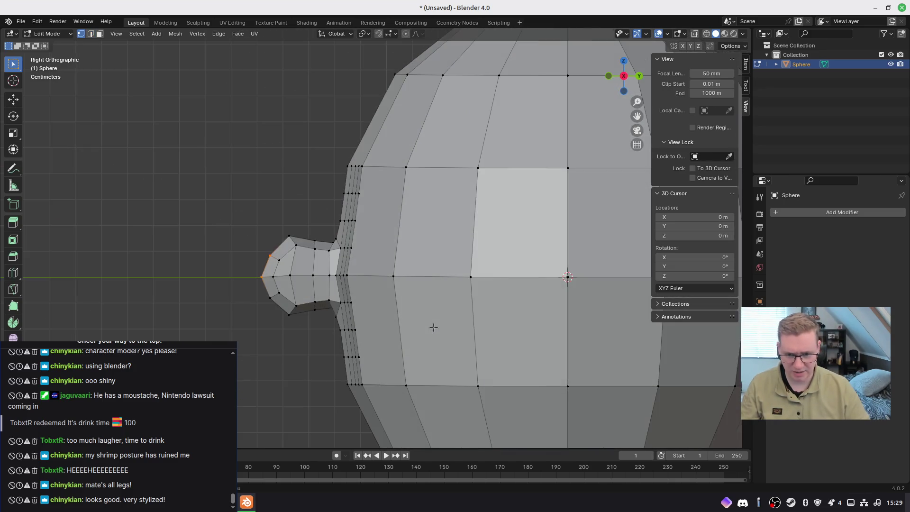
{"action": "left_click_drag", "start_coordinate": [273, 284], "coordinate": [245, 315], "text": "shift"}
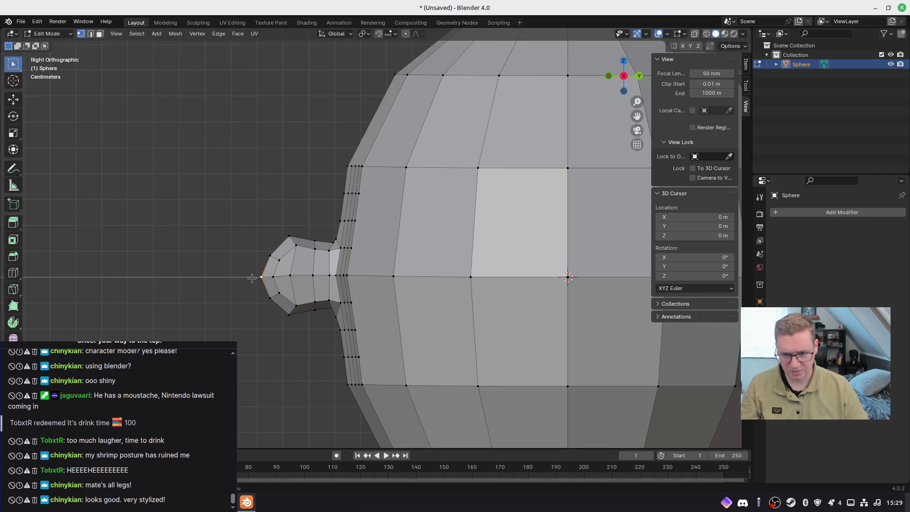
{"action": "key", "text": "g"}
{"action": "key", "text": "y"}
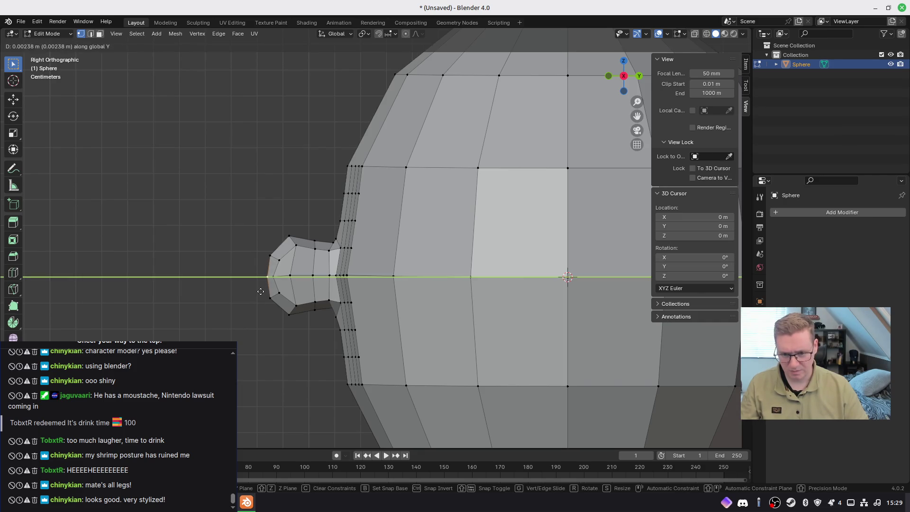
{"action": "left_click", "coordinate": [260, 291]}
{"action": "mouse_move", "coordinate": [259, 291]}
{"action": "middle_mouse_down"}
{"action": "mouse_move", "coordinate": [400, 299]}
{"action": "mouse_move", "coordinate": [412, 335]}
{"action": "mouse_move", "coordinate": [438, 331]}
{"action": "middle_mouse_up"}
Switch to Object Mode and apply Shade Auto Smooth to the head
{"action": "key", "text": "Tab"}
{"action": "right_click", "coordinate": [332, 280]}
{"action": "left_click", "coordinate": [327, 208]}
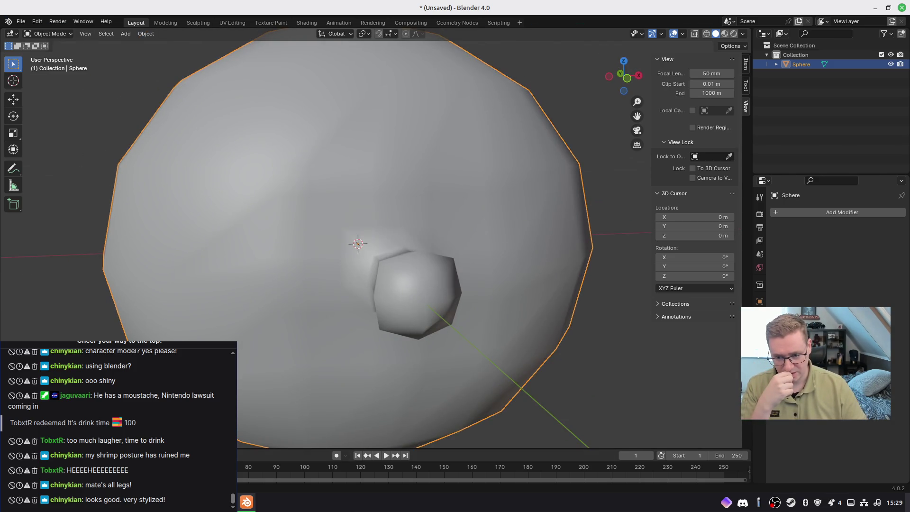
Undo the auto smooth shading, re-enter Edit Mode and select a vertex above-left of the nose
{"action": "middle_click_drag", "start_coordinate": [180, 335], "coordinate": [57, 339]}
{"action": "mouse_move", "coordinate": [212, 307]}
{"action": "middle_mouse_down"}
{"action": "mouse_move", "coordinate": [339, 270]}
{"action": "mouse_move", "coordinate": [363, 209]}
{"action": "mouse_move", "coordinate": [203, 215]}
{"action": "mouse_move", "coordinate": [156, 288]}
{"action": "mouse_move", "coordinate": [345, 266]}
{"action": "mouse_move", "coordinate": [303, 262]}
{"action": "middle_mouse_up"}
{"action": "key", "text": "ctrl+z"}
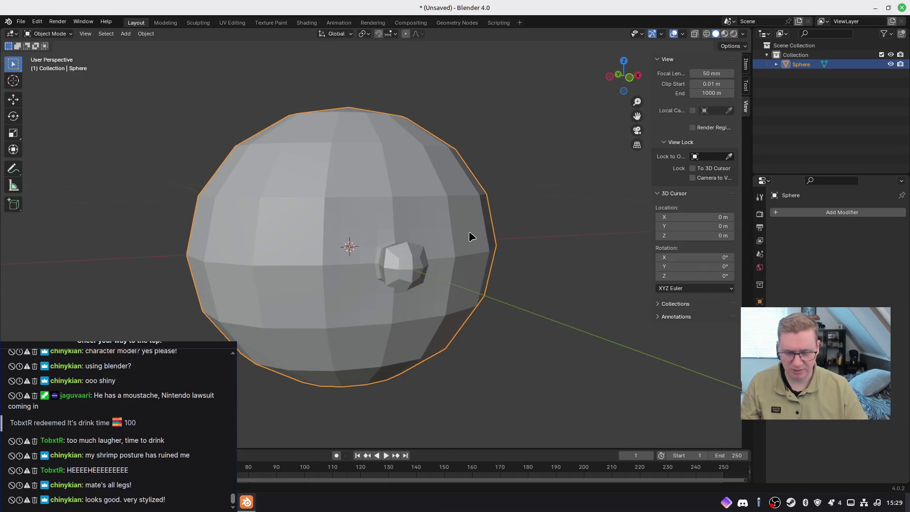
{"action": "right_click", "coordinate": [370, 261]}
{"action": "key", "text": "Tab"}
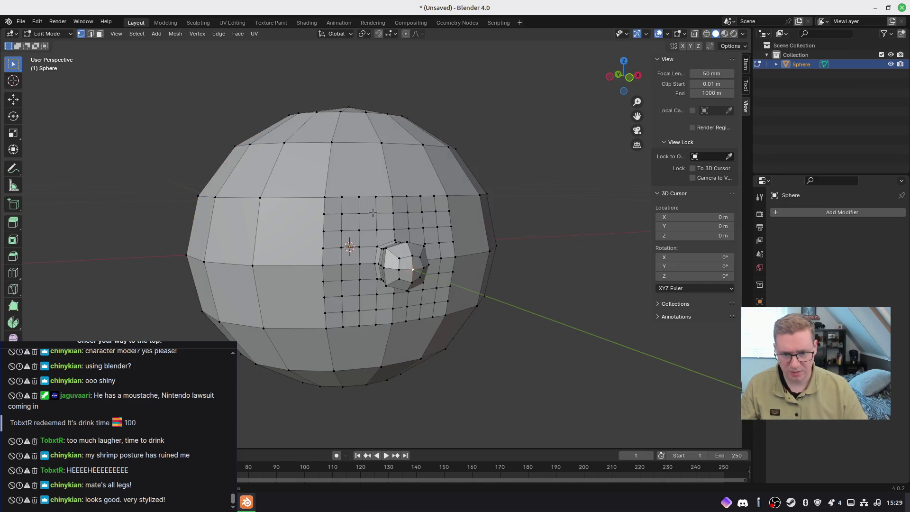
{"action": "key", "text": "a"}
{"action": "left_click", "coordinate": [436, 227]}
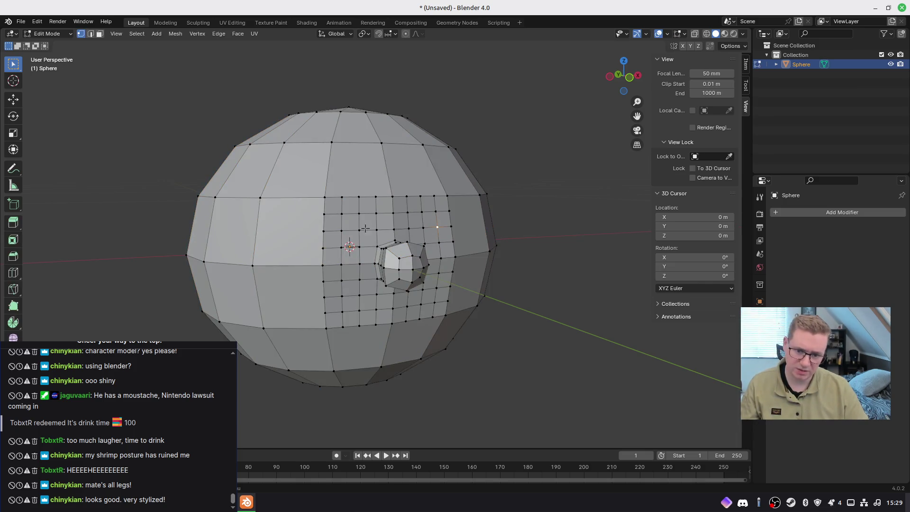
{"action": "scroll", "coordinate": [368, 218], "scroll_direction": "up", "scroll_amount": 2}
{"action": "middle_click_drag", "start_coordinate": [370, 245], "coordinate": [325, 226]}
{"action": "left_click", "coordinate": [318, 200]}
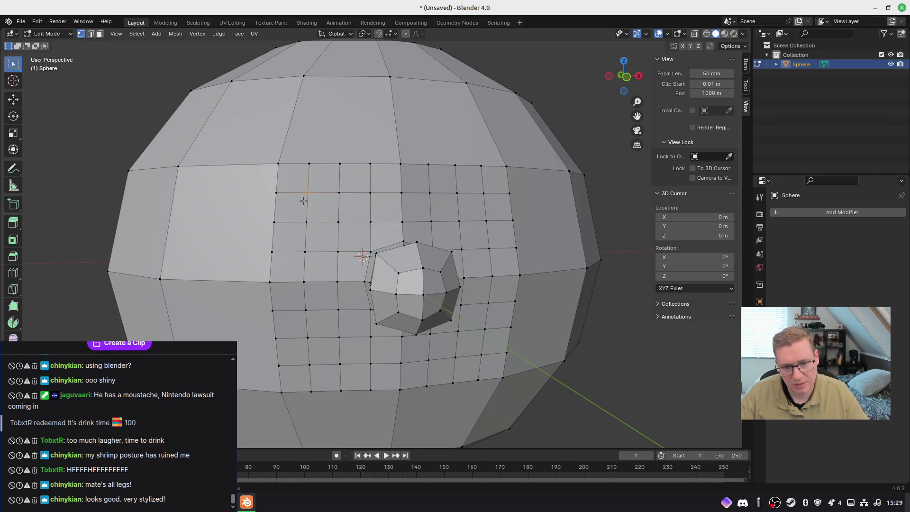
Switch to face select and delete the 3x3 face block above-left of the nose
{"action": "left_click_drag", "start_coordinate": [353, 237], "coordinate": [301, 187]}
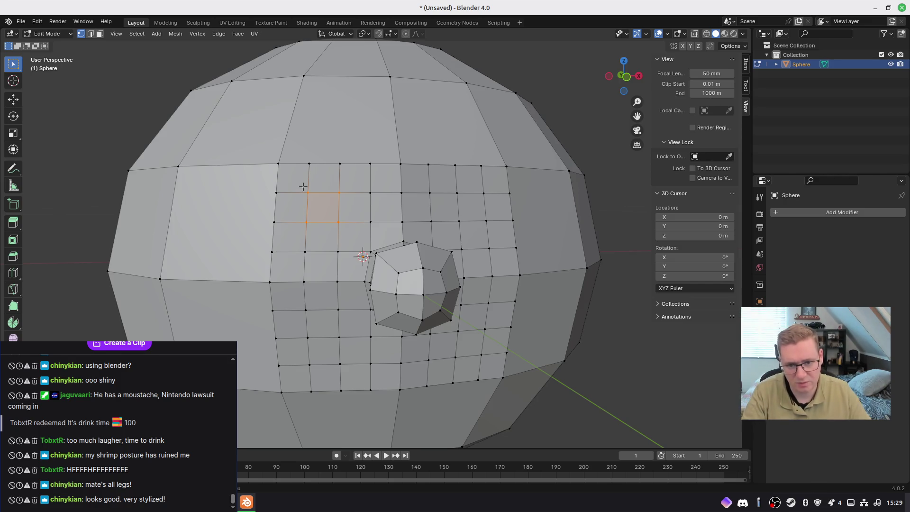
{"action": "key", "text": "x"}
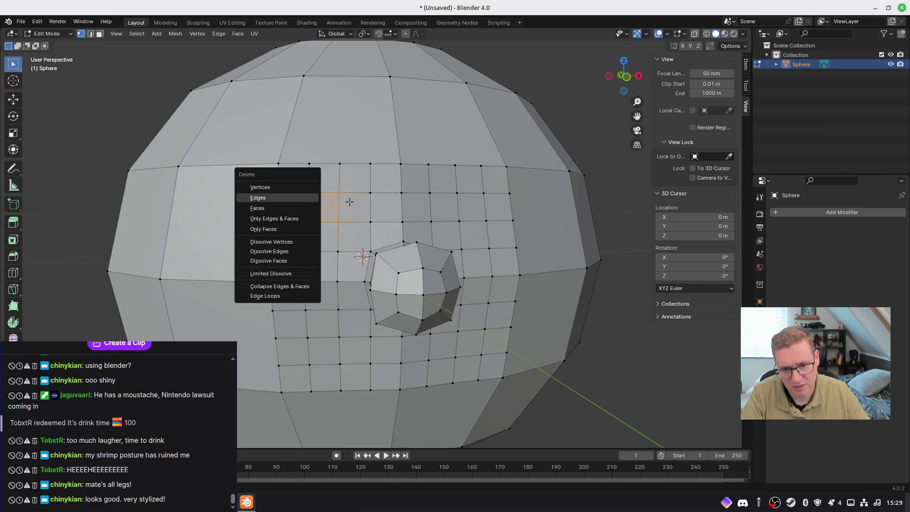
{"action": "key", "text": "Escape"}
{"action": "key", "text": "3"}
{"action": "left_click_drag", "start_coordinate": [358, 232], "coordinate": [295, 180]}
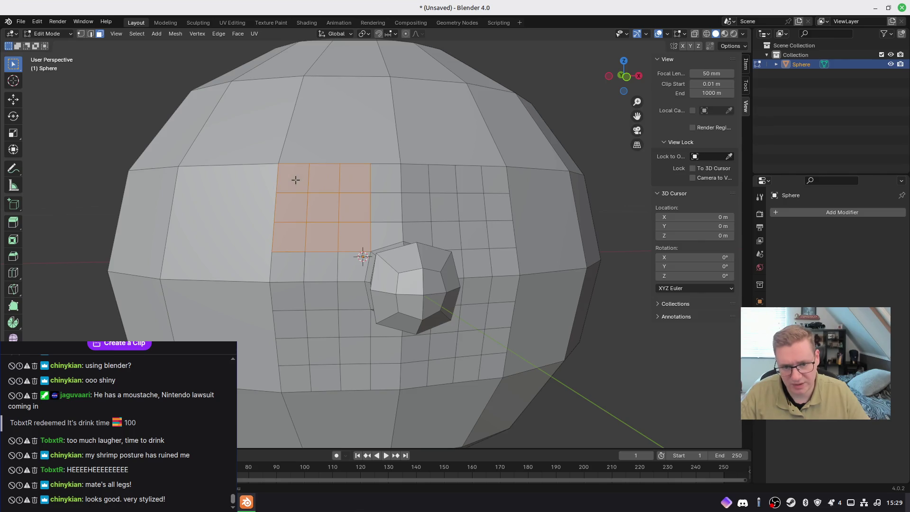
{"action": "key", "text": "x"}
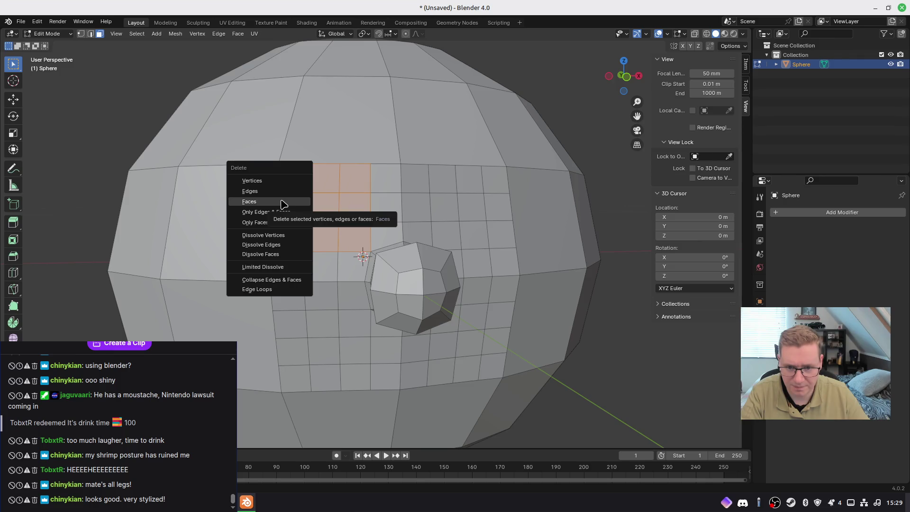
{"action": "left_click", "coordinate": [283, 204]}
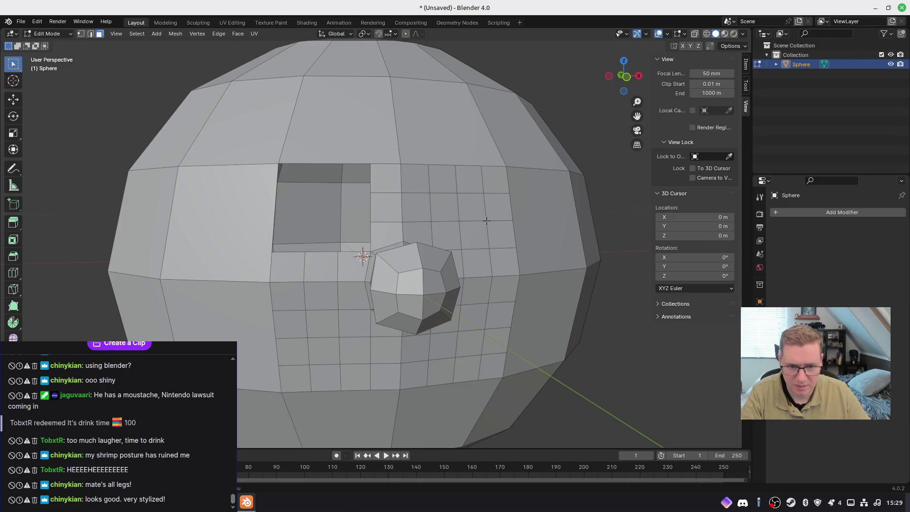
Delete three more face blocks to the right of, beside and left of the nose
{"action": "middle_click_drag", "start_coordinate": [484, 221], "coordinate": [471, 220]}
{"action": "mouse_move", "coordinate": [440, 178]}
{"action": "left_mouse_down"}
{"action": "mouse_move", "coordinate": [514, 252]}
{"action": "mouse_move", "coordinate": [497, 237]}
{"action": "left_mouse_up"}
{"action": "key", "text": "x"}
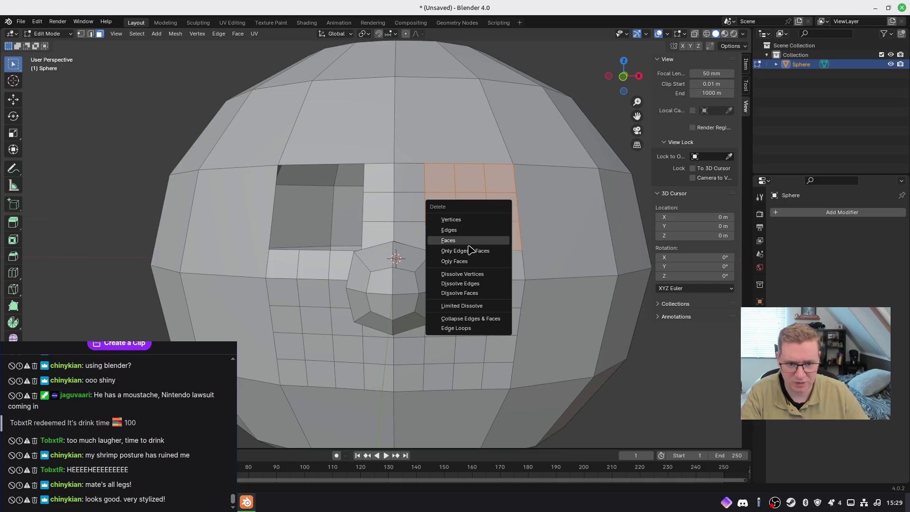
{"action": "left_click", "coordinate": [470, 284]}
{"action": "mouse_move", "coordinate": [455, 340]}
{"action": "middle_mouse_down"}
{"action": "mouse_move", "coordinate": [455, 308]}
{"action": "mouse_move", "coordinate": [449, 325]}
{"action": "middle_mouse_up"}
{"action": "left_click_drag", "start_coordinate": [448, 324], "coordinate": [496, 371]}
{"action": "key", "text": "x"}
{"action": "left_click", "coordinate": [466, 367]}
{"action": "left_click_drag", "start_coordinate": [283, 318], "coordinate": [340, 375]}
{"action": "key", "text": "x"}
{"action": "left_click", "coordinate": [314, 365]}
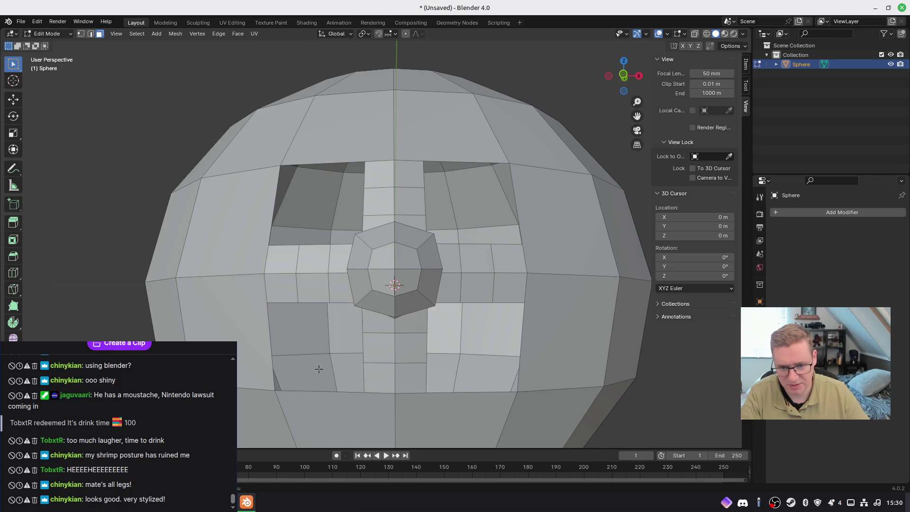
{"action": "mouse_move", "coordinate": [356, 350]}
{"action": "middle_mouse_down"}
{"action": "mouse_move", "coordinate": [358, 316]}
{"action": "mouse_move", "coordinate": [371, 323]}
{"action": "mouse_move", "coordinate": [350, 310]}
{"action": "middle_mouse_up"}
Switch to vertex select and fill triangles beside and right of the nose
{"action": "key", "text": "1"}
{"action": "left_click", "coordinate": [330, 285]}
{"action": "left_click", "coordinate": [365, 315], "text": "shift"}
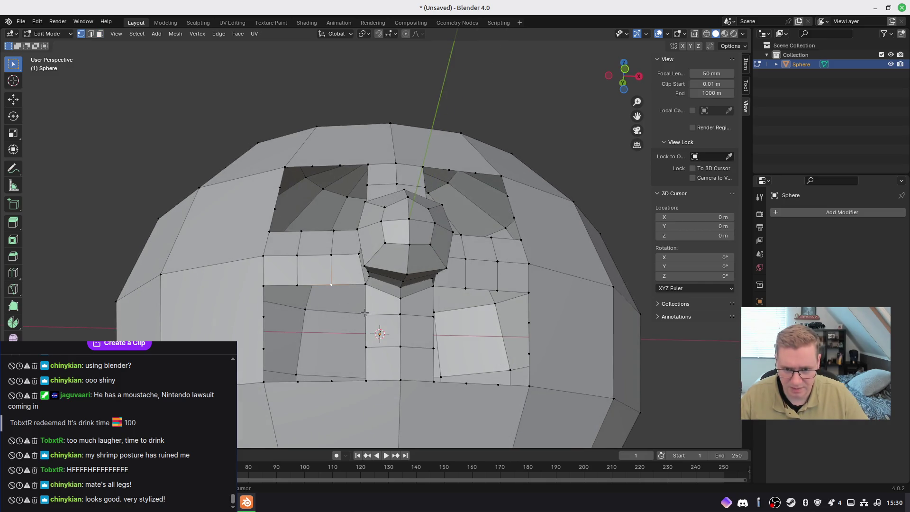
{"action": "left_click", "coordinate": [366, 285], "text": "shift"}
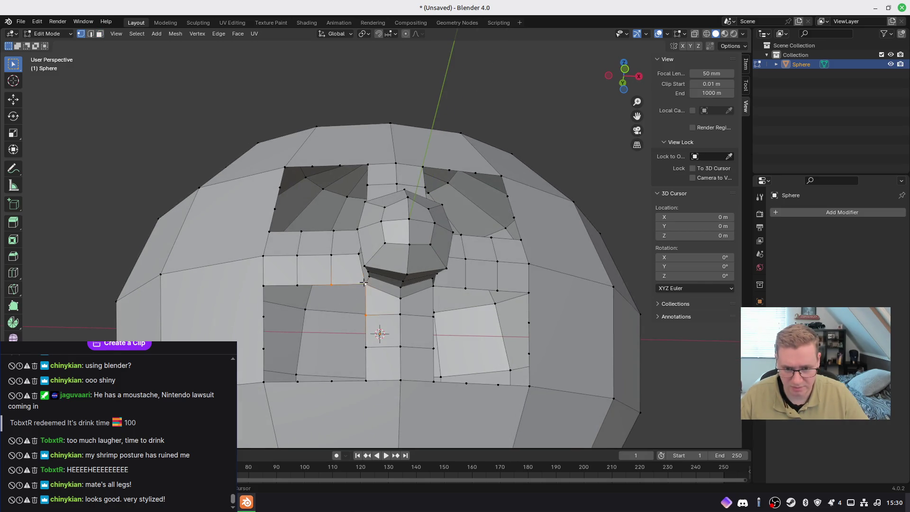
{"action": "key", "text": "f"}
{"action": "middle_click_drag", "start_coordinate": [448, 309], "coordinate": [429, 301]}
{"action": "left_click", "coordinate": [422, 281]}
{"action": "middle_click_drag", "start_coordinate": [447, 260], "coordinate": [443, 197]}
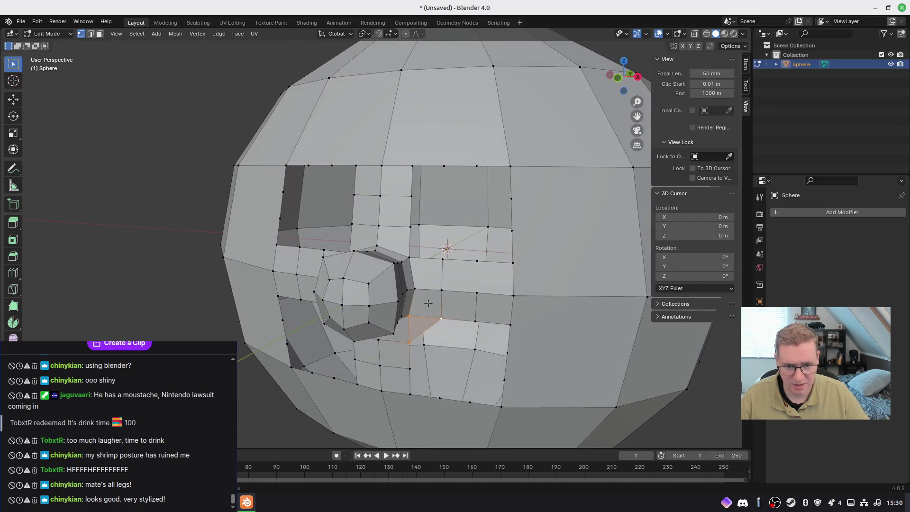
{"action": "left_click", "coordinate": [442, 260], "text": "shift"}
{"action": "key", "text": "f"}
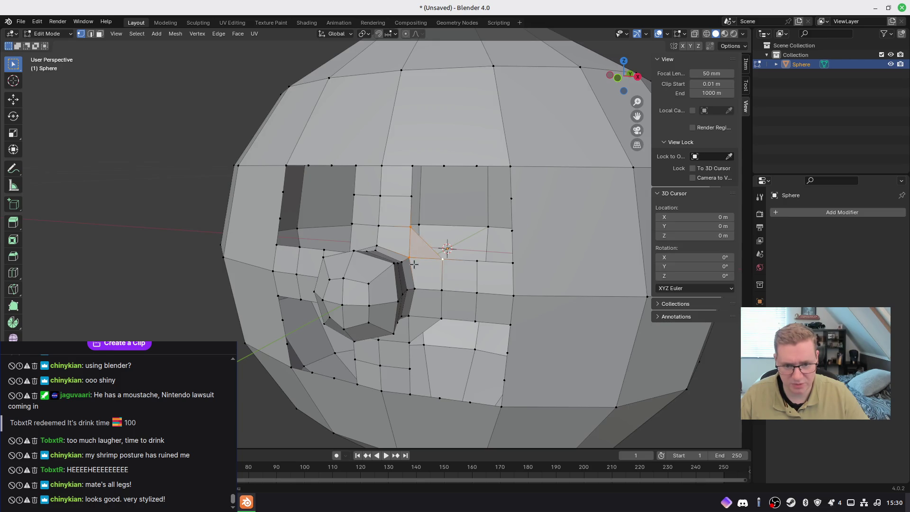
Fill a face left of the nose and a four-vertex quad on the lower cheek
{"action": "middle_click_drag", "start_coordinate": [442, 263], "coordinate": [414, 251]}
{"action": "left_click", "coordinate": [378, 260]}
{"action": "left_click", "coordinate": [371, 226], "text": "shift"}
{"action": "left_click", "coordinate": [339, 256], "text": "shift"}
{"action": "key", "text": "f"}
{"action": "mouse_move", "coordinate": [344, 266]}
{"action": "middle_mouse_down"}
{"action": "mouse_move", "coordinate": [365, 273]}
{"action": "mouse_move", "coordinate": [357, 320]}
{"action": "middle_mouse_up"}
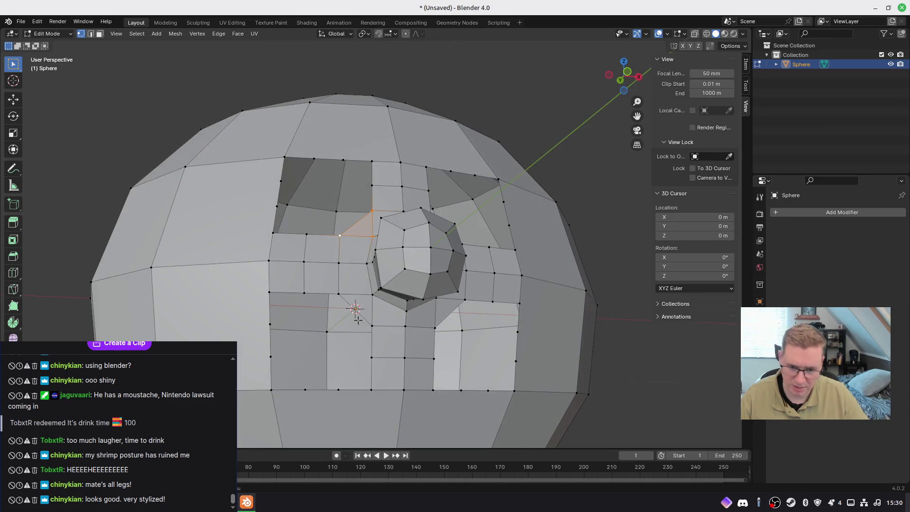
{"action": "left_click", "coordinate": [371, 390]}
{"action": "left_click", "coordinate": [269, 292], "text": "shift"}
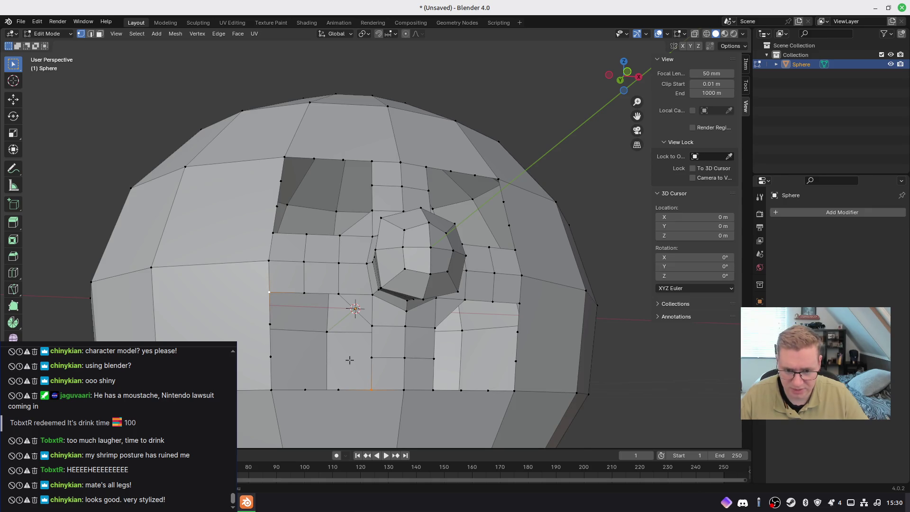
{"action": "left_click", "coordinate": [372, 357], "text": "shift"}
{"action": "left_click", "coordinate": [303, 293], "text": "shift"}
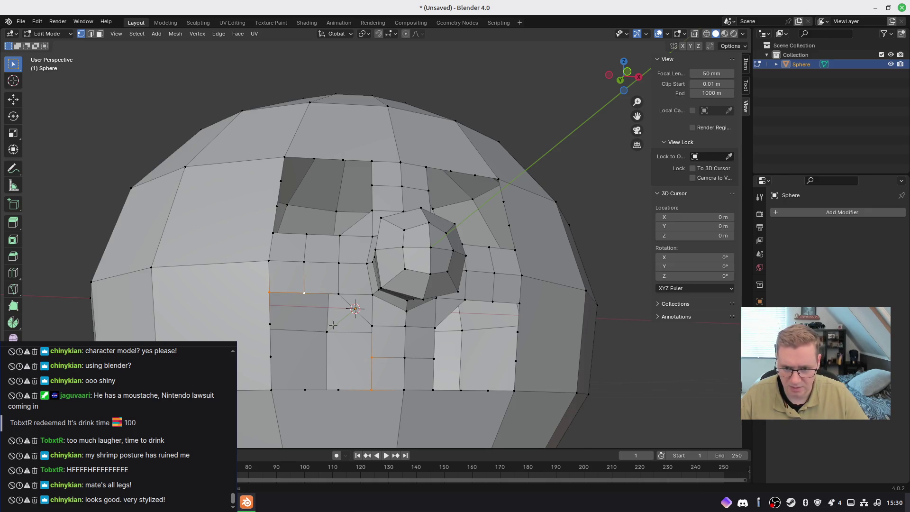
{"action": "key", "text": "f"}
Try a diagonal knife cut across the cheek, then undo the cheek edits
{"action": "left_click", "coordinate": [321, 300]}
{"action": "left_click", "coordinate": [372, 326], "text": "shift"}
{"action": "left_click", "coordinate": [371, 357], "text": "shift"}
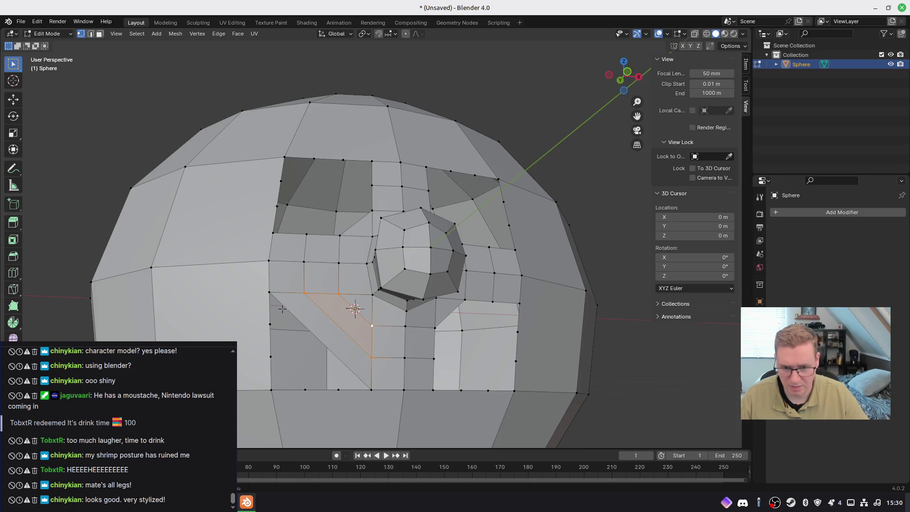
{"action": "left_click", "coordinate": [272, 324]}
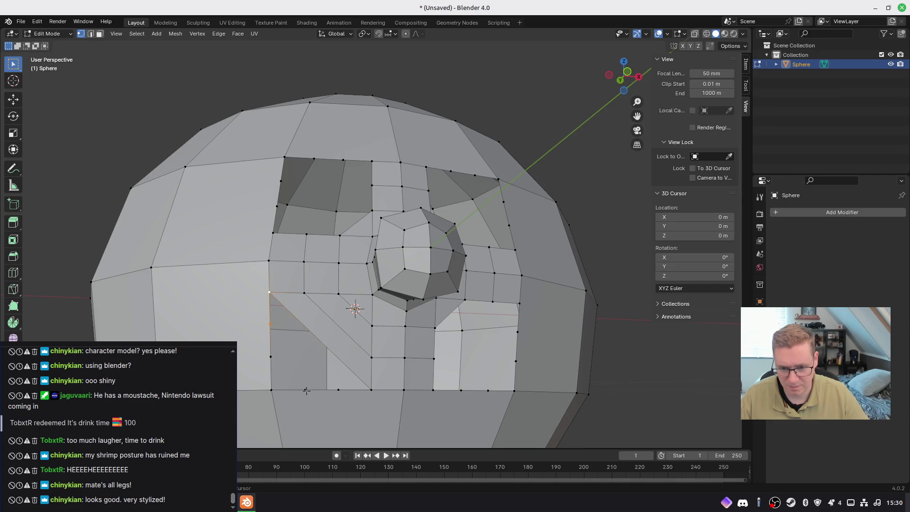
{"action": "left_click", "coordinate": [338, 390]}
{"action": "key", "text": "Return"}
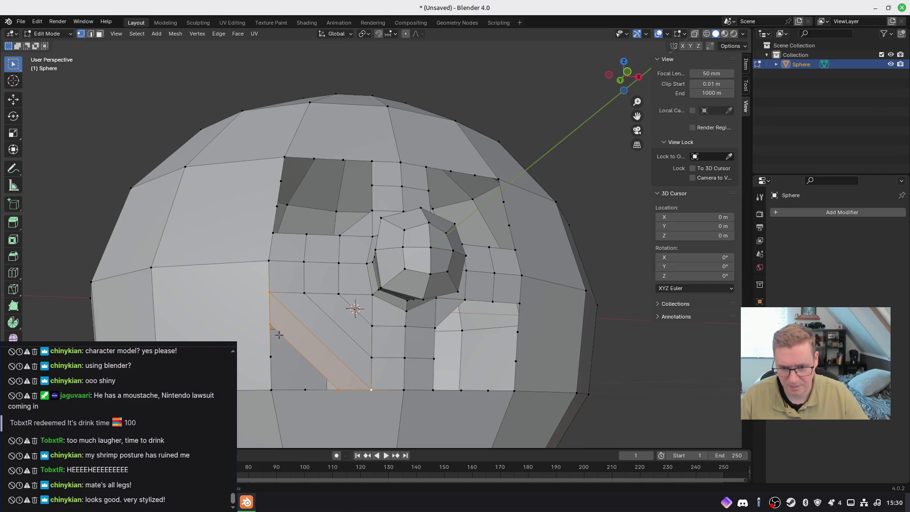
{"action": "left_click", "coordinate": [270, 357]}
{"action": "left_click", "coordinate": [270, 325], "text": "shift"}
{"action": "left_click", "coordinate": [305, 389], "text": "shift"}
{"action": "left_click", "coordinate": [339, 390], "text": "shift"}
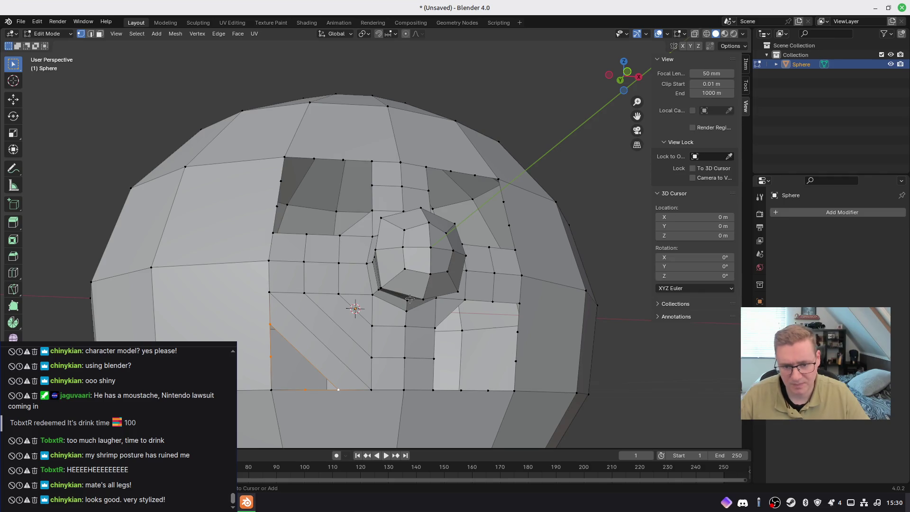
{"action": "key", "text": "ctrl+z"}
{"action": "key", "text": "ctrl+z"}
{"action": "key", "text": "ctrl+z"}
{"action": "key", "text": "ctrl+z"}
{"action": "key", "text": "ctrl+z"}
{"action": "key", "text": "ctrl+z"}
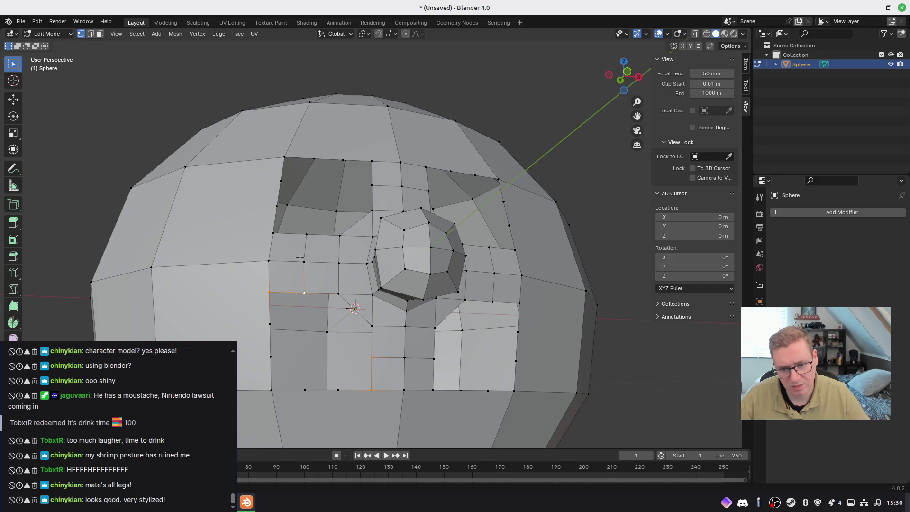
{"action": "key", "text": "ctrl+z"}
Snap eye-hole border vertices onto the top corner and their neighbouring vertices
{"action": "middle_click_drag", "start_coordinate": [300, 244], "coordinate": [291, 222]}
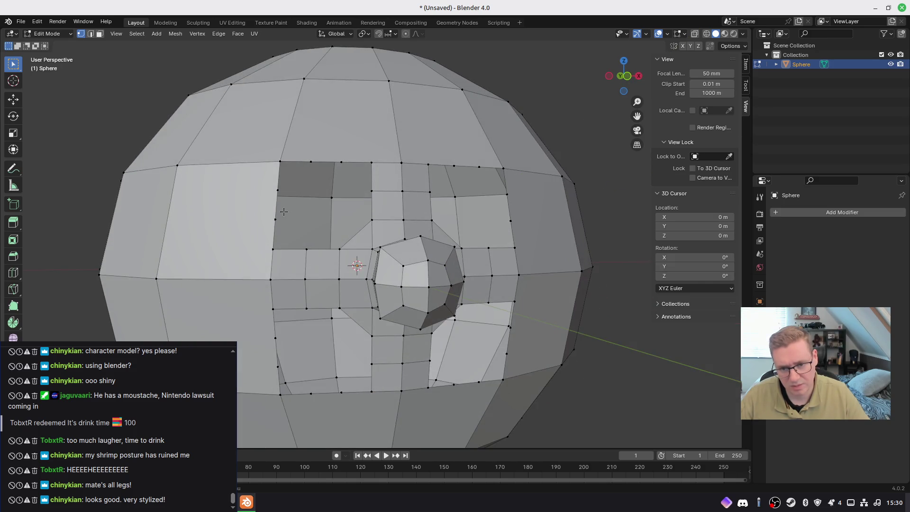
{"action": "left_click", "coordinate": [277, 190]}
{"action": "key", "text": "g"}
{"action": "left_click", "coordinate": [307, 57]}
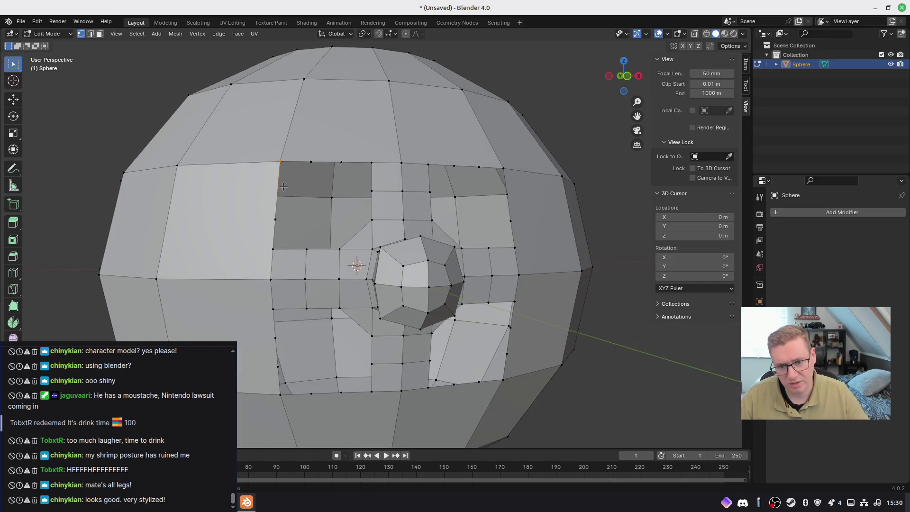
{"action": "left_click", "coordinate": [273, 249]}
{"action": "left_click", "coordinate": [335, 179]}
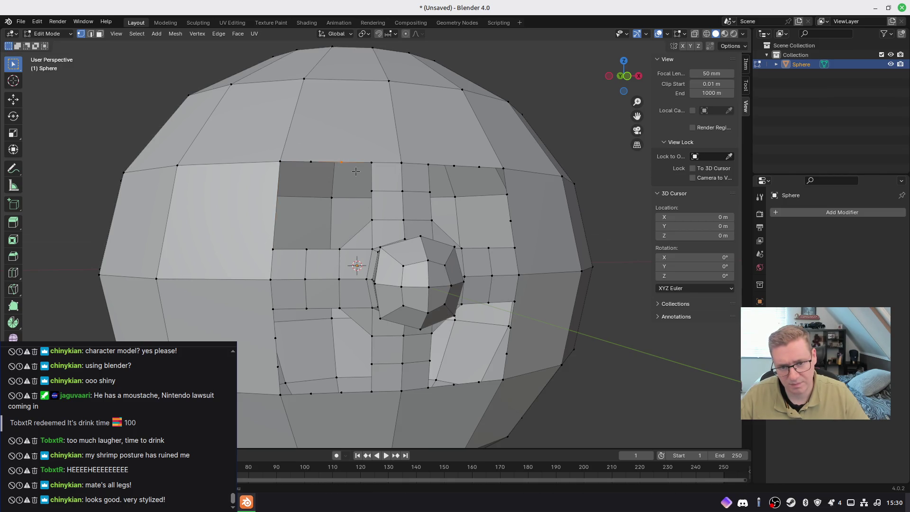
{"action": "key", "text": "g"}
{"action": "left_click", "coordinate": [372, 162]}
{"action": "key", "text": "g"}
{"action": "left_click", "coordinate": [266, 192]}
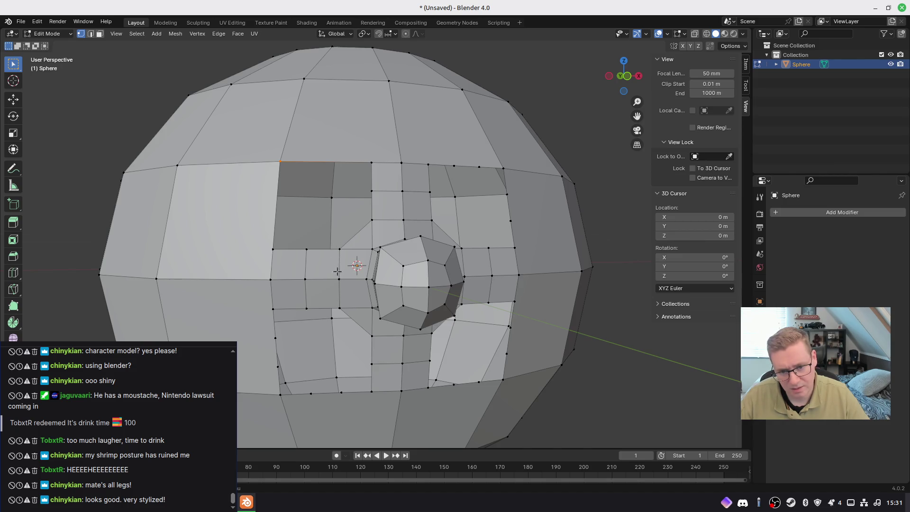
Slide the vertex left of the nose along its edge and adjust its position
{"action": "middle_click_drag", "start_coordinate": [428, 243], "coordinate": [420, 248]}
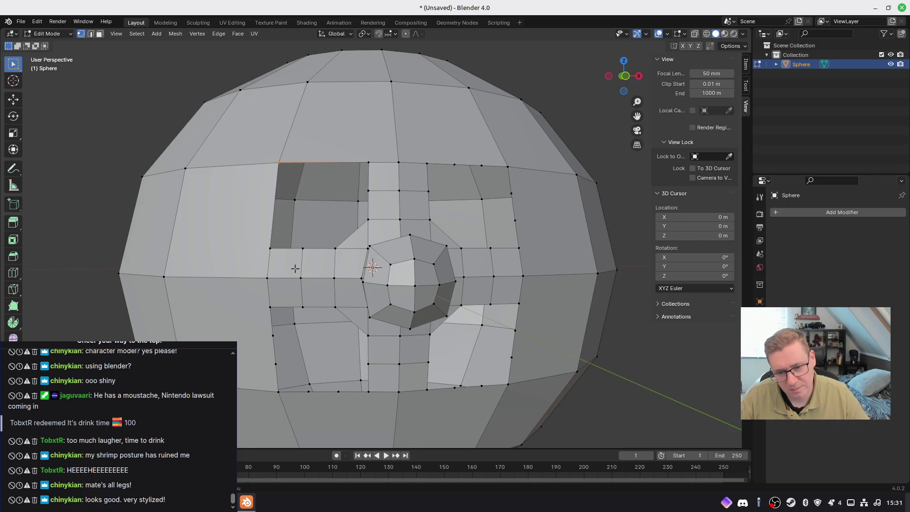
{"action": "mouse_move", "coordinate": [299, 277]}
{"action": "middle_mouse_down"}
{"action": "mouse_move", "coordinate": [374, 257]}
{"action": "mouse_move", "coordinate": [331, 275]}
{"action": "mouse_move", "coordinate": [298, 248]}
{"action": "middle_mouse_up"}
{"action": "left_click_drag", "start_coordinate": [296, 244], "coordinate": [322, 257]}
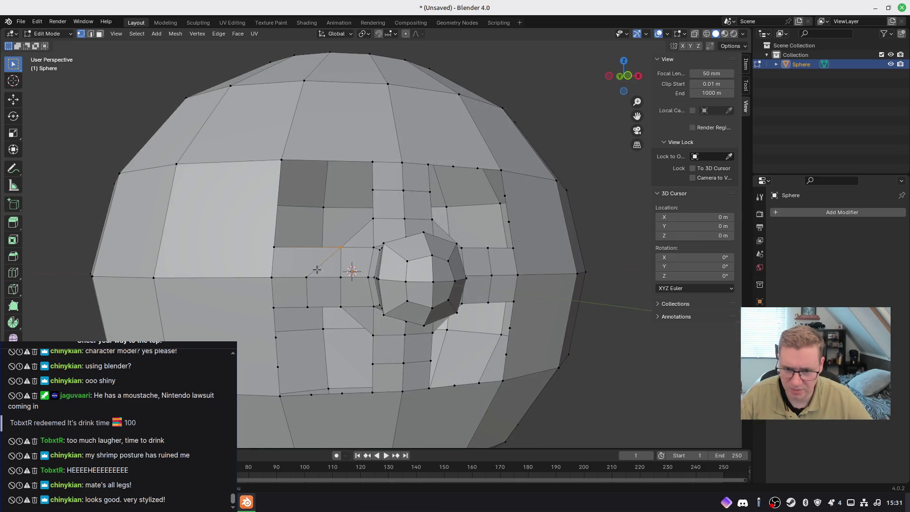
{"action": "key", "text": "g"}
{"action": "key", "text": "g"}
{"action": "left_click", "coordinate": [491, 291]}
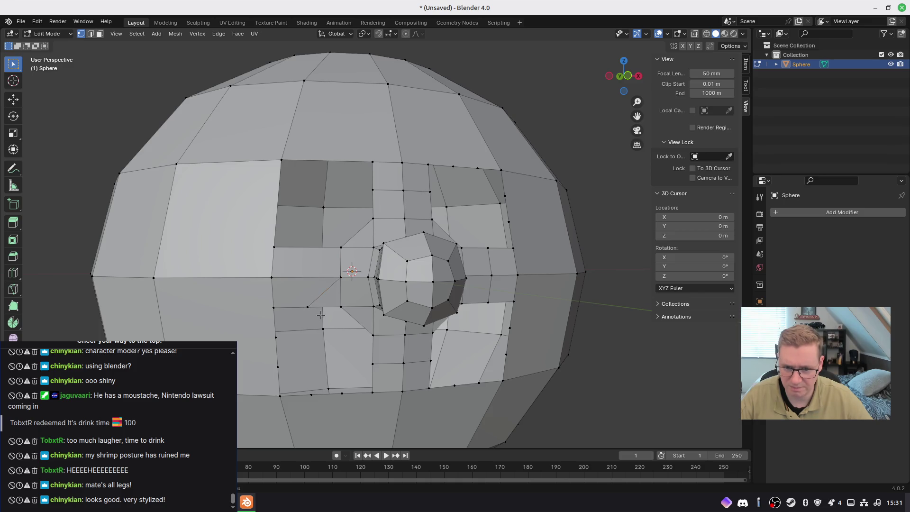
{"action": "middle_click_drag", "start_coordinate": [467, 309], "coordinate": [471, 239]}
{"action": "key", "text": "g"}
{"action": "left_click", "coordinate": [493, 272]}
{"action": "key", "text": "g"}
{"action": "left_click", "coordinate": [472, 292]}
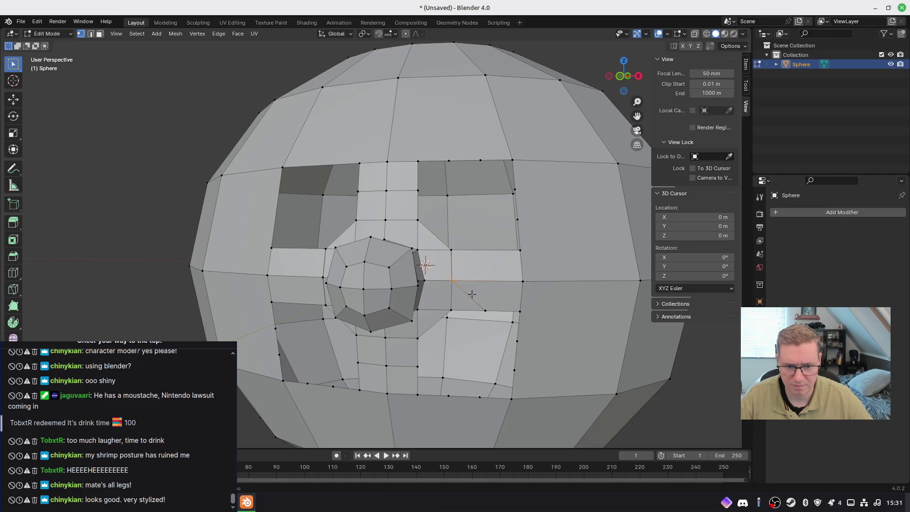
{"action": "key", "text": "g"}
{"action": "left_click", "coordinate": [489, 271]}
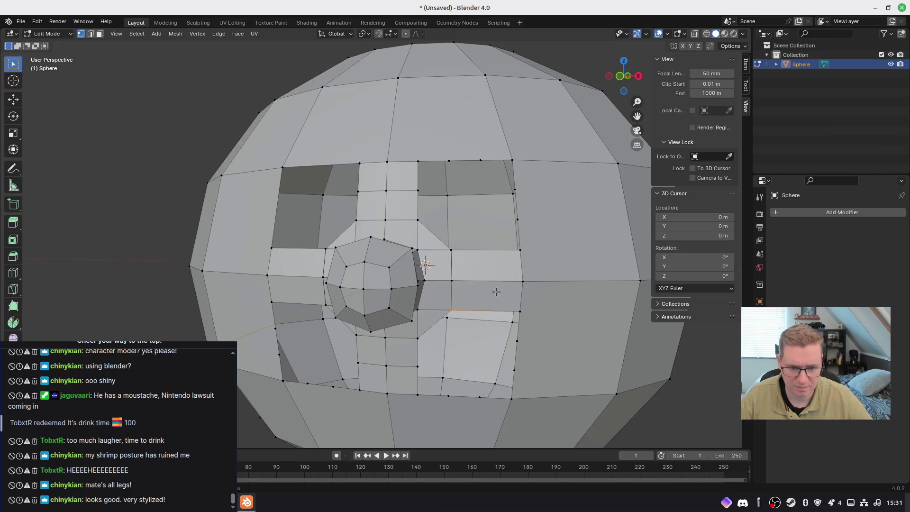
Select the whole mesh and merge by distance, removing 10 duplicate vertices
{"action": "middle_click_drag", "start_coordinate": [509, 294], "coordinate": [492, 274]}
{"action": "key", "text": "a"}
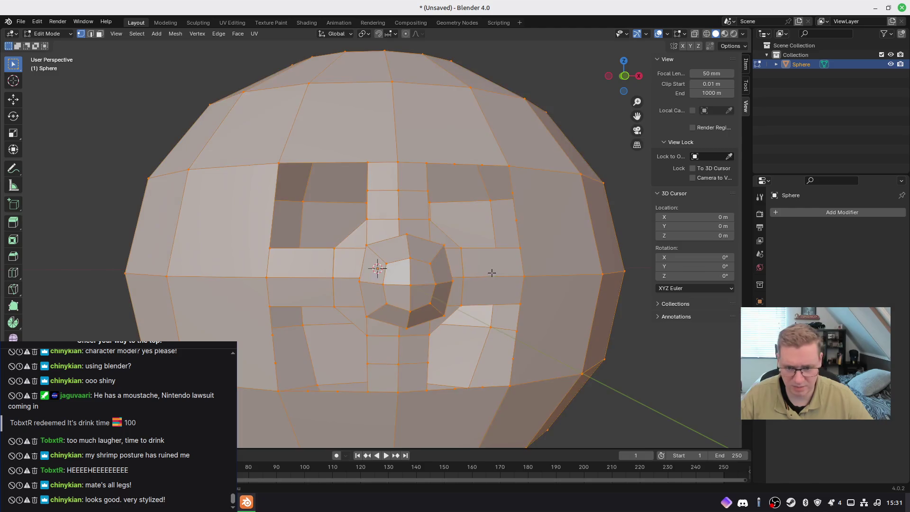
{"action": "key", "text": "m"}
{"action": "left_click", "coordinate": [454, 278]}
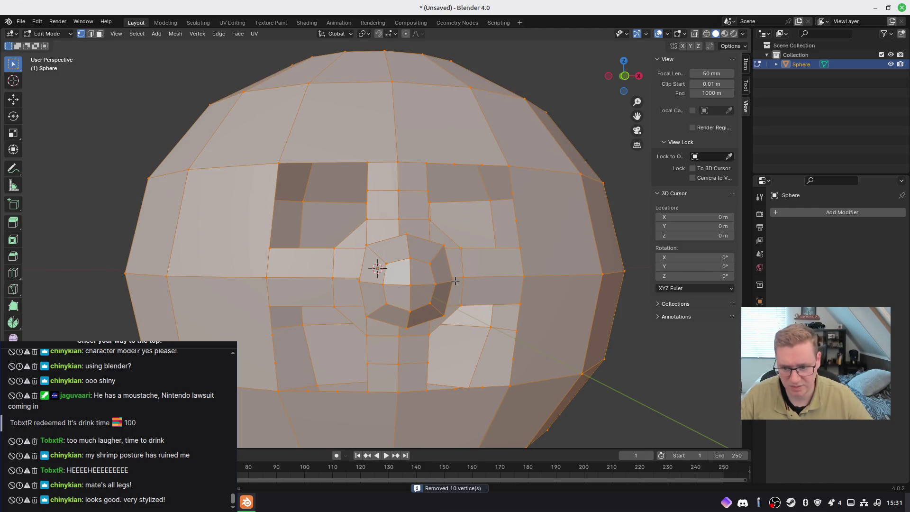
{"action": "key", "text": "alt+a"}
Reposition a vertex to the right onto the eye hole's top edge
{"action": "mouse_move", "coordinate": [353, 281]}
{"action": "middle_mouse_down"}
{"action": "mouse_move", "coordinate": [343, 279]}
{"action": "mouse_move", "coordinate": [345, 249]}
{"action": "mouse_move", "coordinate": [375, 281]}
{"action": "mouse_move", "coordinate": [370, 290]}
{"action": "middle_mouse_up"}
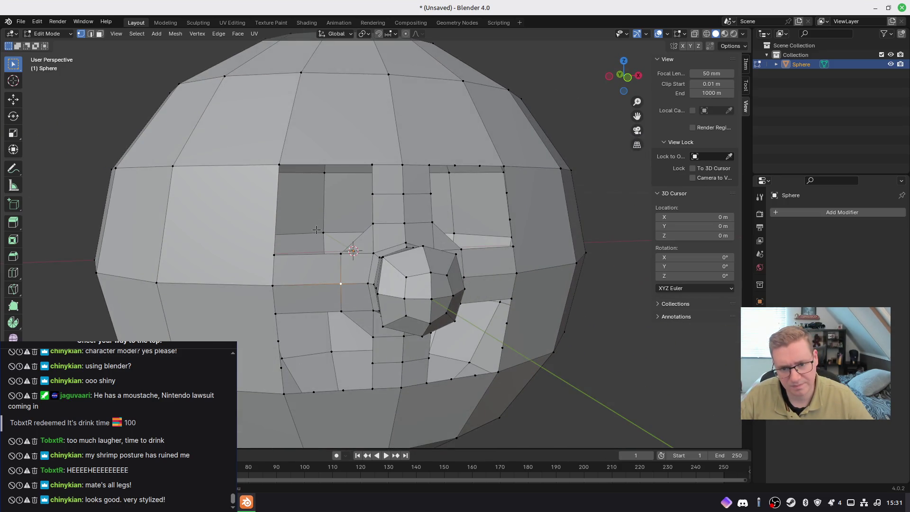
{"action": "middle_click_drag", "start_coordinate": [393, 201], "coordinate": [408, 206]}
{"action": "left_click", "coordinate": [365, 195]}
{"action": "key", "text": "g"}
{"action": "key", "text": "g"}
{"action": "left_click", "coordinate": [369, 119]}
{"action": "left_click", "coordinate": [427, 194]}
{"action": "key", "text": "g"}
{"action": "key", "text": "g"}
{"action": "left_click", "coordinate": [422, 213]}
{"action": "key", "text": "g"}
{"action": "left_click", "coordinate": [425, 166]}
Move two lower-middle vertices down onto the bottom row
{"action": "middle_click_drag", "start_coordinate": [353, 349], "coordinate": [368, 345]}
{"action": "left_click", "coordinate": [389, 362]}
{"action": "key", "text": "g"}
{"action": "left_click", "coordinate": [399, 392]}
{"action": "left_click", "coordinate": [428, 363]}
{"action": "key", "text": "g"}
{"action": "left_click", "coordinate": [431, 429]}
Select all and merge by distance, removing 6 more duplicate vertices
{"action": "middle_click_drag", "start_coordinate": [465, 325], "coordinate": [464, 339]}
{"action": "key", "text": "a"}
{"action": "key", "text": "m"}
{"action": "left_click", "coordinate": [457, 315]}
{"action": "left_click", "coordinate": [460, 316]}
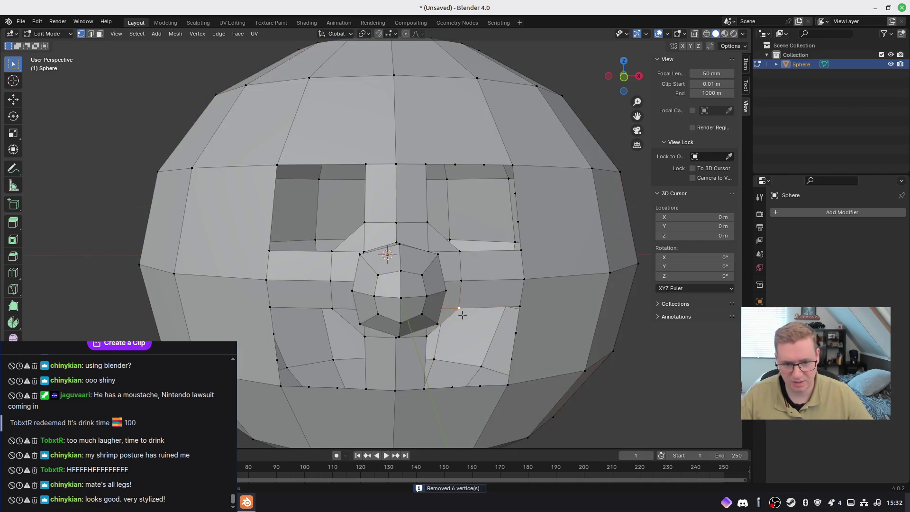
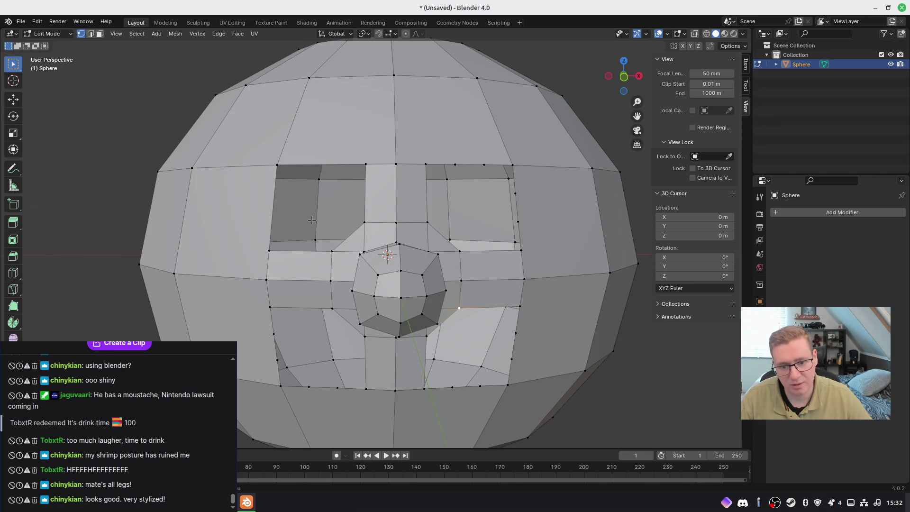
Fill the left eye socket's corner holes with two triangular faces
{"action": "middle_click_drag", "start_coordinate": [312, 221], "coordinate": [323, 236]}
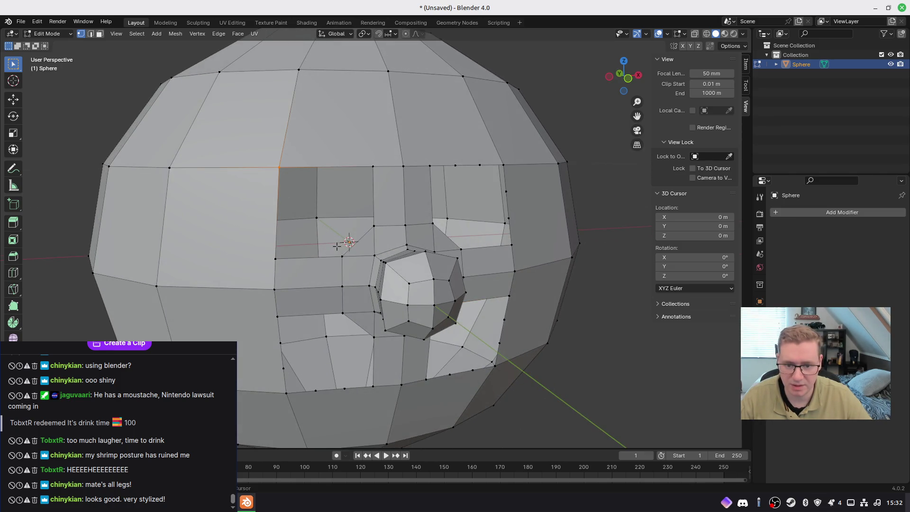
{"action": "left_click", "coordinate": [369, 224], "text": "ctrl"}
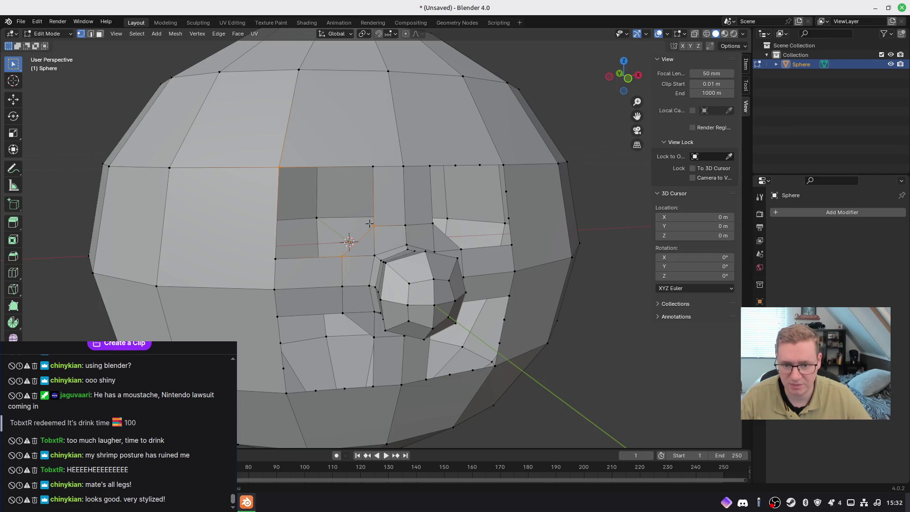
{"action": "key", "text": "f"}
{"action": "left_click", "coordinate": [364, 211]}
{"action": "left_click", "coordinate": [369, 170], "text": "shift"}
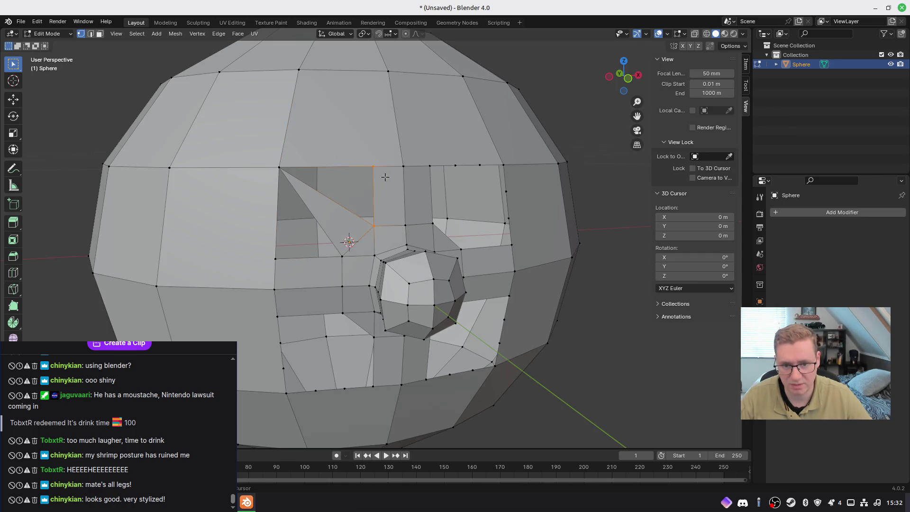
{"action": "key", "text": "g"}
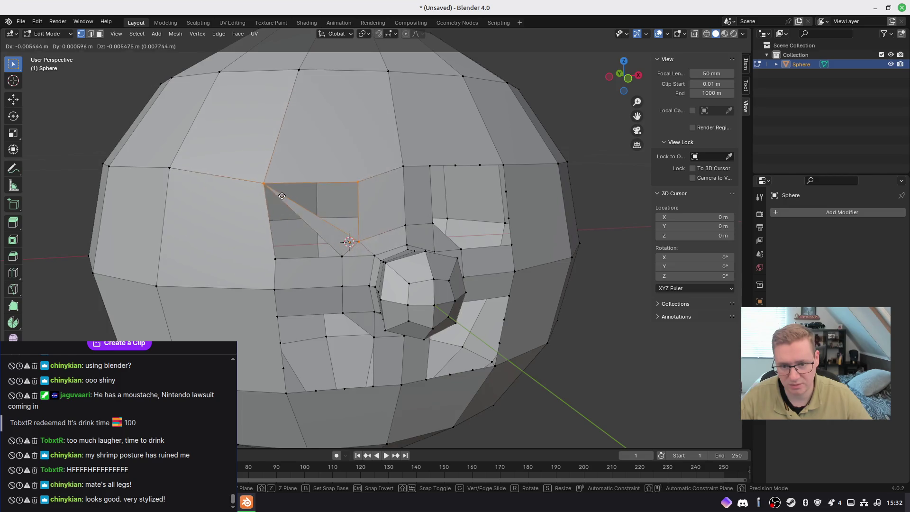
{"action": "key", "text": "Escape"}
{"action": "left_click", "coordinate": [283, 176]}
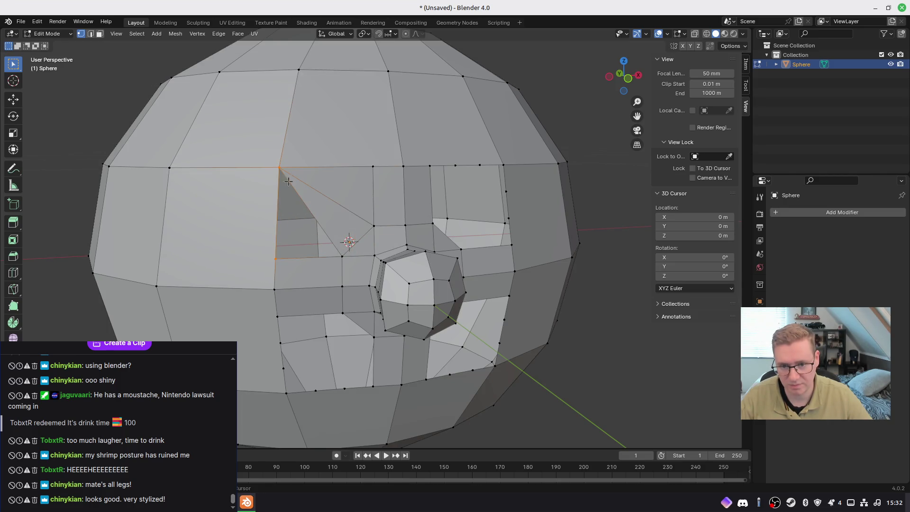
{"action": "left_click", "coordinate": [342, 256], "text": "shift"}
{"action": "key", "text": "f"}
Dissolve a vertical edge in the other socket with Ctrl+X, merging two quads into one
{"action": "mouse_move", "coordinate": [327, 305]}
{"action": "middle_mouse_down"}
{"action": "mouse_move", "coordinate": [316, 291]}
{"action": "mouse_move", "coordinate": [332, 279]}
{"action": "middle_mouse_up"}
{"action": "left_click", "coordinate": [427, 222]}
{"action": "left_click", "coordinate": [427, 165], "text": "shift"}
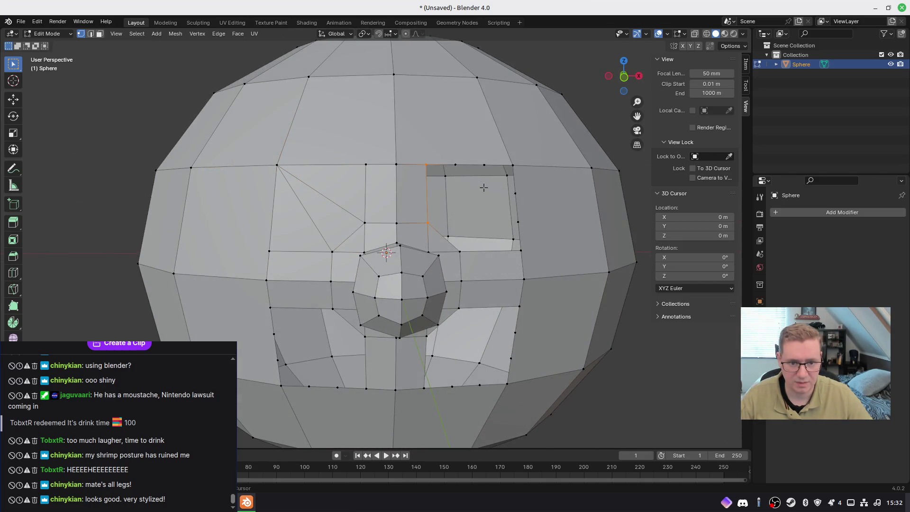
{"action": "middle_click_drag", "start_coordinate": [483, 188], "coordinate": [456, 166]}
{"action": "left_click", "coordinate": [455, 165]}
{"action": "left_click", "coordinate": [483, 171]}
{"action": "key", "text": "ctrl+x"}
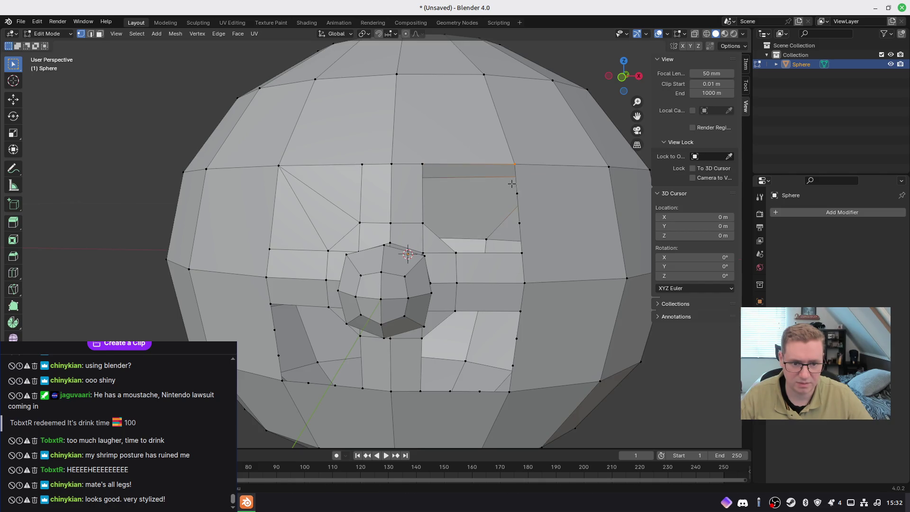
Slide the short edge beside the right socket down along the socket's right side
{"action": "left_click", "coordinate": [520, 190]}
{"action": "scroll", "coordinate": [537, 201], "scroll_direction": "up", "scroll_amount": 1}
{"action": "scroll", "coordinate": [564, 206], "scroll_direction": "up", "scroll_amount": 2}
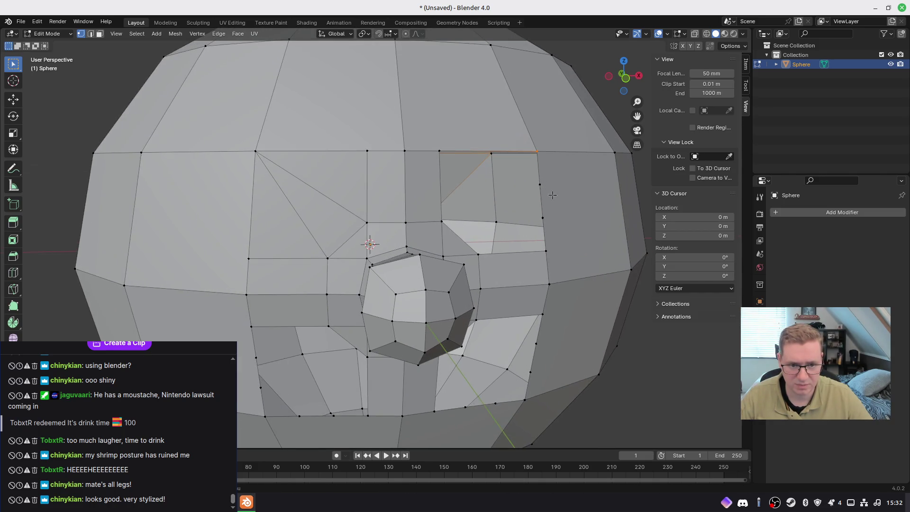
{"action": "key", "text": "ctrl+z"}
{"action": "mouse_move", "coordinate": [565, 207]}
{"action": "middle_mouse_down"}
{"action": "mouse_move", "coordinate": [531, 190]}
{"action": "mouse_move", "coordinate": [539, 169]}
{"action": "mouse_move", "coordinate": [501, 135]}
{"action": "middle_mouse_up"}
{"action": "left_click", "coordinate": [547, 194]}
{"action": "left_click", "coordinate": [549, 235], "text": "shift"}
{"action": "left_click", "coordinate": [556, 335]}
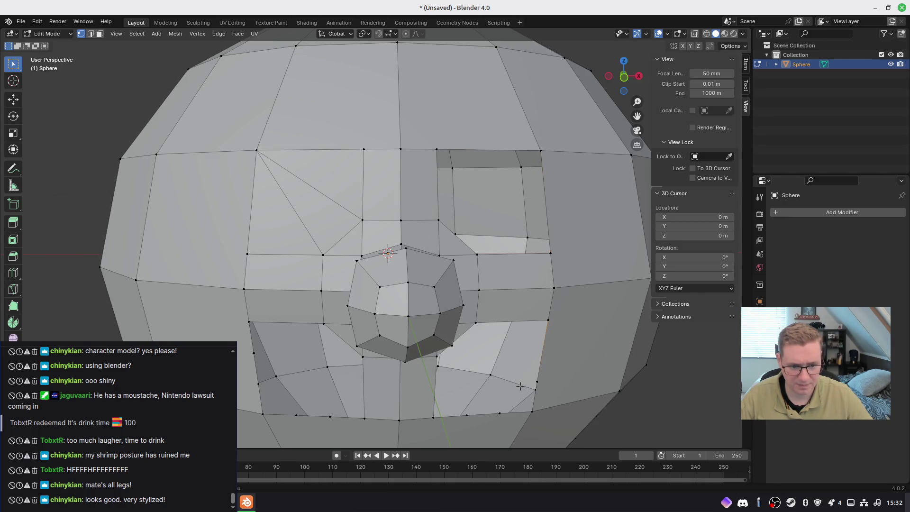
Snap a lower-cheek vertex onto its neighbouring vertex
{"action": "left_click", "coordinate": [500, 414]}
{"action": "key", "text": "g"}
{"action": "left_click", "coordinate": [556, 415]}
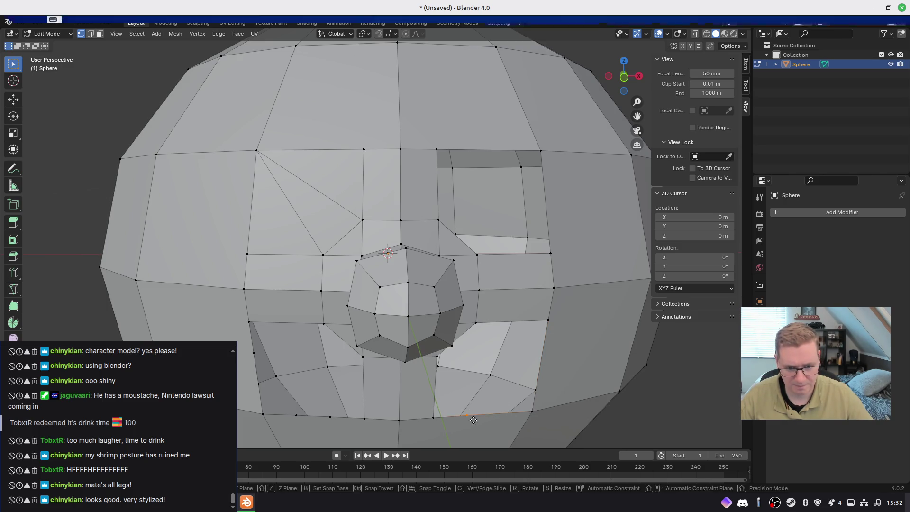
Merge the whole mesh by distance, removing 8 overlapping vertices
{"action": "key", "text": "a"}
{"action": "key", "text": "m"}
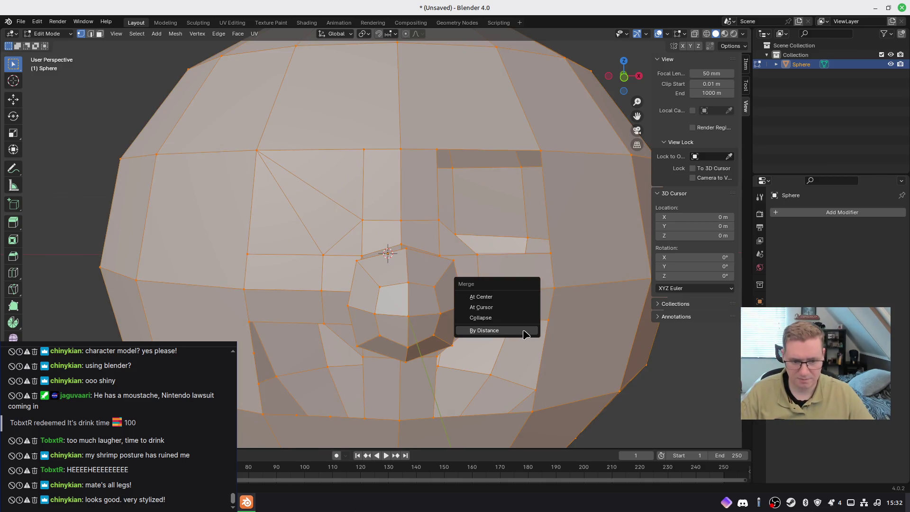
{"action": "left_click", "coordinate": [524, 330]}
{"action": "mouse_move", "coordinate": [533, 320]}
{"action": "middle_mouse_down"}
{"action": "mouse_move", "coordinate": [515, 264]}
{"action": "mouse_move", "coordinate": [503, 270]}
{"action": "middle_mouse_up"}
Fill a triangular face across the right eye socket gap
{"action": "key", "text": "alt+a"}
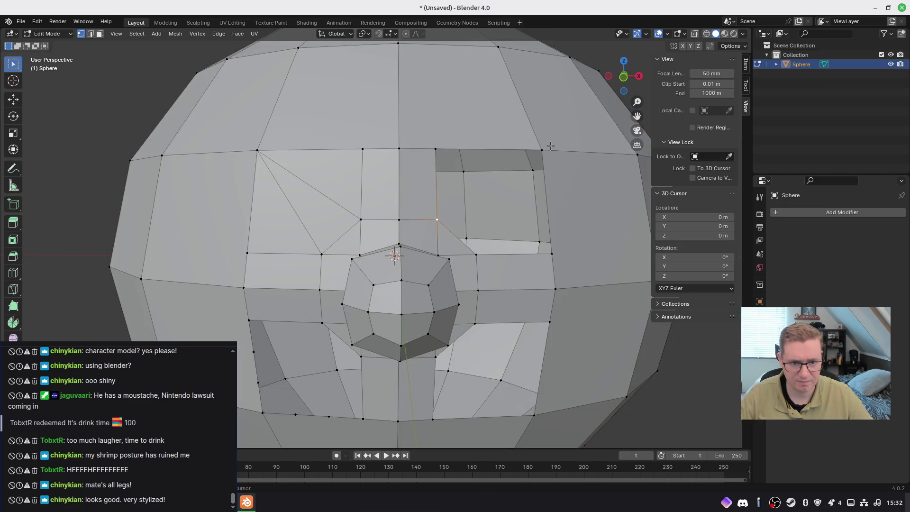
{"action": "left_click", "coordinate": [444, 153], "text": "alt"}
{"action": "key", "text": "g"}
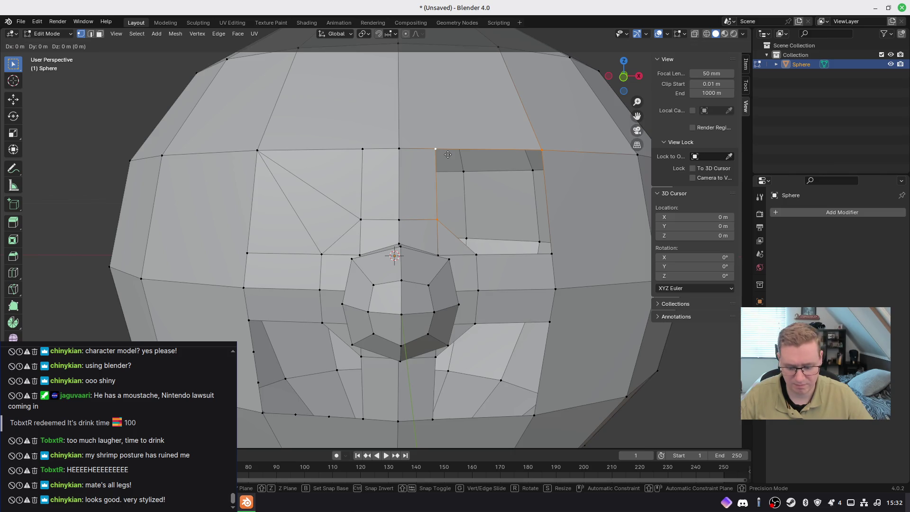
{"action": "key", "text": "Escape"}
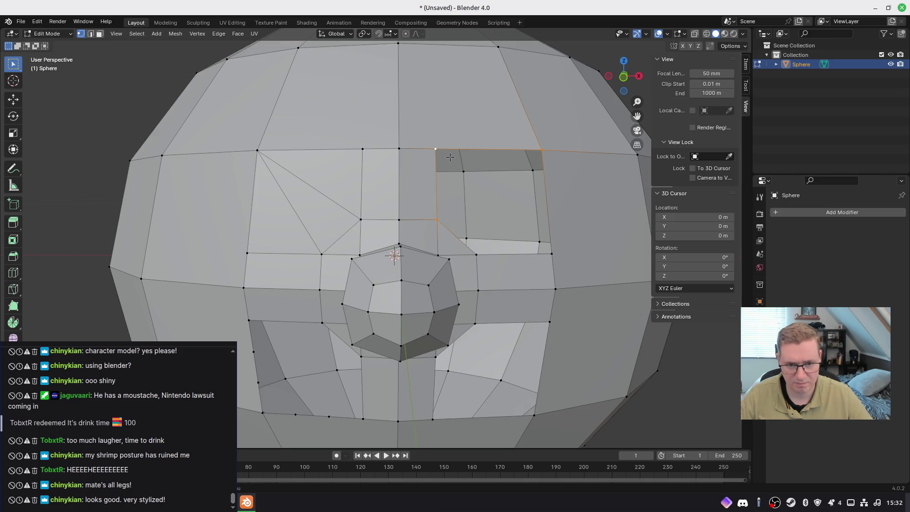
{"action": "key", "text": "f"}
{"action": "key", "text": "ctrl+z"}
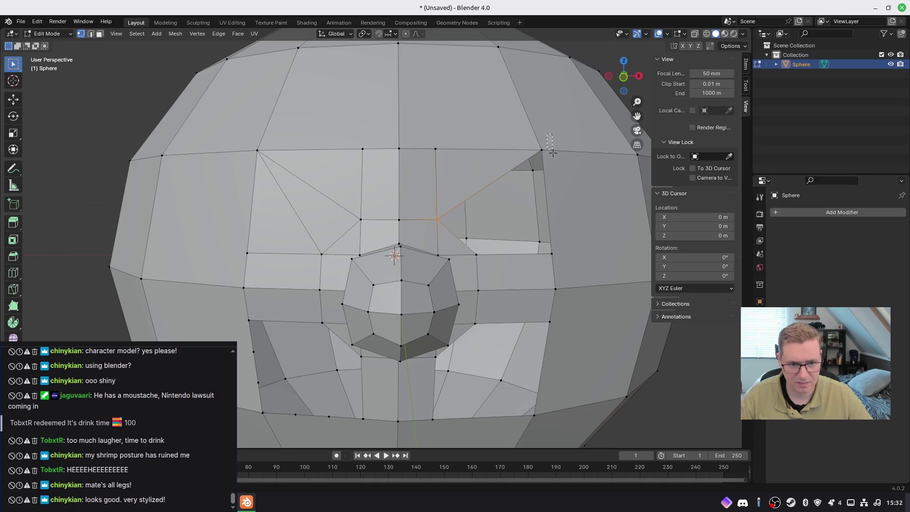
{"action": "key", "text": "f"}
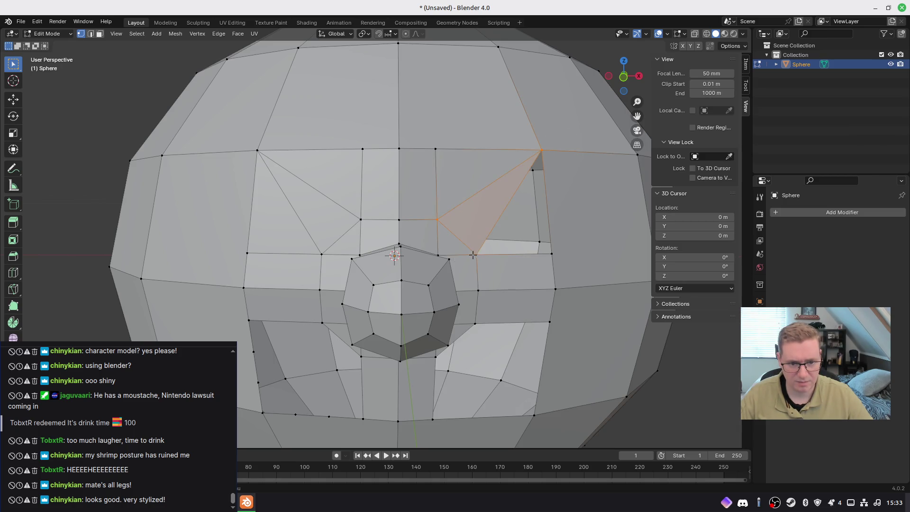
{"action": "key", "text": "ctrl+z"}
{"action": "key", "text": "f"}
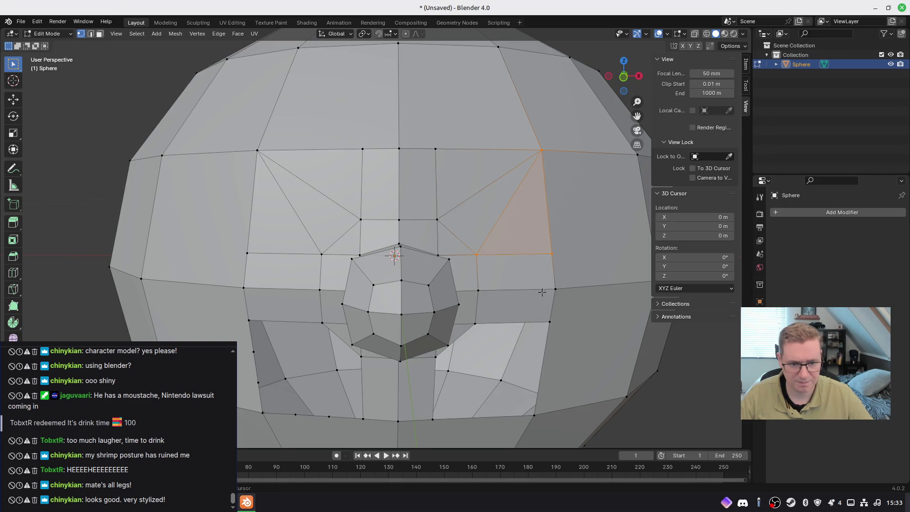
Fill a cheek triangle below the right socket and select vertices for a second one
{"action": "middle_click_drag", "start_coordinate": [552, 310], "coordinate": [532, 241], "text": "shift"}
{"action": "left_click", "coordinate": [529, 255]}
{"action": "left_click", "coordinate": [456, 255], "text": "shift"}
{"action": "left_click", "coordinate": [516, 351], "text": "shift"}
{"action": "key", "text": "f"}
{"action": "left_click", "coordinate": [530, 255], "text": "shift"}
{"action": "left_click", "coordinate": [416, 290], "text": "shift"}
Fill the second cheek triangle between the selected vertices
{"action": "key", "text": "f"}
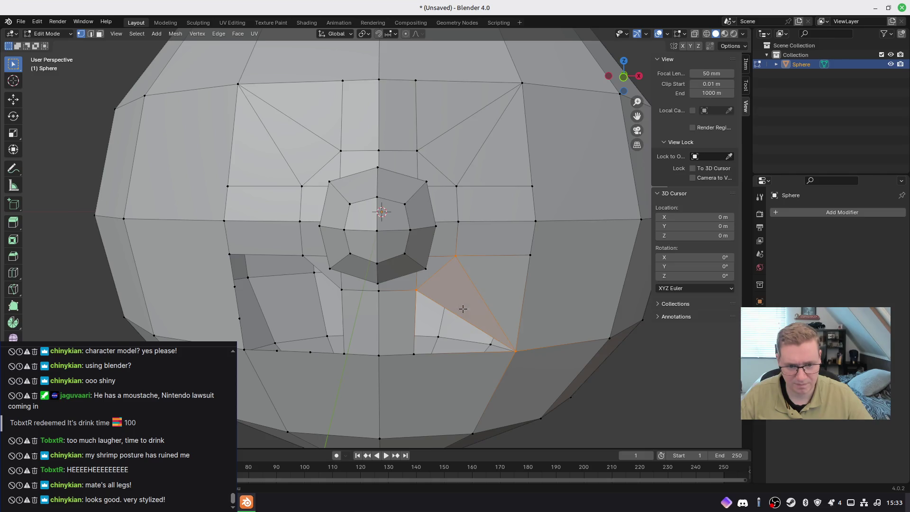
{"action": "left_click", "coordinate": [460, 256], "text": "shift"}
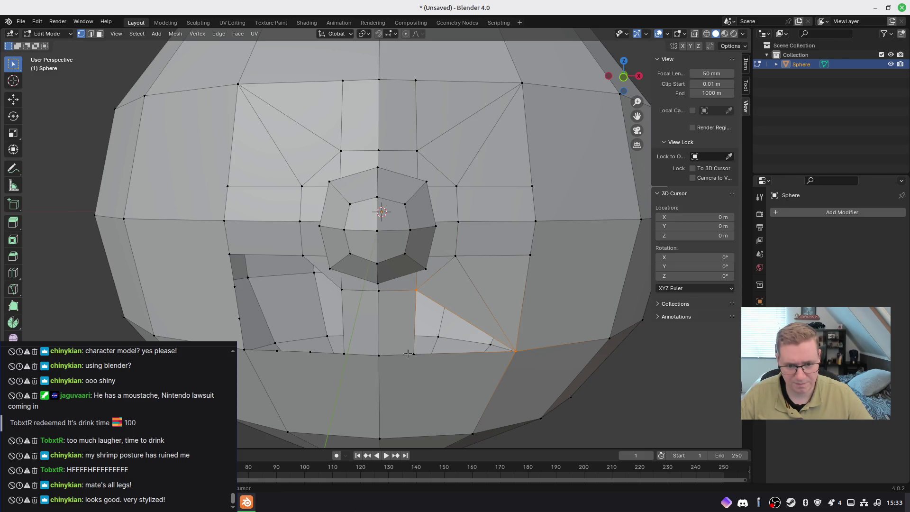
{"action": "key", "text": "f"}
Select vertices around the left cheek patch
{"action": "middle_click_drag", "start_coordinate": [408, 354], "coordinate": [429, 327]}
{"action": "left_click_drag", "start_coordinate": [412, 316], "coordinate": [431, 327]}
{"action": "mouse_move", "coordinate": [411, 312]}
{"action": "middle_mouse_down"}
{"action": "mouse_move", "coordinate": [406, 302]}
{"action": "mouse_move", "coordinate": [394, 311]}
{"action": "middle_mouse_up"}
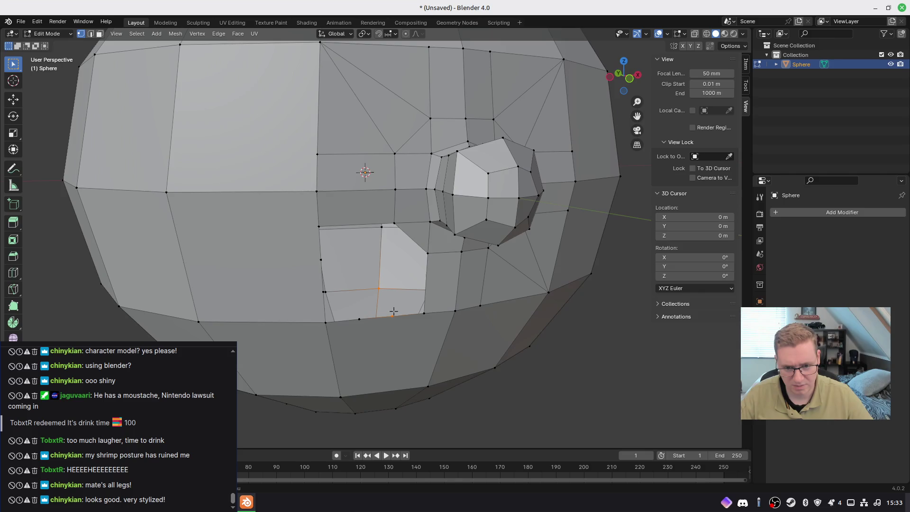
{"action": "left_click", "coordinate": [477, 307]}
{"action": "left_click", "coordinate": [394, 316]}
{"action": "left_click", "coordinate": [360, 312]}
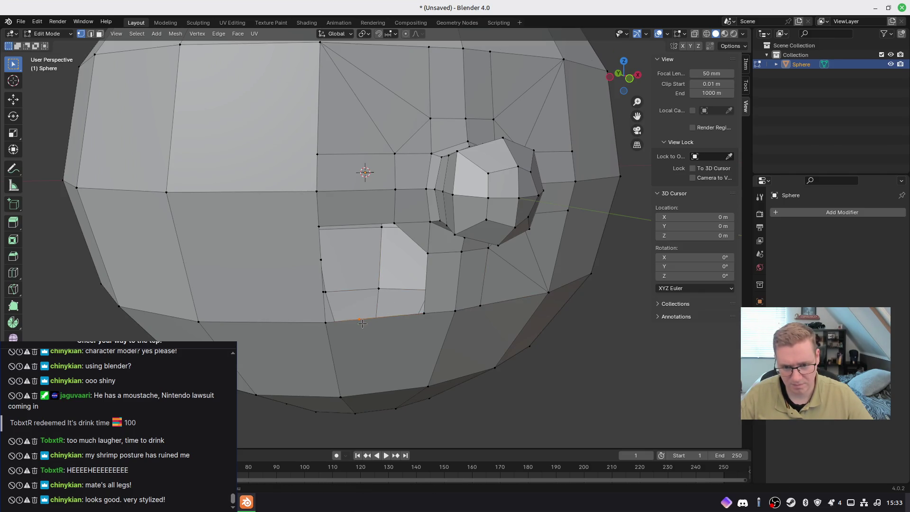
{"action": "middle_click_drag", "start_coordinate": [360, 274], "coordinate": [326, 266]}
{"action": "left_click", "coordinate": [307, 251]}
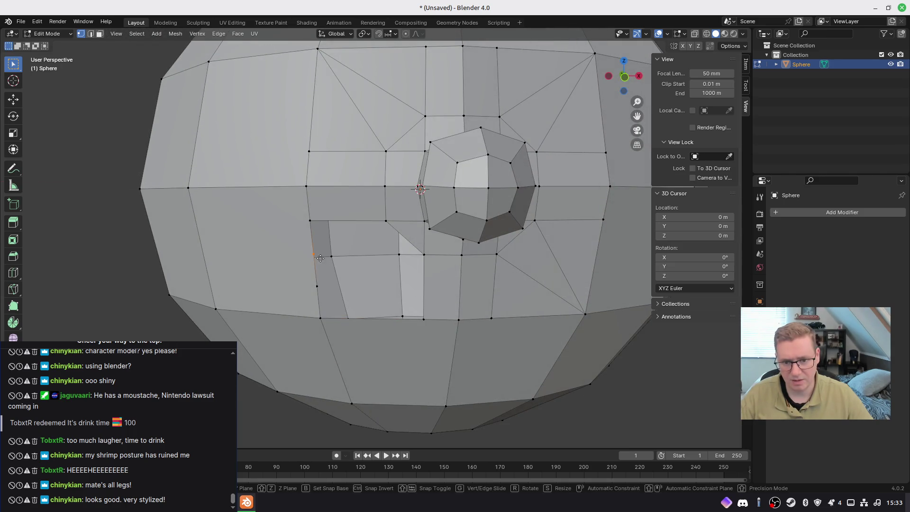
Merge the whole mesh by distance, removing 4 more duplicate vertices
{"action": "mouse_move", "coordinate": [329, 372]}
{"action": "middle_mouse_down"}
{"action": "mouse_move", "coordinate": [365, 286]}
{"action": "mouse_move", "coordinate": [355, 280]}
{"action": "mouse_move", "coordinate": [367, 290]}
{"action": "middle_mouse_up"}
{"action": "key", "text": "a"}
{"action": "key", "text": "m"}
{"action": "left_click", "coordinate": [369, 290]}
{"action": "key", "text": "alt+a"}
{"action": "middle_click_drag", "start_coordinate": [388, 289], "coordinate": [394, 292]}
Fill the gap below the left eye with a triangle from three corner vertices
{"action": "key", "text": "a"}
{"action": "left_click", "coordinate": [374, 217]}
{"action": "left_click", "coordinate": [309, 211], "text": "ctrl"}
{"action": "left_click", "coordinate": [320, 319], "text": "ctrl"}
{"action": "key", "text": "f"}
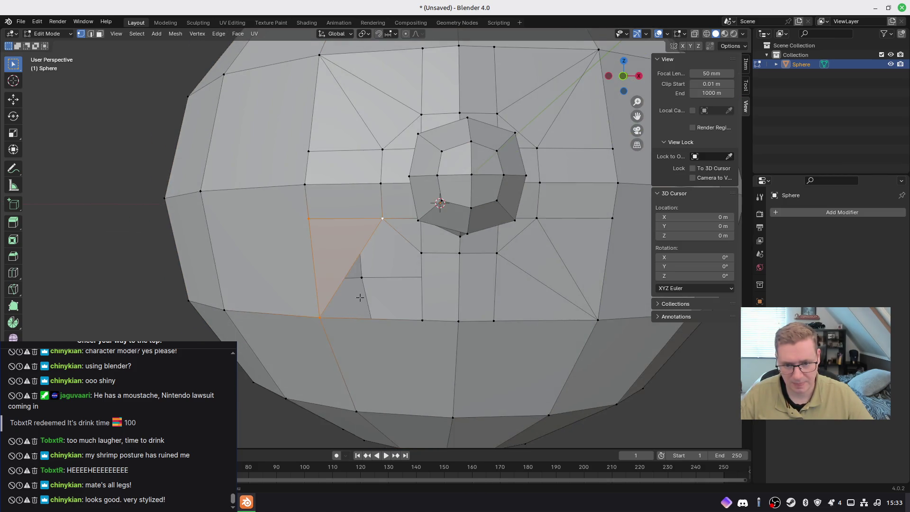